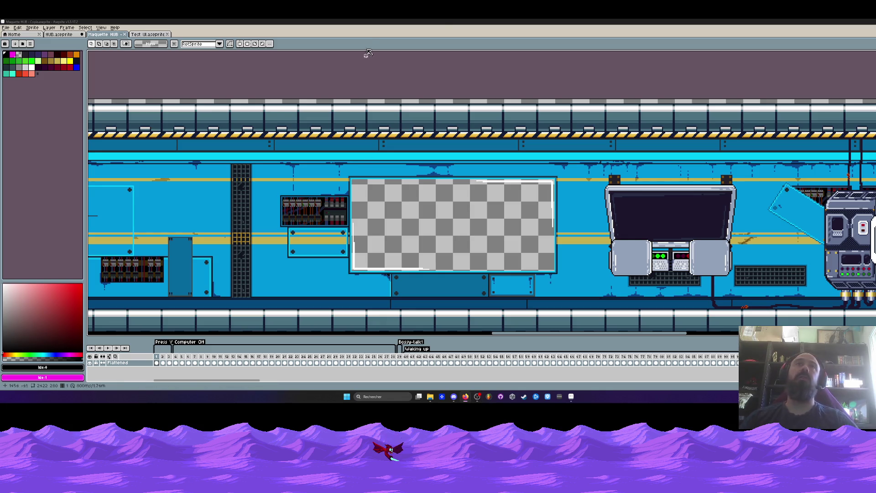
Zoom and pan with the Hand tool across the corridor sprite
{"action": "scroll", "coordinate": [398, 83], "scroll_direction": "down", "scroll_amount": 3}
{"action": "key", "text": "h"}
{"action": "left_click_drag", "start_coordinate": [436, 100], "coordinate": [310, 134]}
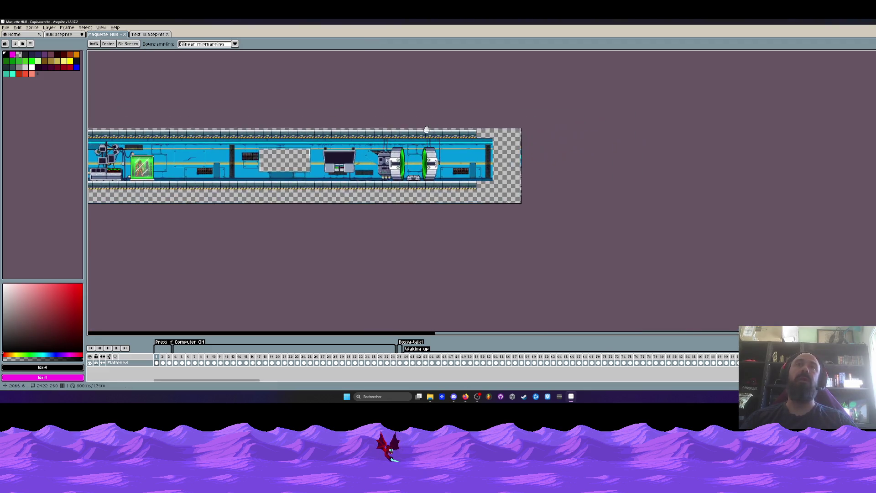
{"action": "scroll", "coordinate": [290, 136], "scroll_direction": "up", "scroll_amount": 3}
{"action": "scroll", "coordinate": [290, 136], "scroll_direction": "down", "scroll_amount": 2}
Marquee-select the sprite's top-left area, shift the pixels right, then undo the move
{"action": "key", "text": "m"}
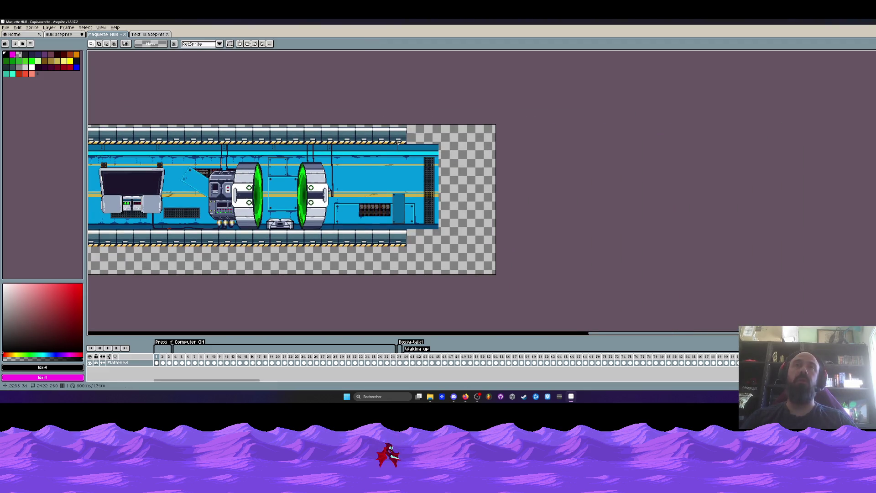
{"action": "left_click_drag", "start_coordinate": [227, 111], "coordinate": [421, 148]}
{"action": "left_click_drag", "start_coordinate": [342, 134], "coordinate": [388, 133]}
{"action": "key", "text": "ctrl+z"}
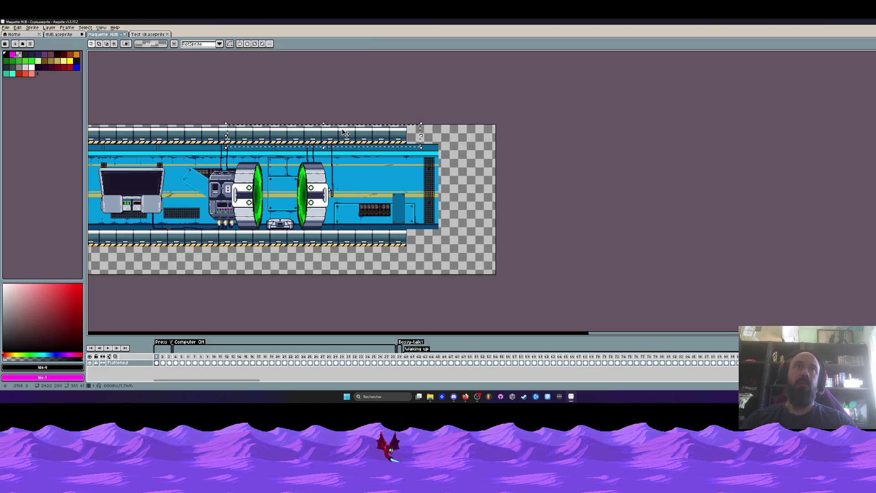
Look at the Test UI mockup, then switch to the HUB level sprite
{"action": "scroll", "coordinate": [415, 166], "scroll_direction": "down", "scroll_amount": 1}
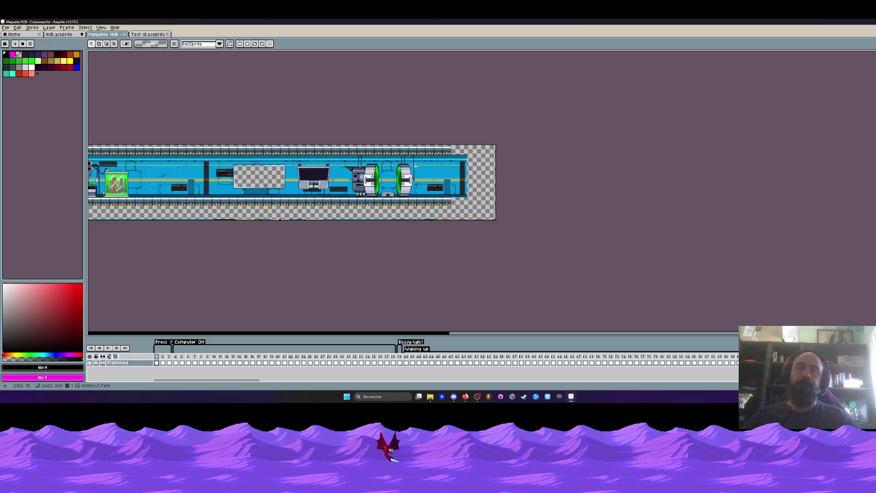
{"action": "scroll", "coordinate": [476, 159], "scroll_direction": "up", "scroll_amount": 5}
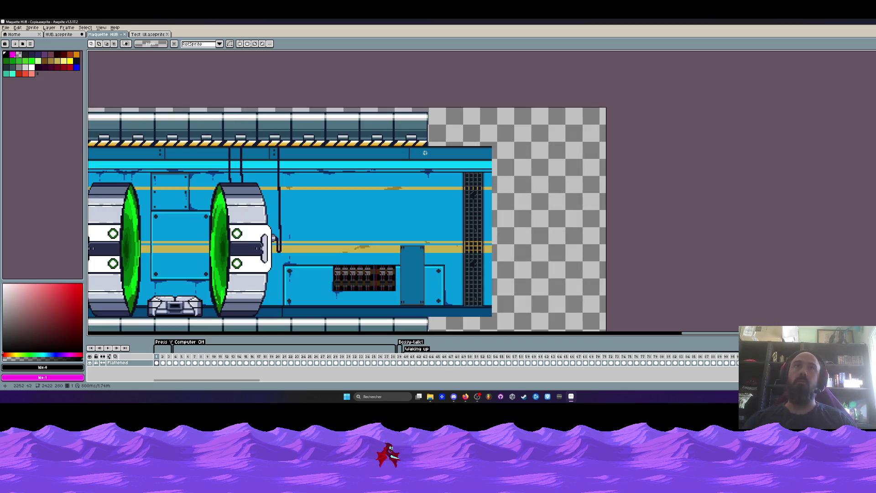
{"action": "scroll", "coordinate": [425, 143], "scroll_direction": "down", "scroll_amount": 6}
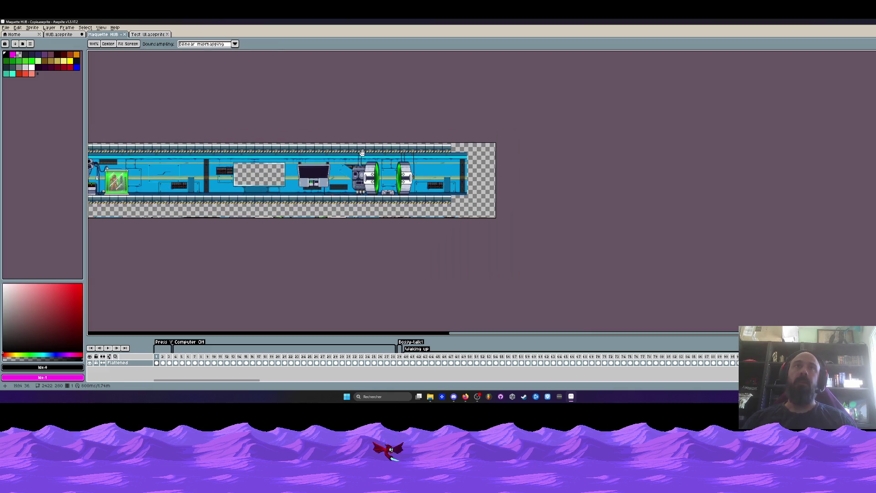
{"action": "left_click", "coordinate": [152, 37]}
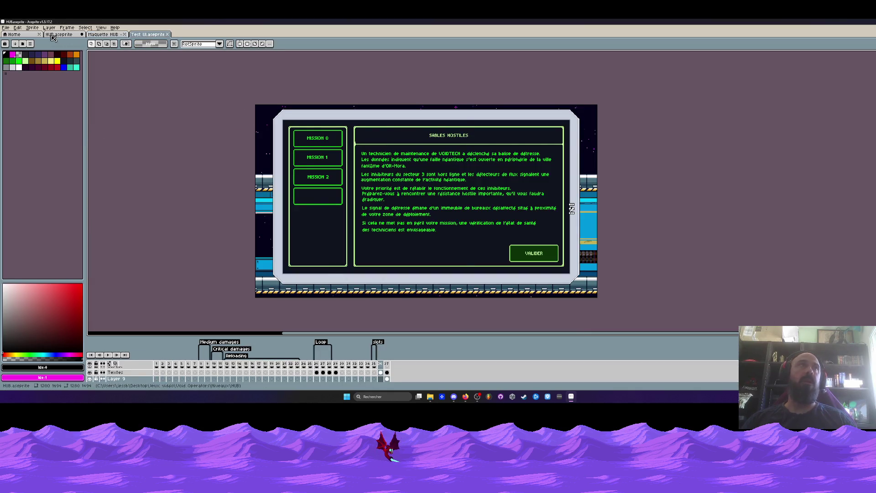
{"action": "left_click", "coordinate": [58, 34]}
Marquee-select a wide band across the HUB level, then deselect it
{"action": "scroll", "coordinate": [355, 194], "scroll_direction": "up", "scroll_amount": 4}
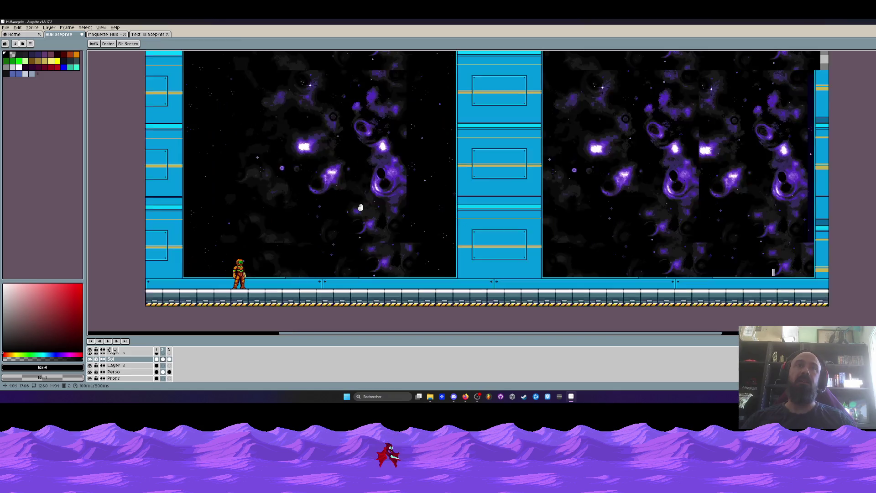
{"action": "scroll", "coordinate": [483, 179], "scroll_direction": "down", "scroll_amount": 6}
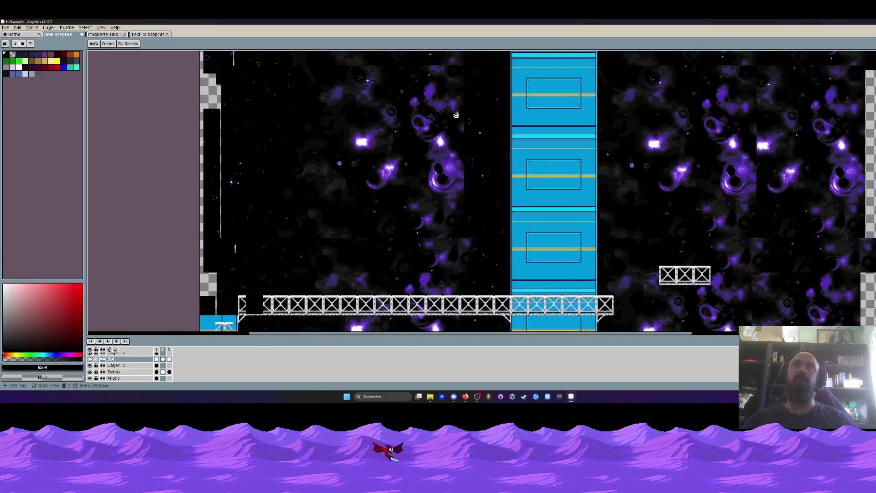
{"action": "scroll", "coordinate": [463, 171], "scroll_direction": "down", "scroll_amount": 5}
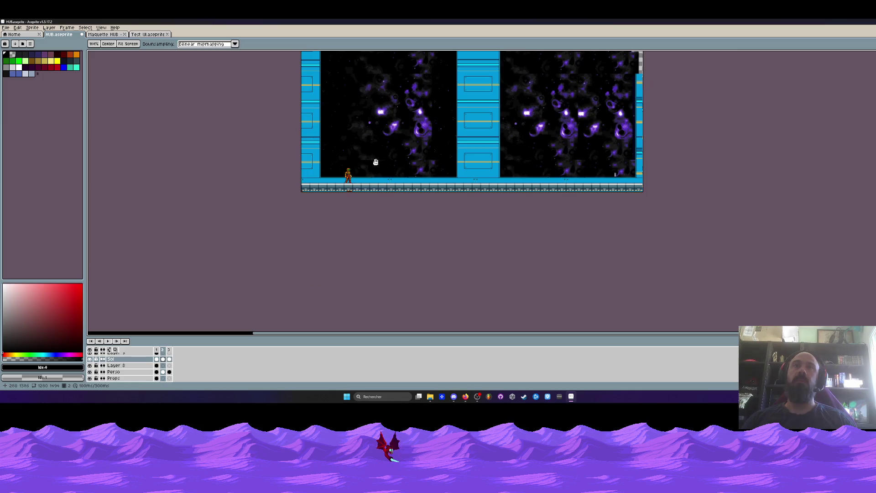
{"action": "scroll", "coordinate": [365, 178], "scroll_direction": "up", "scroll_amount": 3}
{"action": "scroll", "coordinate": [362, 198], "scroll_direction": "down", "scroll_amount": 1}
{"action": "key", "text": "m"}
{"action": "mouse_move", "coordinate": [364, 136]}
{"action": "left_mouse_down"}
{"action": "mouse_move", "coordinate": [810, 224]}
{"action": "mouse_move", "coordinate": [765, 226]}
{"action": "mouse_move", "coordinate": [762, 211]}
{"action": "left_mouse_up"}
{"action": "key", "text": "ctrl+d"}
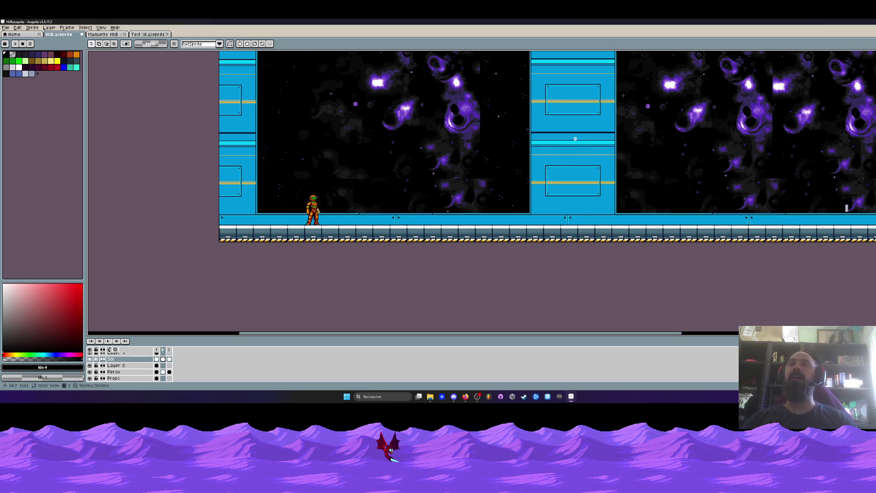
Zoom and pan the HUB level view down toward the character and floor
{"action": "scroll", "coordinate": [541, 145], "scroll_direction": "down", "scroll_amount": 1}
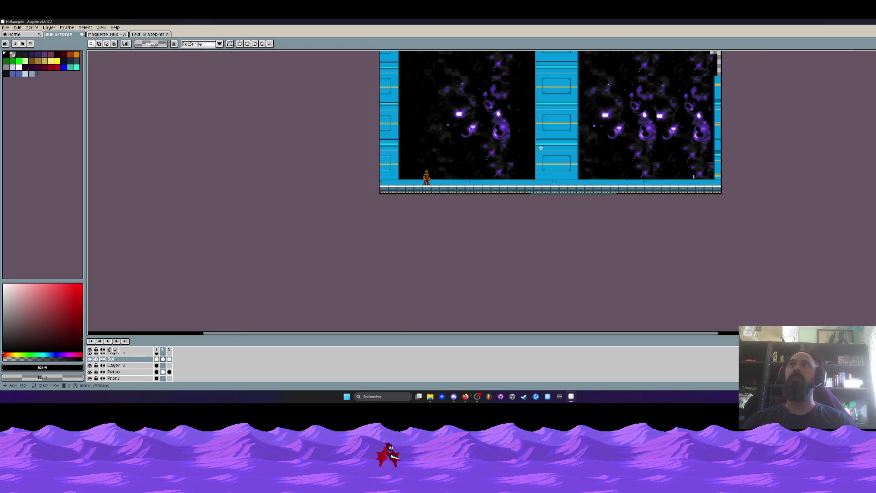
{"action": "scroll", "coordinate": [520, 169], "scroll_direction": "up", "scroll_amount": 1}
{"action": "scroll", "coordinate": [475, 185], "scroll_direction": "up", "scroll_amount": 1}
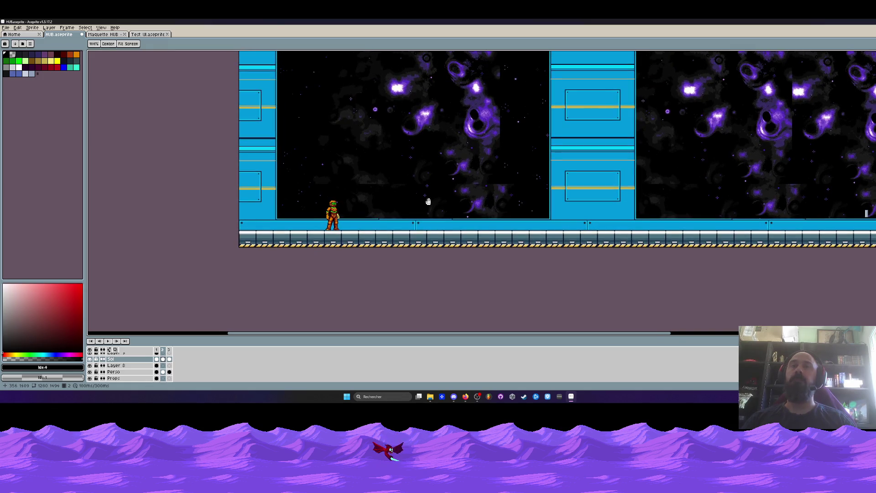
{"action": "scroll", "coordinate": [429, 202], "scroll_direction": "down", "scroll_amount": 1}
{"action": "left_click_drag", "start_coordinate": [413, 195], "coordinate": [424, 237]}
{"action": "scroll", "coordinate": [445, 219], "scroll_direction": "down", "scroll_amount": 1}
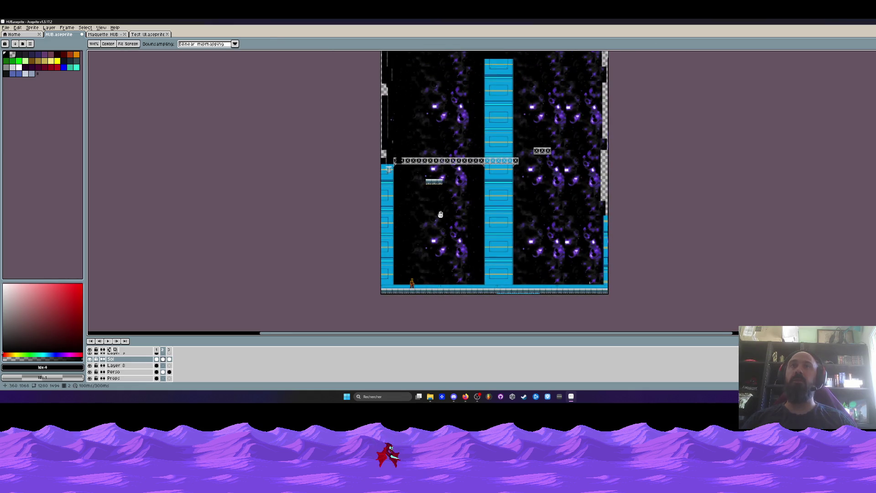
{"action": "scroll", "coordinate": [486, 264], "scroll_direction": "up", "scroll_amount": 2}
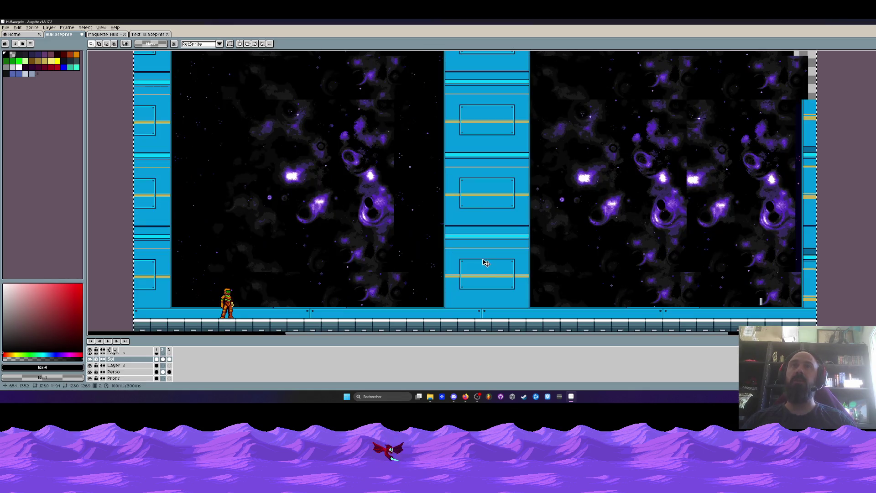
{"action": "left_click_drag", "start_coordinate": [486, 264], "coordinate": [499, 206]}
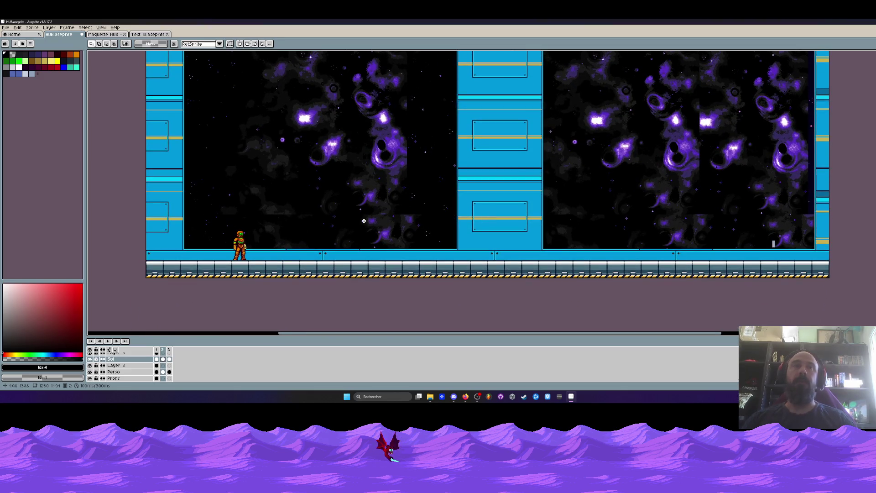
Select the lower half of the space background a couple of times, clearing each selection
{"action": "left_click_drag", "start_coordinate": [183, 173], "coordinate": [836, 279]}
{"action": "left_click", "coordinate": [99, 245]}
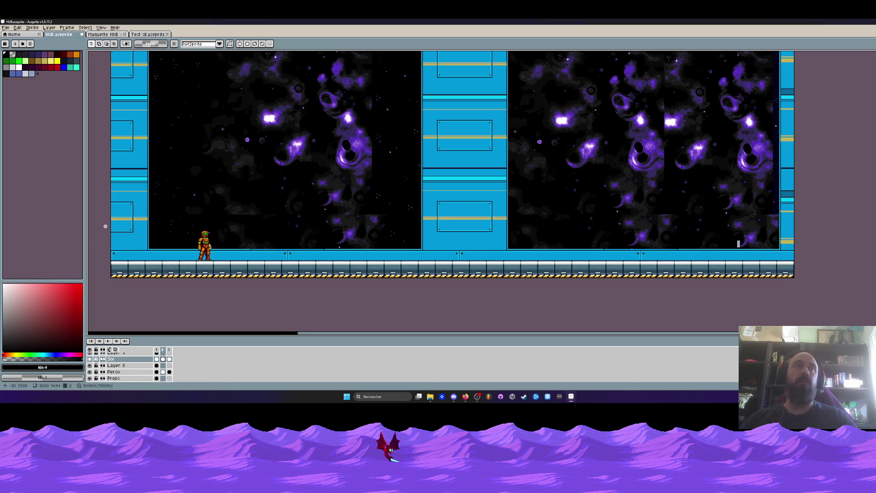
{"action": "left_click_drag", "start_coordinate": [104, 225], "coordinate": [317, 255]}
{"action": "left_click_drag", "start_coordinate": [502, 297], "coordinate": [522, 284]}
{"action": "left_click", "coordinate": [242, 221]}
In the Maquette HUB corridor, marquee the wall panel near the right end
{"action": "left_click", "coordinate": [108, 37]}
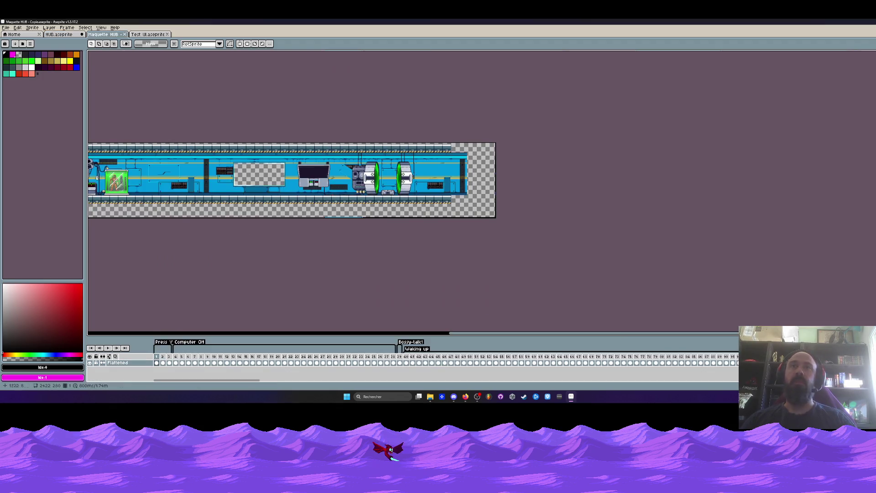
{"action": "scroll", "coordinate": [452, 167], "scroll_direction": "up", "scroll_amount": 4}
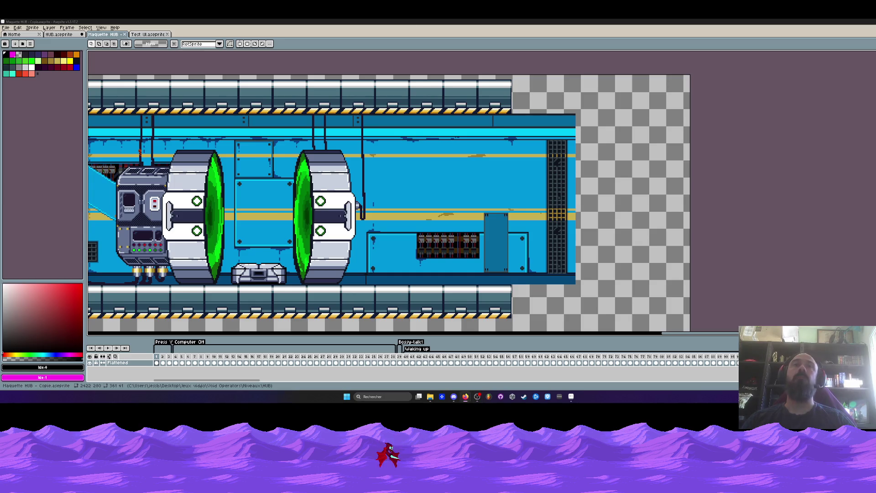
{"action": "scroll", "coordinate": [417, 138], "scroll_direction": "down", "scroll_amount": 1}
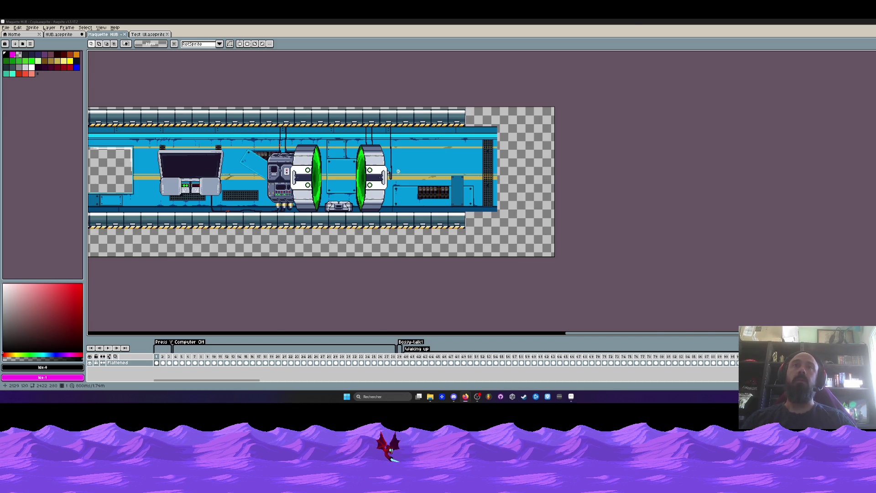
{"action": "scroll", "coordinate": [398, 169], "scroll_direction": "up", "scroll_amount": 1}
{"action": "left_click_drag", "start_coordinate": [512, 134], "coordinate": [560, 270]}
{"action": "left_click_drag", "start_coordinate": [478, 140], "coordinate": [554, 262]}
{"action": "scroll", "coordinate": [554, 264], "scroll_direction": "down", "scroll_amount": 2}
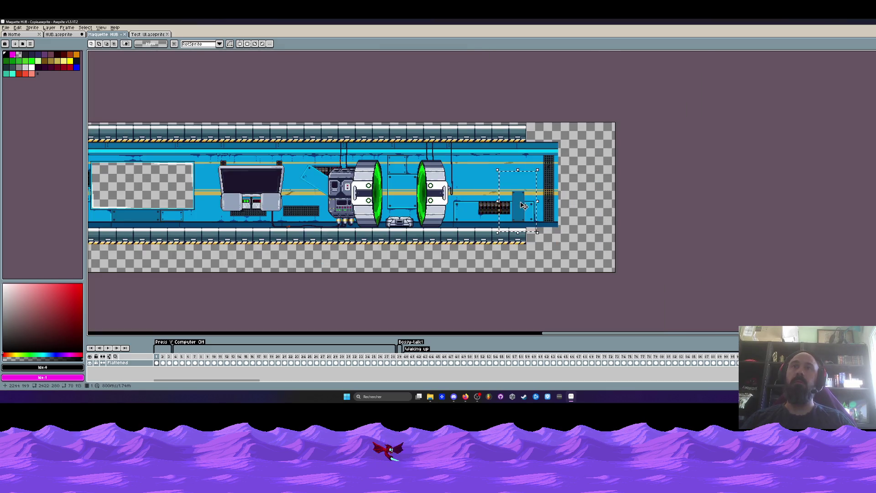
Ctrl+Tab to the HUB level sprite, pan its view down and pick rectangular selection
{"action": "key", "text": "ctrl+Tab"}
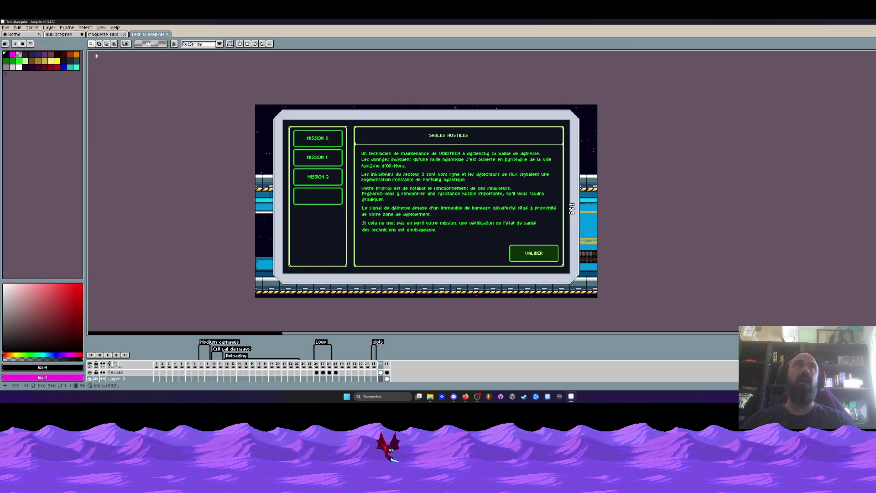
{"action": "key", "text": "ctrl+Tab"}
{"action": "key", "text": "ctrl+Tab"}
{"action": "left_click_drag", "start_coordinate": [505, 148], "coordinate": [494, 227]}
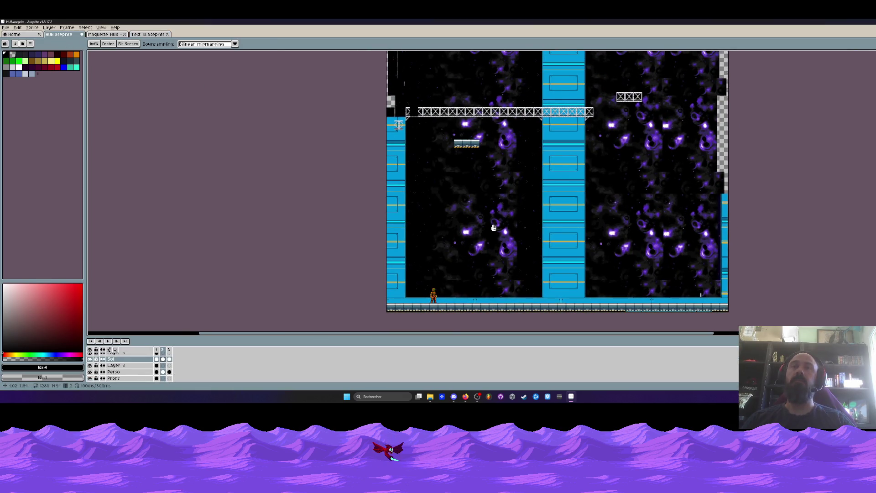
{"action": "key", "text": "m"}
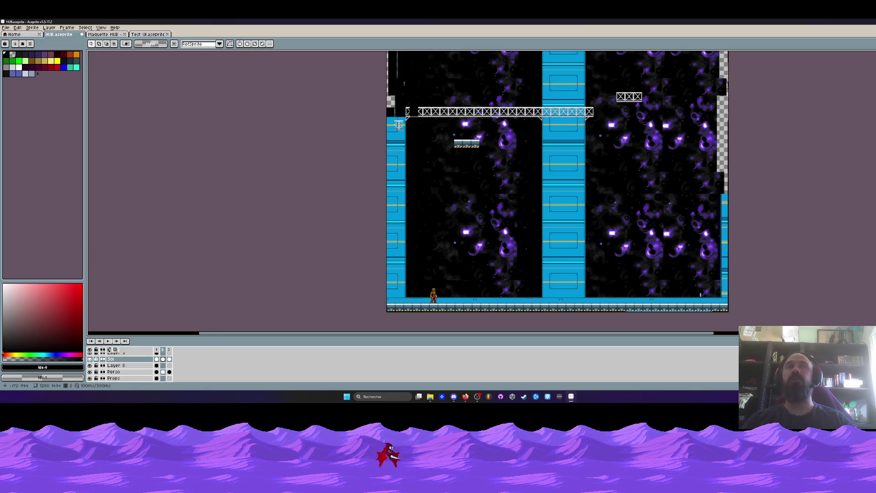
{"action": "left_click", "coordinate": [114, 38]}
Draw and clear trial marquees over sections of the corridor's left side
{"action": "scroll", "coordinate": [373, 188], "scroll_direction": "up", "scroll_amount": 2}
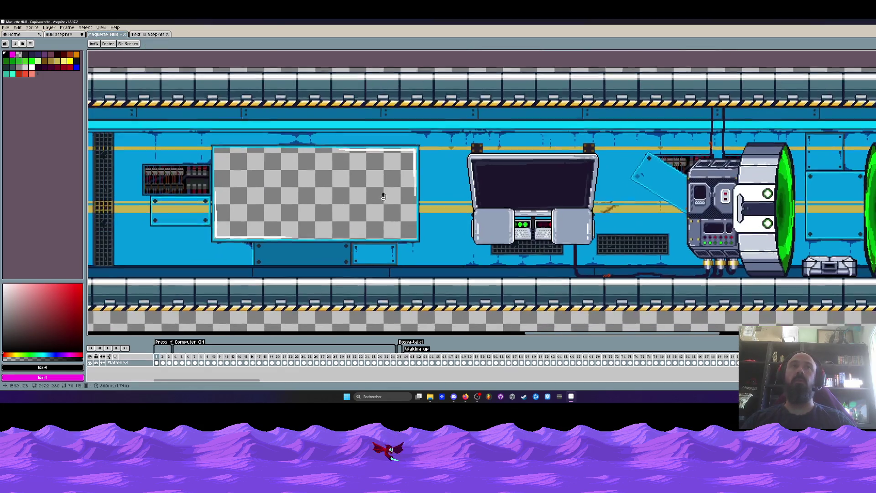
{"action": "scroll", "coordinate": [373, 189], "scroll_direction": "down", "scroll_amount": 1}
{"action": "left_click_drag", "start_coordinate": [269, 131], "coordinate": [456, 249]}
{"action": "left_click", "coordinate": [585, 268]}
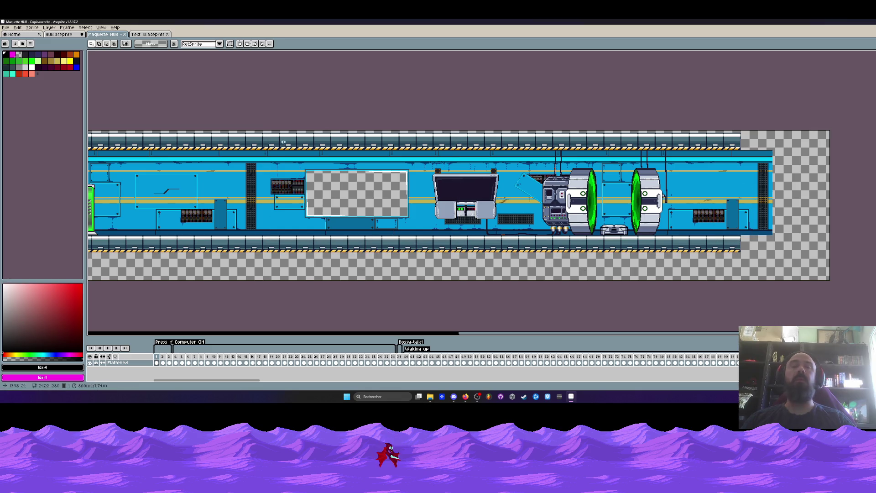
{"action": "scroll", "coordinate": [295, 172], "scroll_direction": "up", "scroll_amount": 1}
{"action": "left_click_drag", "start_coordinate": [270, 131], "coordinate": [550, 325]}
{"action": "scroll", "coordinate": [365, 205], "scroll_direction": "down", "scroll_amount": 1}
Marquee the area around the empty window frame twice, then zoom out
{"action": "left_click_drag", "start_coordinate": [227, 75], "coordinate": [561, 291]}
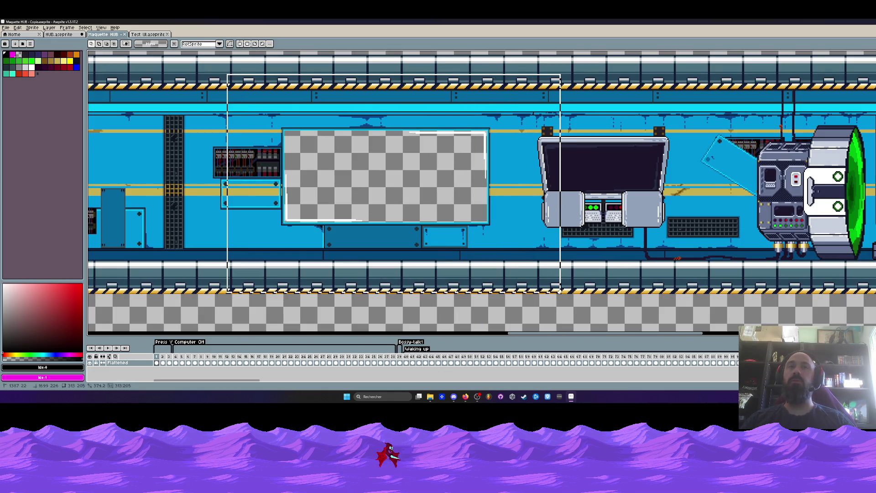
{"action": "scroll", "coordinate": [500, 251], "scroll_direction": "down", "scroll_amount": 1}
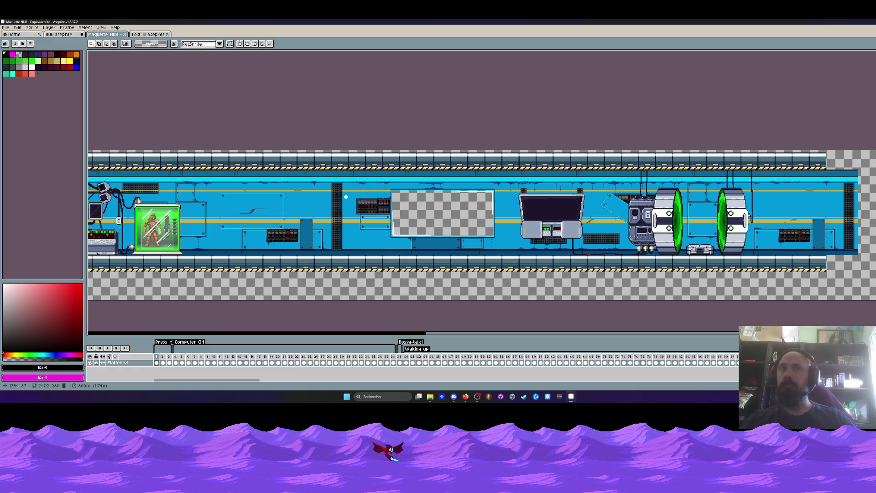
{"action": "scroll", "coordinate": [434, 201], "scroll_direction": "up", "scroll_amount": 2}
{"action": "left_click_drag", "start_coordinate": [320, 154], "coordinate": [601, 296]}
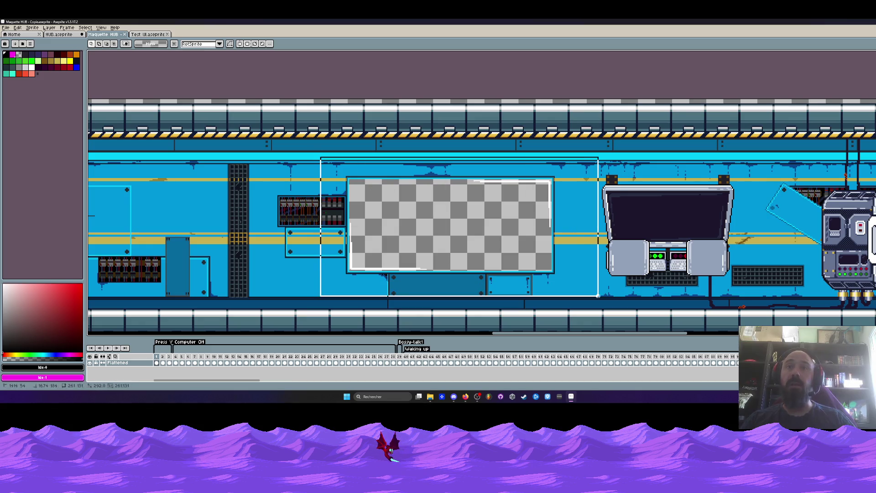
{"action": "scroll", "coordinate": [431, 226], "scroll_direction": "up", "scroll_amount": 1}
{"action": "scroll", "coordinate": [427, 215], "scroll_direction": "down", "scroll_amount": 1}
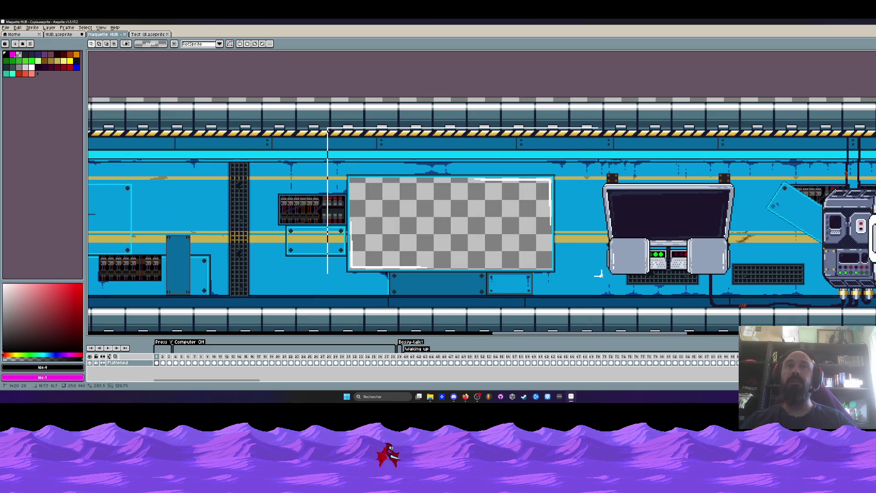
{"action": "scroll", "coordinate": [468, 222], "scroll_direction": "down", "scroll_amount": 2}
{"action": "scroll", "coordinate": [290, 159], "scroll_direction": "down", "scroll_amount": 2}
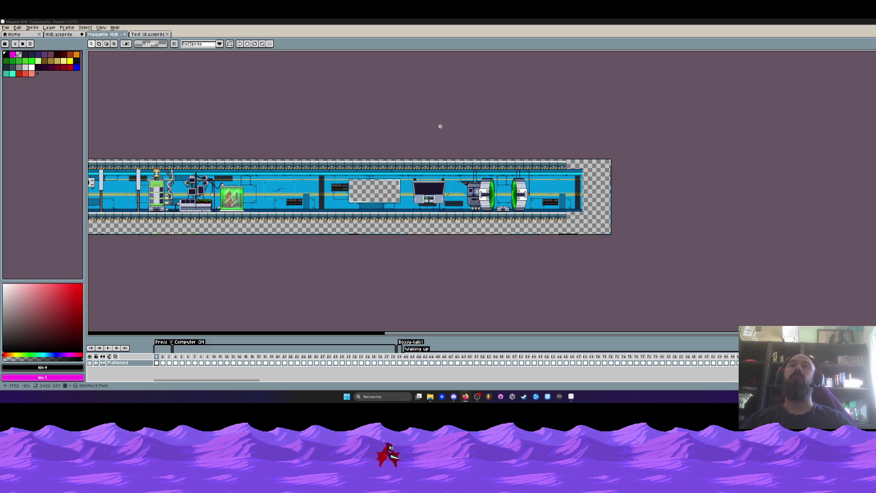
Zoom and pan along the Maquette HUB corridor to its right end
{"action": "scroll", "coordinate": [569, 197], "scroll_direction": "up", "scroll_amount": 1}
{"action": "scroll", "coordinate": [561, 138], "scroll_direction": "up", "scroll_amount": 1}
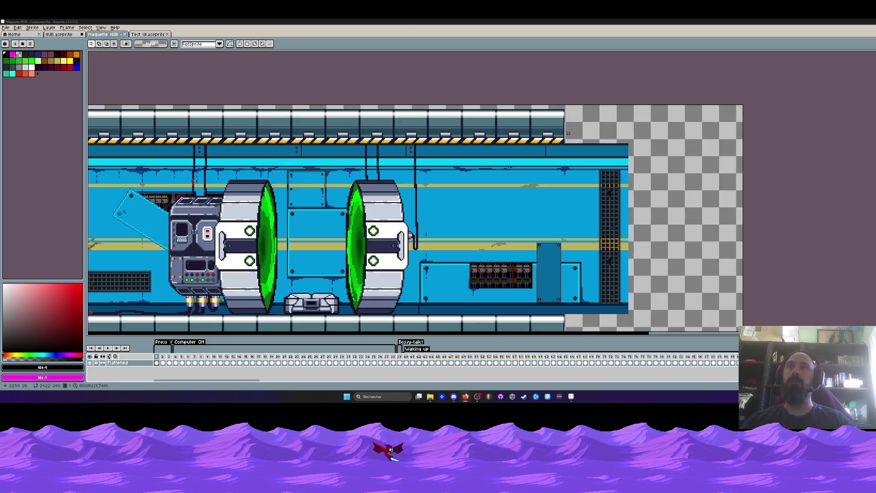
{"action": "scroll", "coordinate": [564, 132], "scroll_direction": "down", "scroll_amount": 3}
{"action": "mouse_move", "coordinate": [212, 142]}
{"action": "left_mouse_down"}
{"action": "mouse_move", "coordinate": [491, 181]}
{"action": "mouse_move", "coordinate": [352, 175]}
{"action": "left_mouse_up"}
{"action": "scroll", "coordinate": [352, 175], "scroll_direction": "up", "scroll_amount": 1}
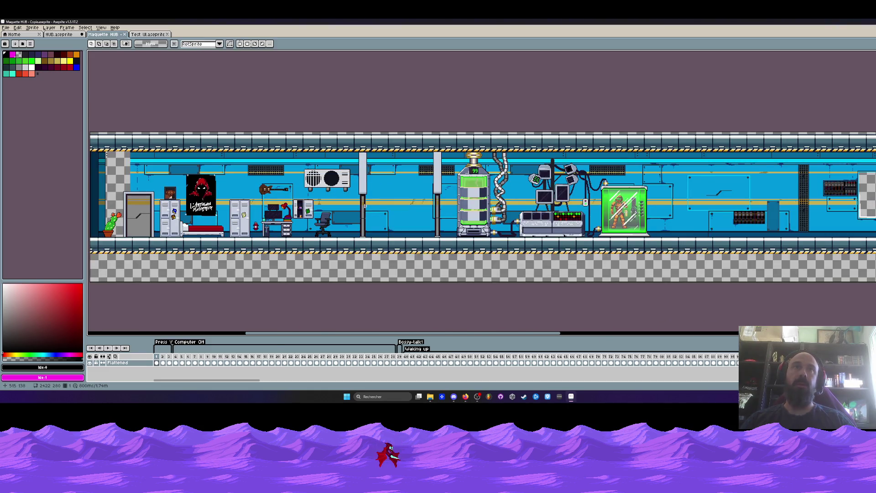
{"action": "scroll", "coordinate": [361, 205], "scroll_direction": "up", "scroll_amount": 1}
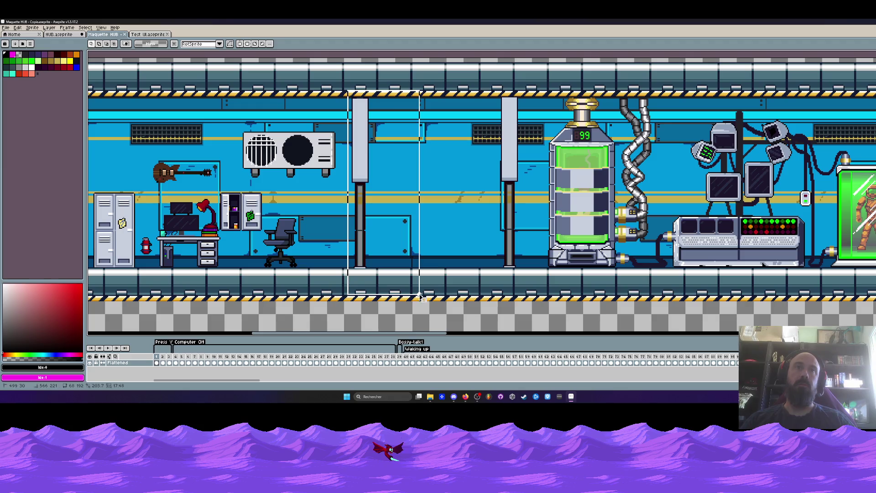
{"action": "scroll", "coordinate": [360, 141], "scroll_direction": "down", "scroll_amount": 1}
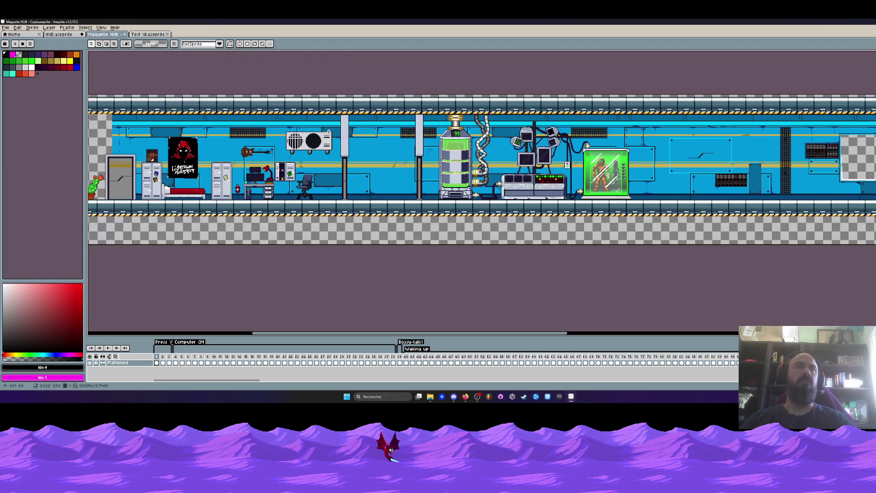
{"action": "left_click_drag", "start_coordinate": [799, 141], "coordinate": [152, 182]}
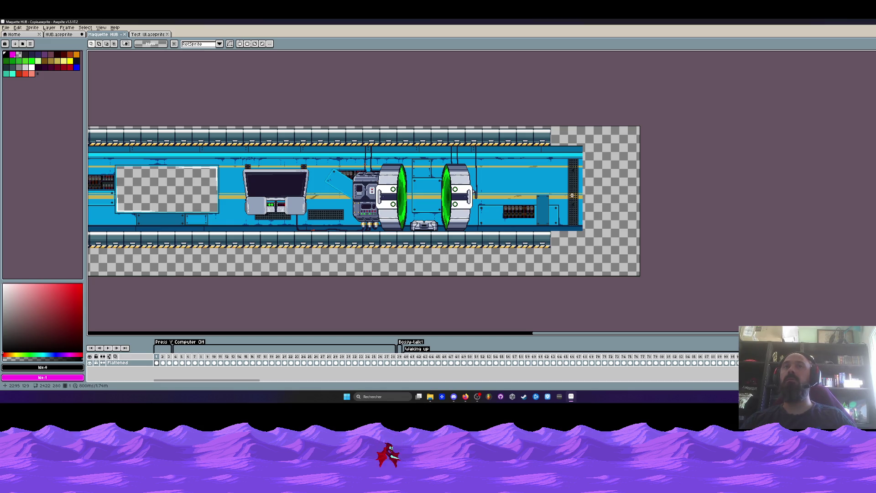
{"action": "scroll", "coordinate": [569, 196], "scroll_direction": "up", "scroll_amount": 2}
{"action": "scroll", "coordinate": [561, 197], "scroll_direction": "down", "scroll_amount": 3}
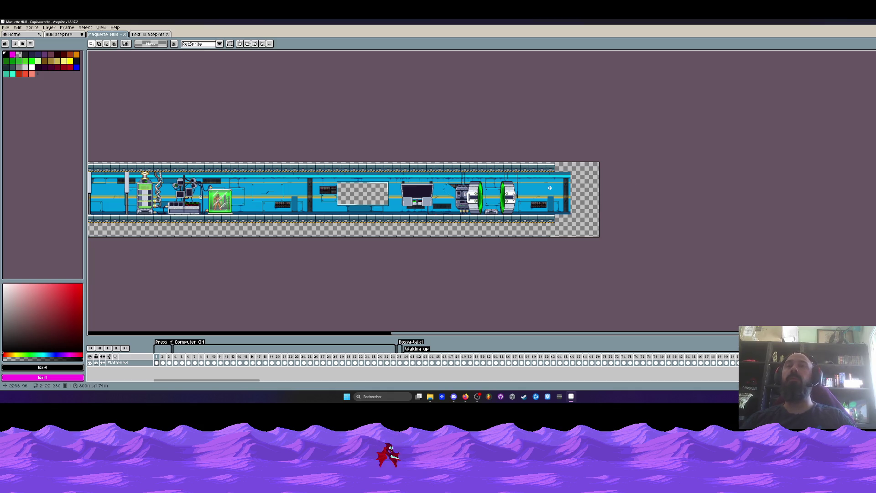
{"action": "scroll", "coordinate": [551, 188], "scroll_direction": "up", "scroll_amount": 1}
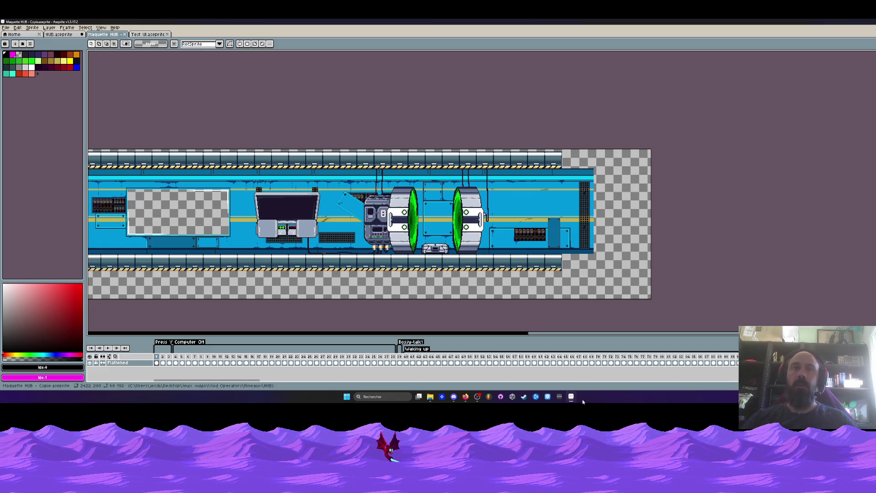
{"action": "left_click_drag", "start_coordinate": [255, 382], "coordinate": [264, 383]}
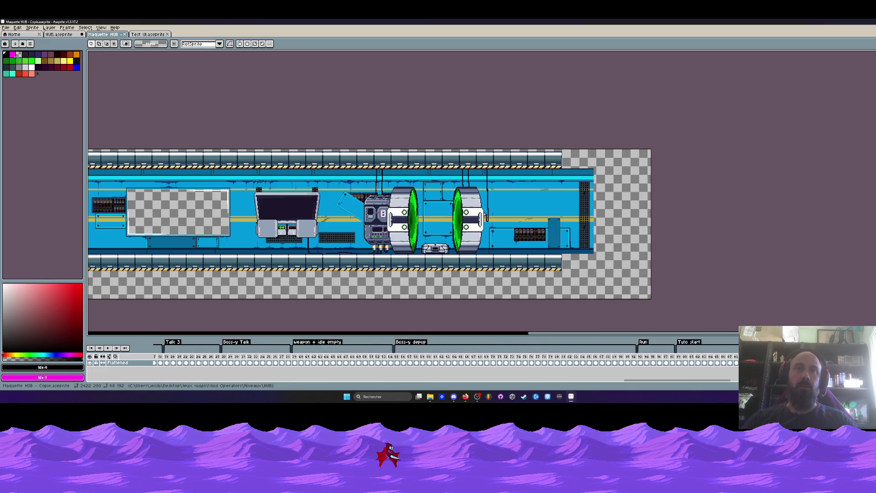
Close the Maquette HUB mockup and flip between the Test UI and HUB documents
{"action": "left_click", "coordinate": [124, 35]}
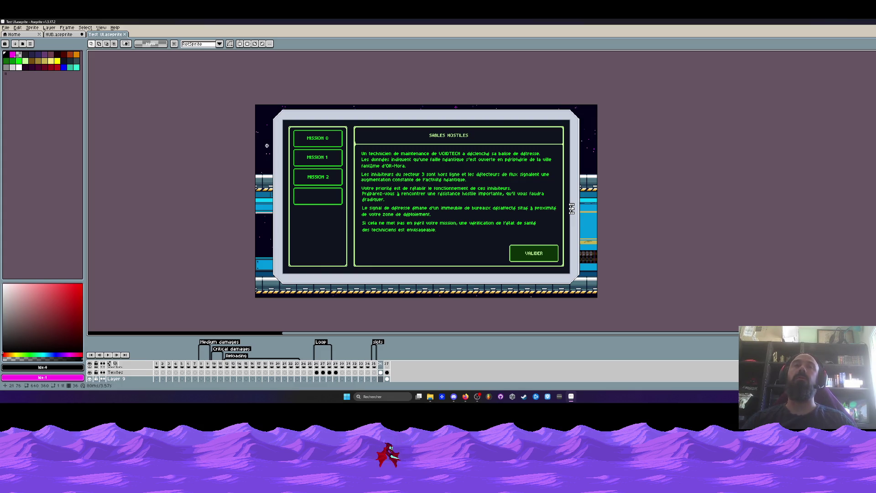
{"action": "left_click", "coordinate": [101, 35]}
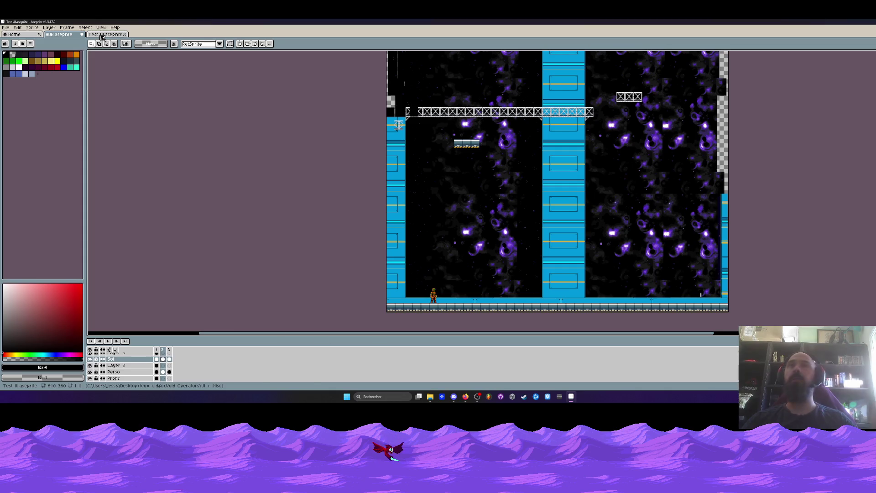
{"action": "left_click", "coordinate": [78, 35]}
{"action": "scroll", "coordinate": [499, 158], "scroll_direction": "down", "scroll_amount": 1}
{"action": "scroll", "coordinate": [499, 158], "scroll_direction": "up", "scroll_amount": 1}
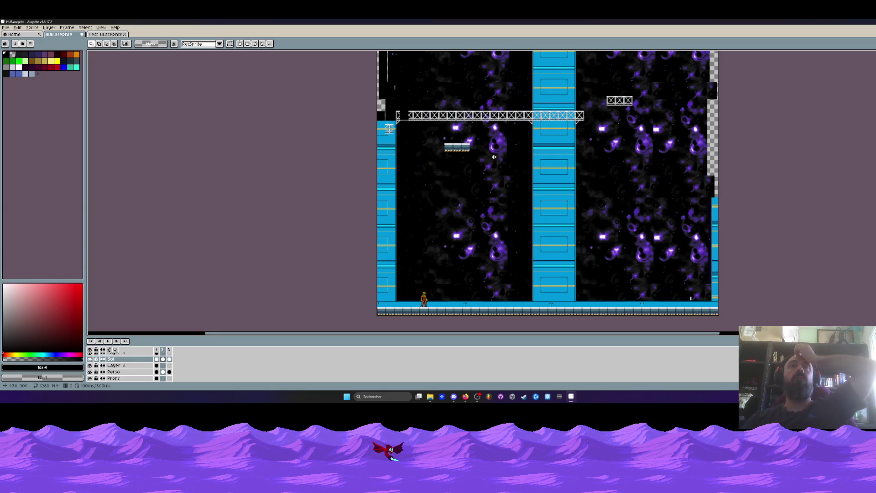
{"action": "key", "text": "ctrl+Tab"}
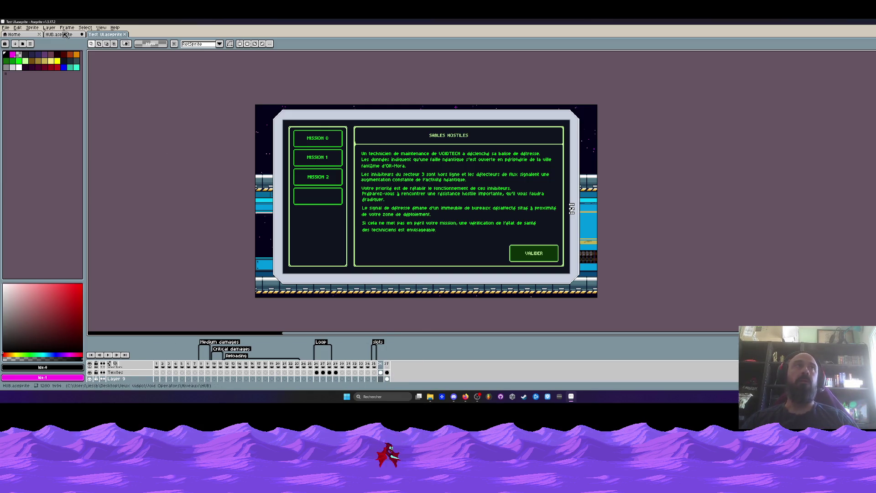
{"action": "key", "text": "ctrl+Tab"}
{"action": "key", "text": "ctrl+Tab"}
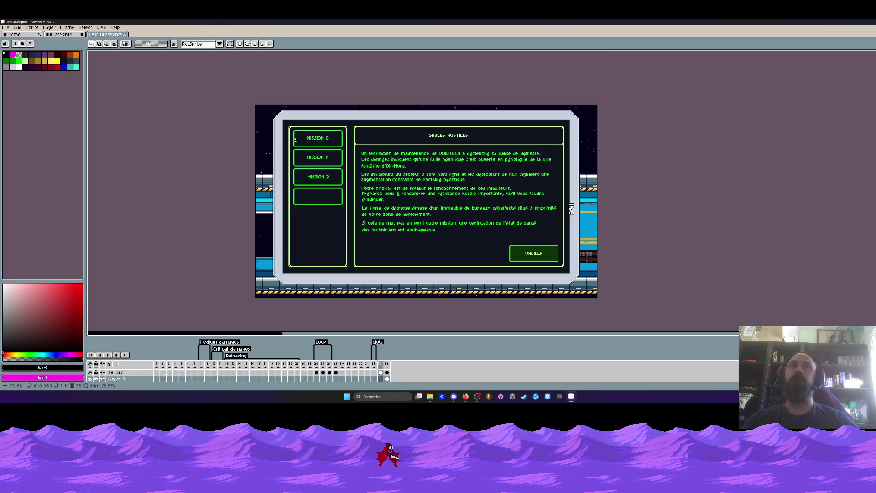
{"action": "key", "text": "ctrl+Tab"}
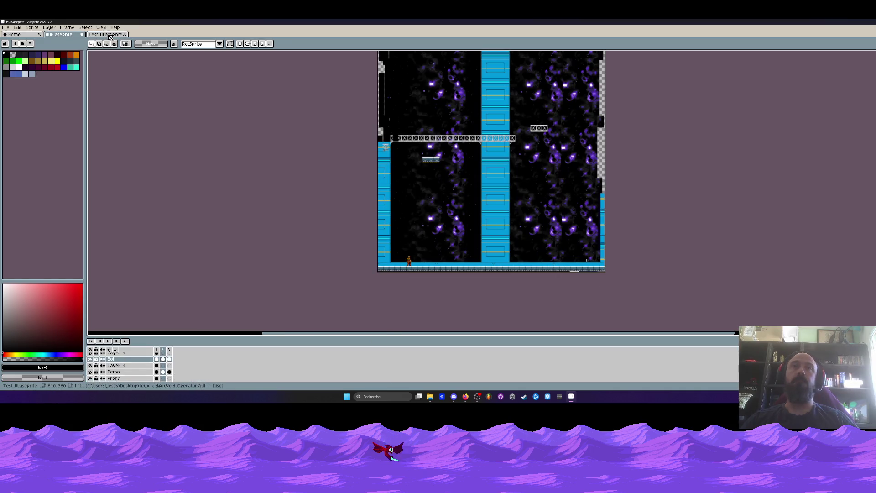
{"action": "scroll", "coordinate": [441, 152], "scroll_direction": "up", "scroll_amount": 1}
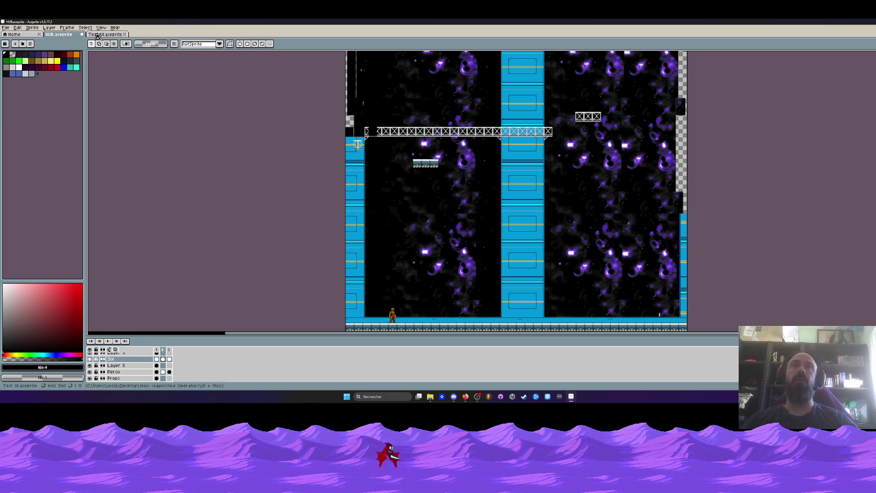
{"action": "scroll", "coordinate": [345, 179], "scroll_direction": "down", "scroll_amount": 1}
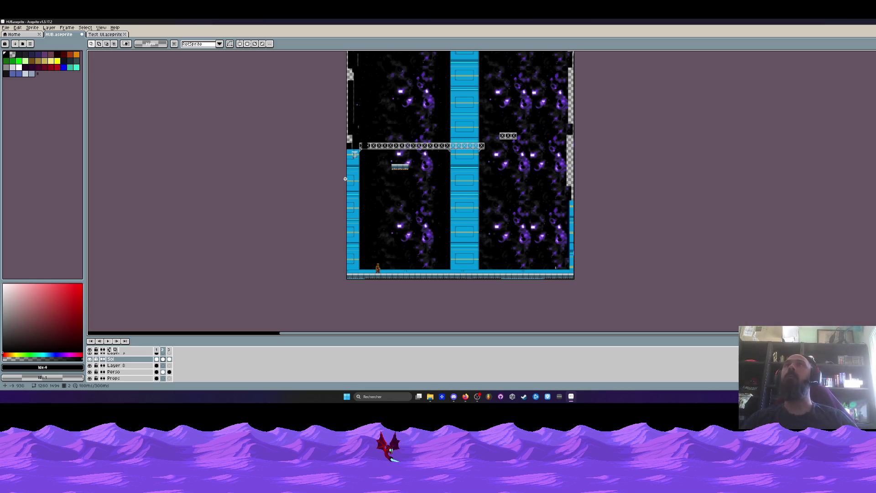
Glance at Test UI, return to HUB and show frame 1 of its timeline
{"action": "left_click", "coordinate": [106, 34]}
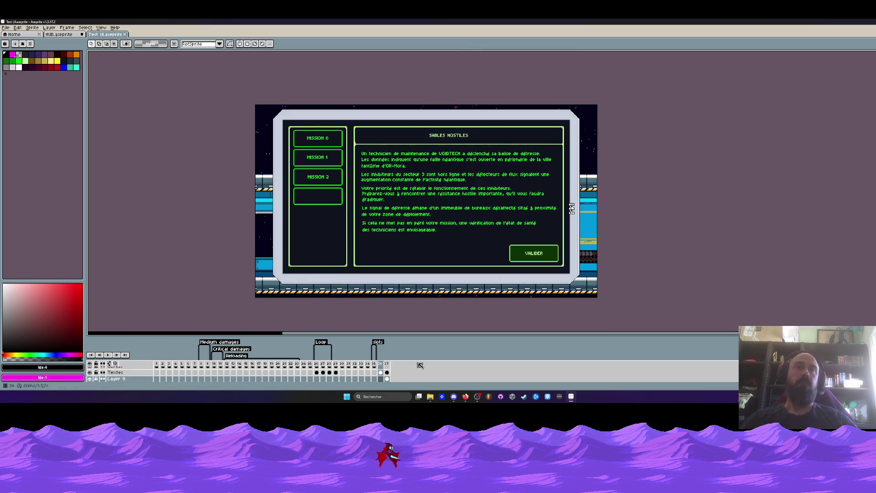
{"action": "left_click_drag", "start_coordinate": [425, 334], "coordinate": [389, 337]}
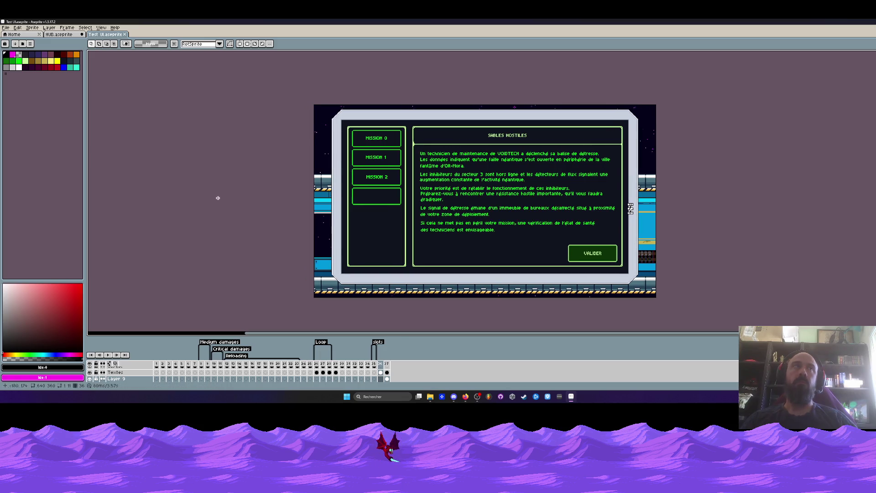
{"action": "key", "text": "ctrl+shift+Tab"}
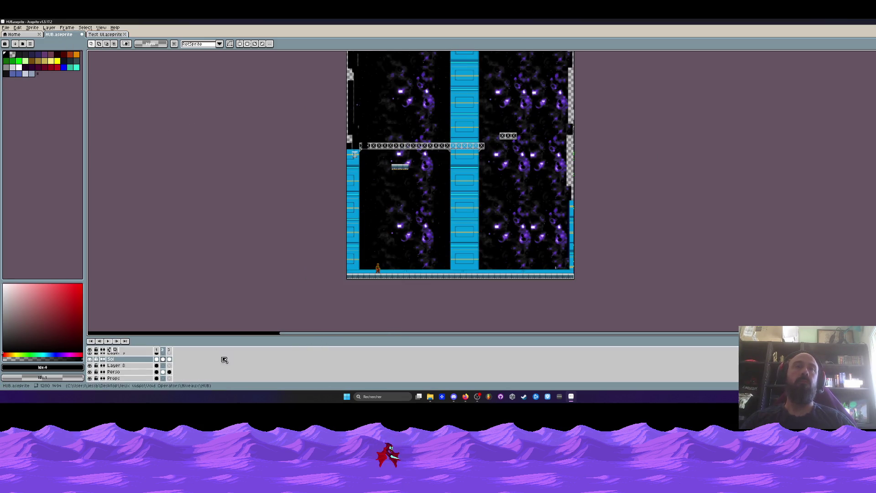
{"action": "left_click", "coordinate": [156, 349]}
{"action": "scroll", "coordinate": [426, 230], "scroll_direction": "up", "scroll_amount": 1}
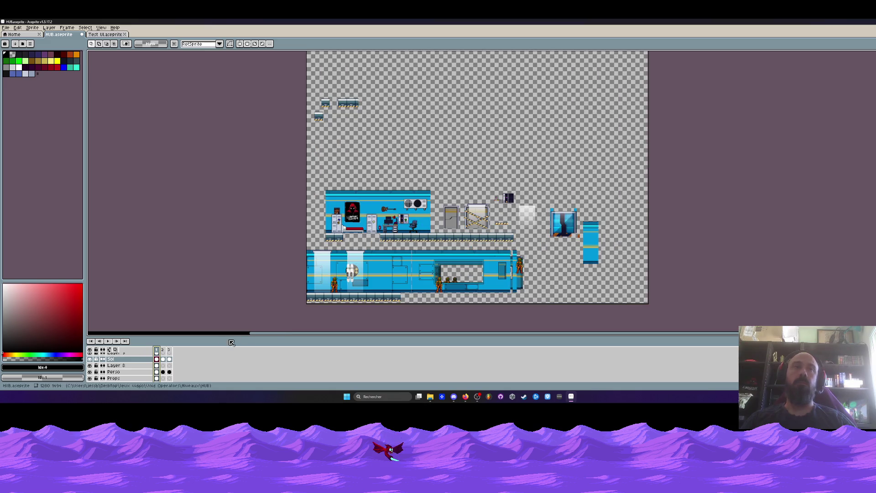
View the HUB level's dark frame 2, then switch to the Test UI mission dialog
{"action": "left_click", "coordinate": [163, 350]}
{"action": "left_click_drag", "start_coordinate": [392, 217], "coordinate": [392, 240]}
{"action": "scroll", "coordinate": [393, 239], "scroll_direction": "down", "scroll_amount": 1}
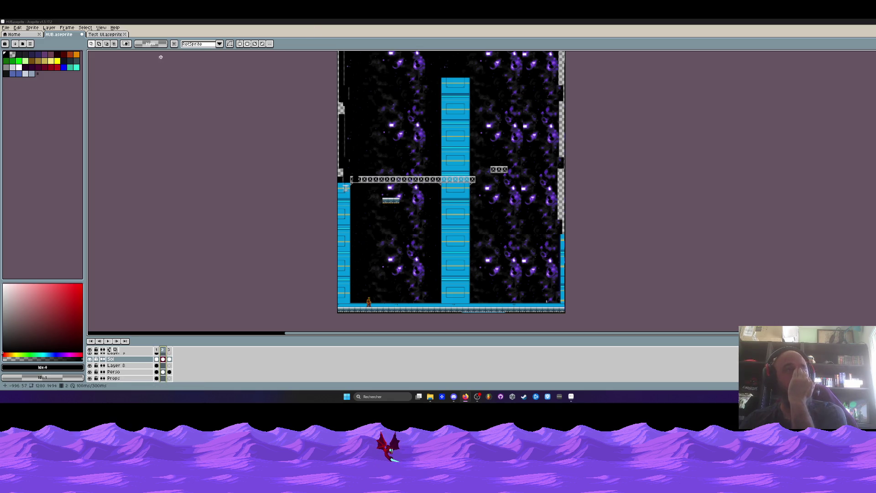
{"action": "left_click", "coordinate": [98, 36]}
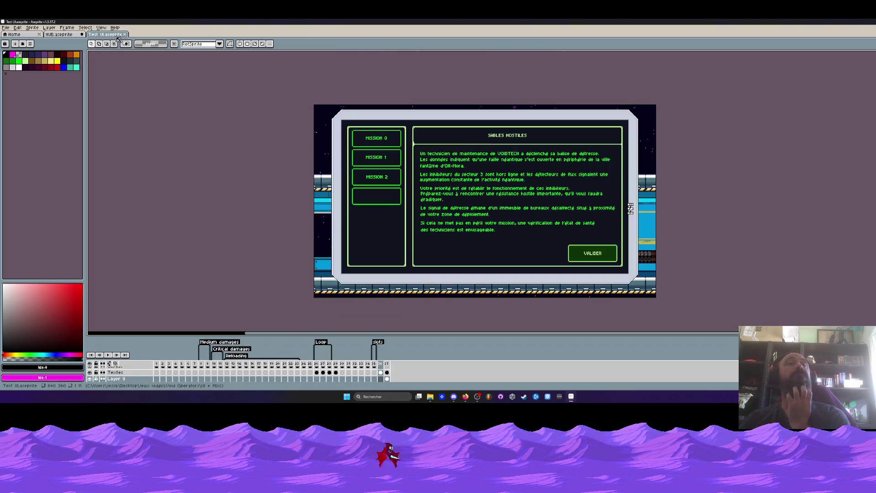
Drag the timeline splitter up and scroll so Layer 8 through Dialogues show
{"action": "scroll", "coordinate": [484, 200], "scroll_direction": "down", "scroll_amount": 1}
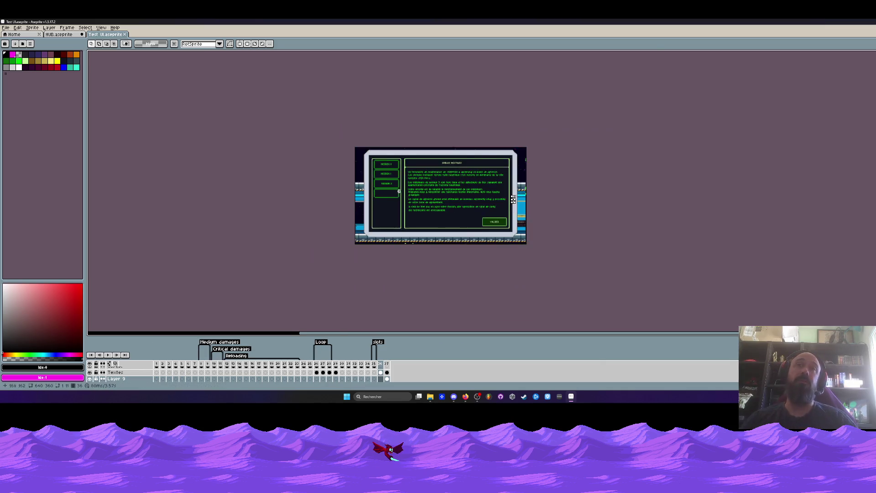
{"action": "scroll", "coordinate": [475, 183], "scroll_direction": "up", "scroll_amount": 1}
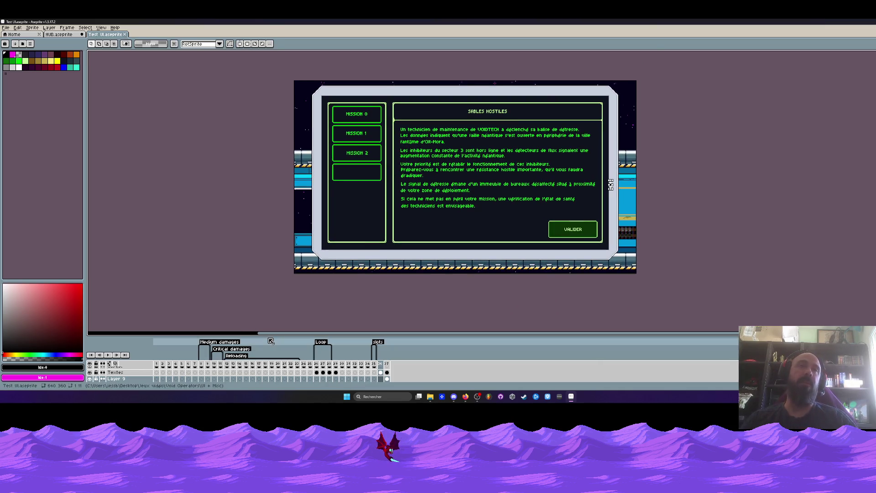
{"action": "left_click_drag", "start_coordinate": [268, 334], "coordinate": [268, 280]}
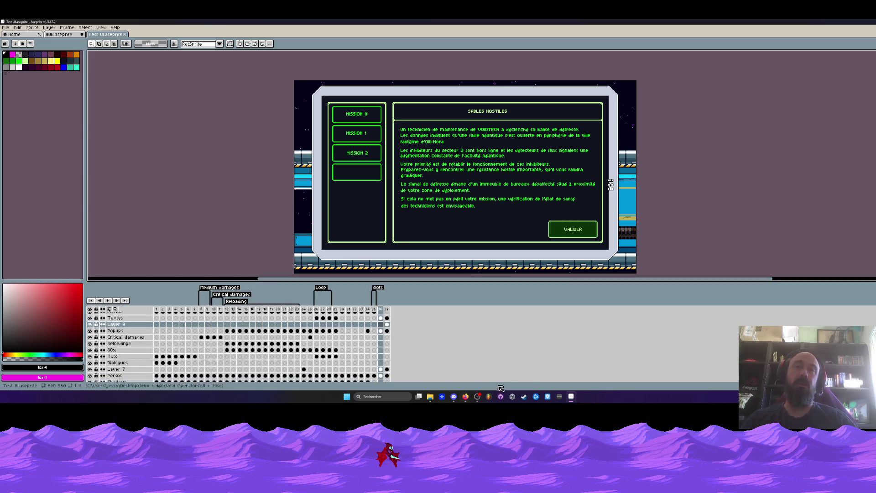
{"action": "scroll", "coordinate": [287, 354], "scroll_direction": "up", "scroll_amount": 3}
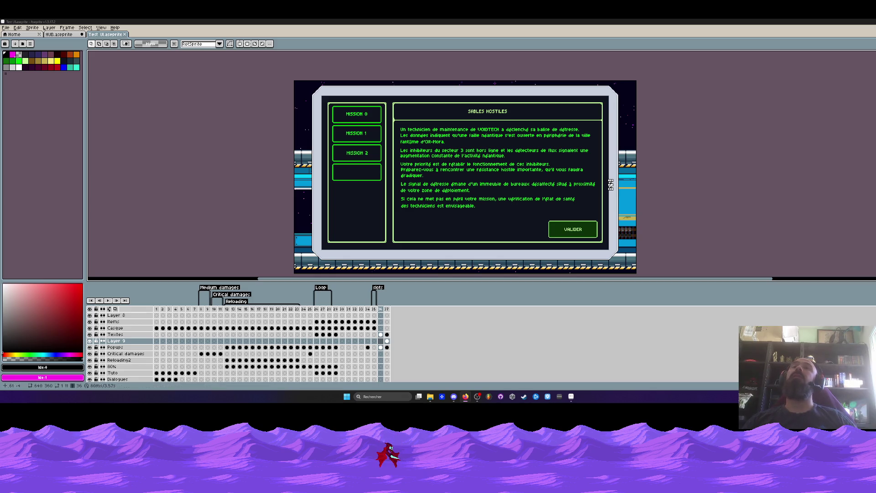
Bring the File Explorer window forward and browse back to the Jeux vidéo folder
{"action": "mouse_move", "coordinate": [431, 397]}
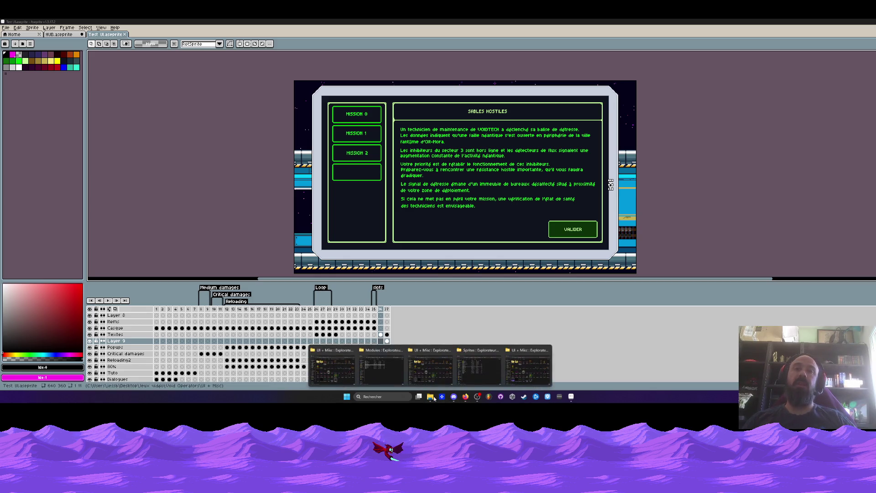
{"action": "left_click", "coordinate": [518, 368]}
{"action": "left_click", "coordinate": [338, 79]}
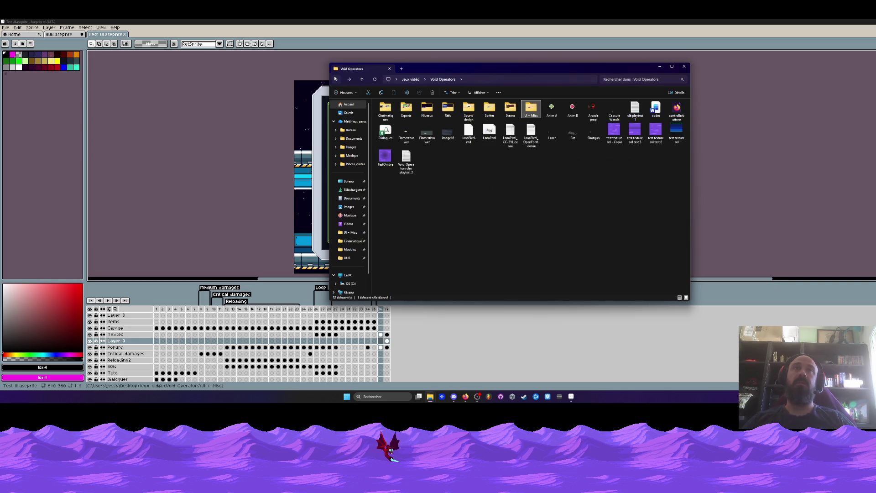
{"action": "left_click", "coordinate": [336, 79]}
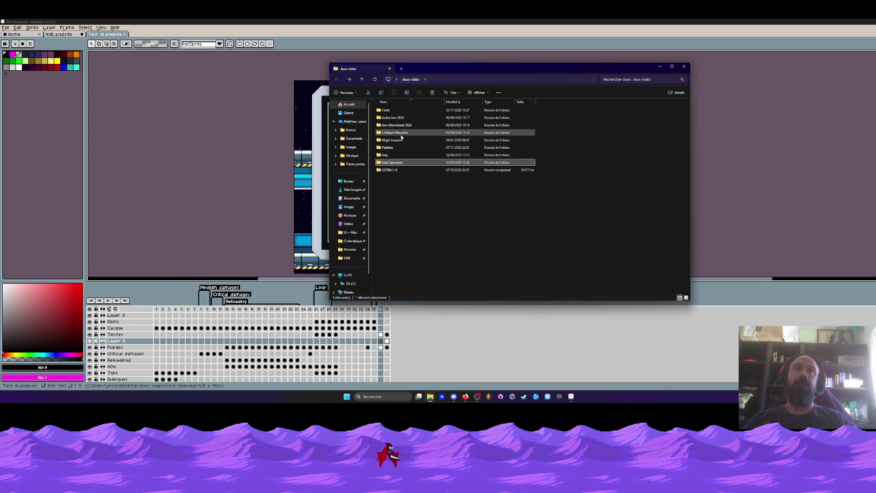
{"action": "double_click", "coordinate": [391, 162]}
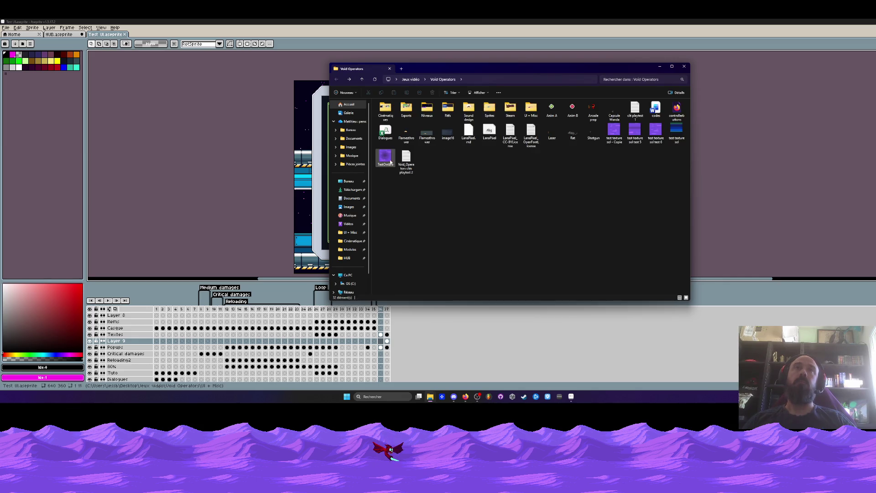
{"action": "left_click", "coordinate": [337, 80]}
Open L'Artisan Meurtrier and check the Version custom (abandonnée) WIP folder, then back out
{"action": "double_click", "coordinate": [396, 134]}
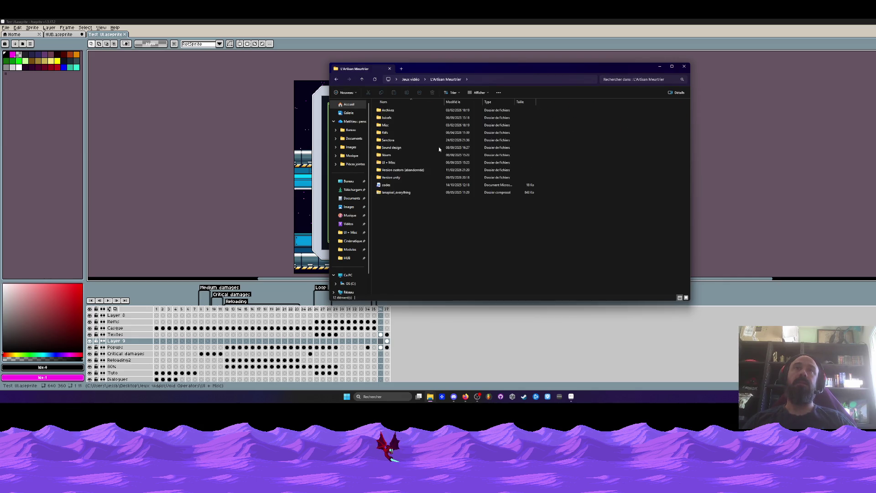
{"action": "double_click", "coordinate": [391, 170]}
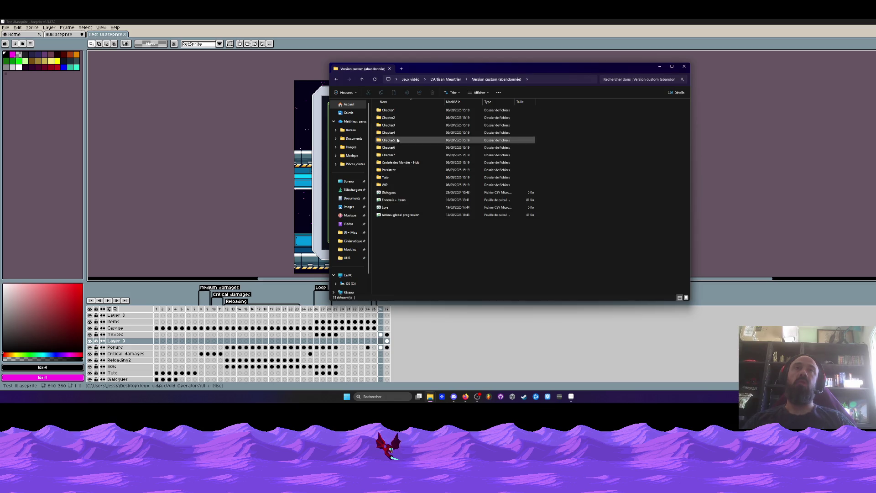
{"action": "double_click", "coordinate": [387, 185]}
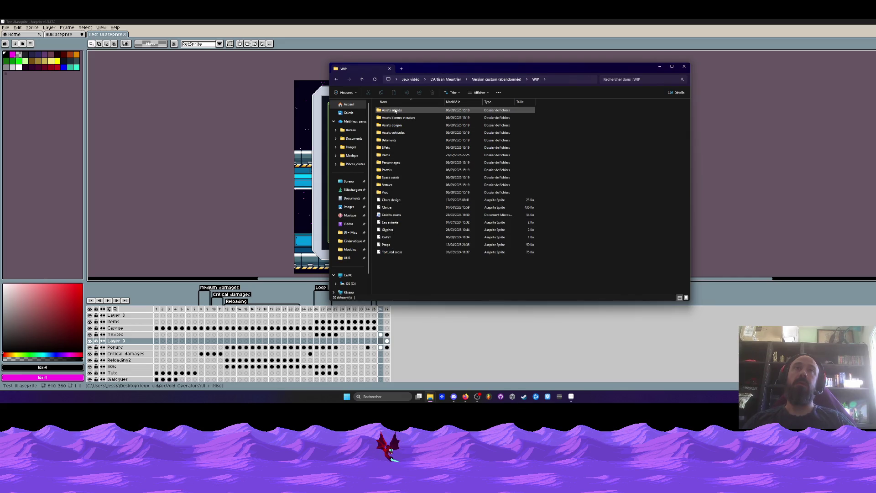
{"action": "left_click", "coordinate": [337, 80]}
{"action": "left_click", "coordinate": [336, 80]}
Go through UI + Misc > UI, open the gdb-gamepad-2(all) archive and view gdb-keyboard-2.png
{"action": "double_click", "coordinate": [388, 163]}
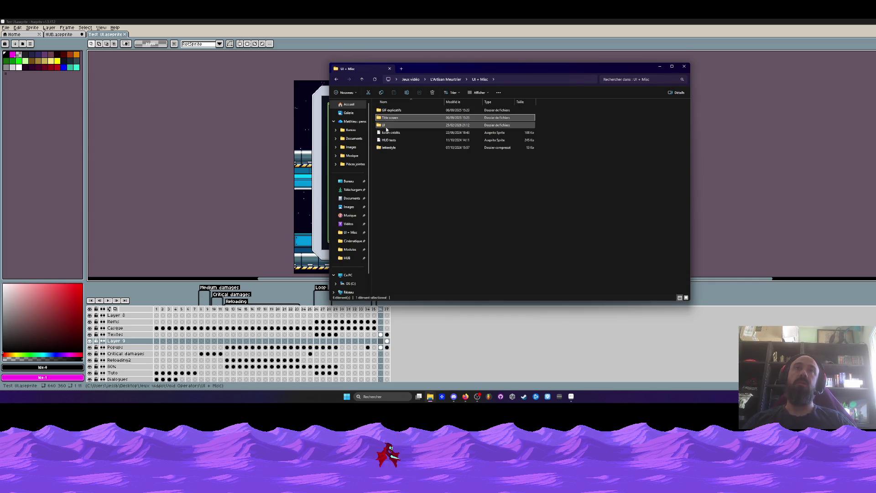
{"action": "double_click", "coordinate": [386, 125]}
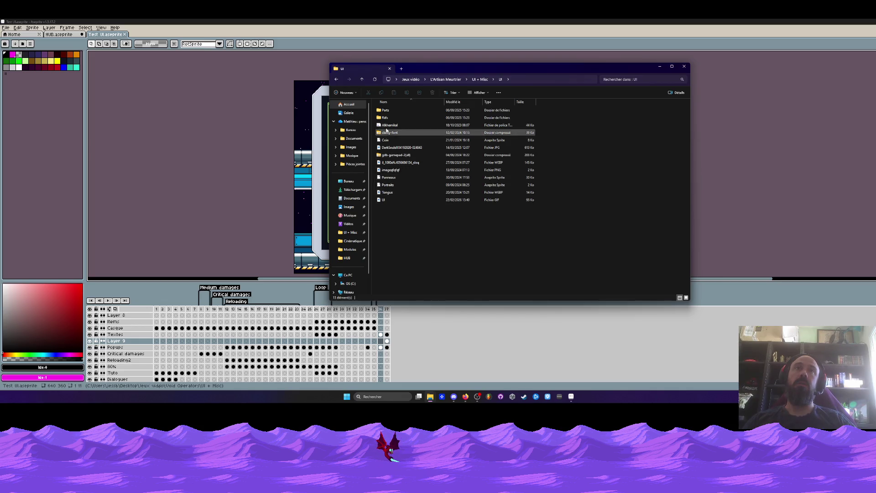
{"action": "double_click", "coordinate": [387, 110]}
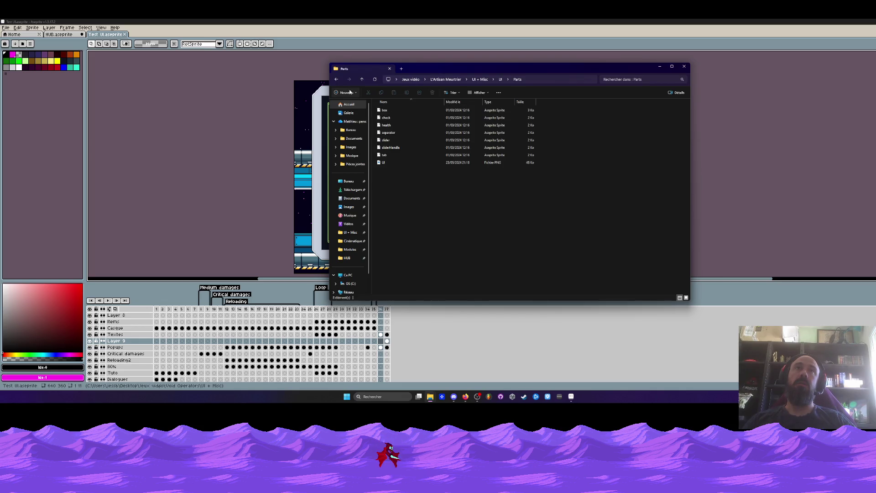
{"action": "left_click", "coordinate": [338, 80]}
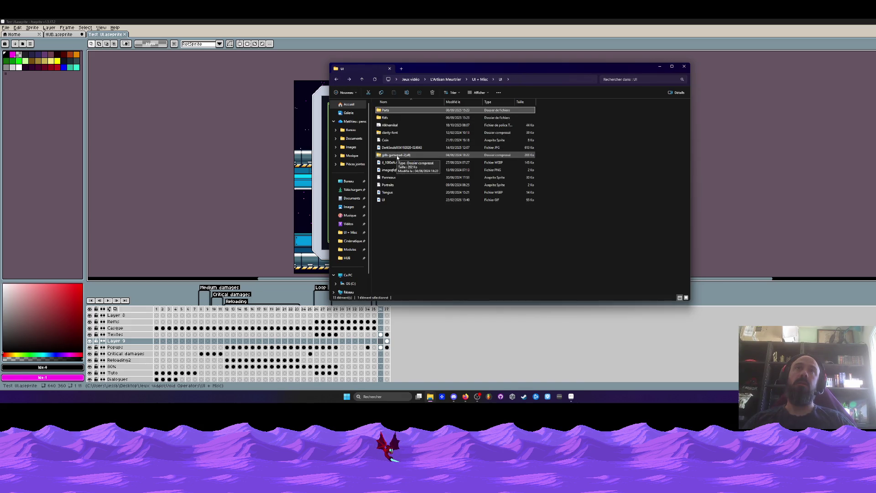
{"action": "double_click", "coordinate": [397, 156]}
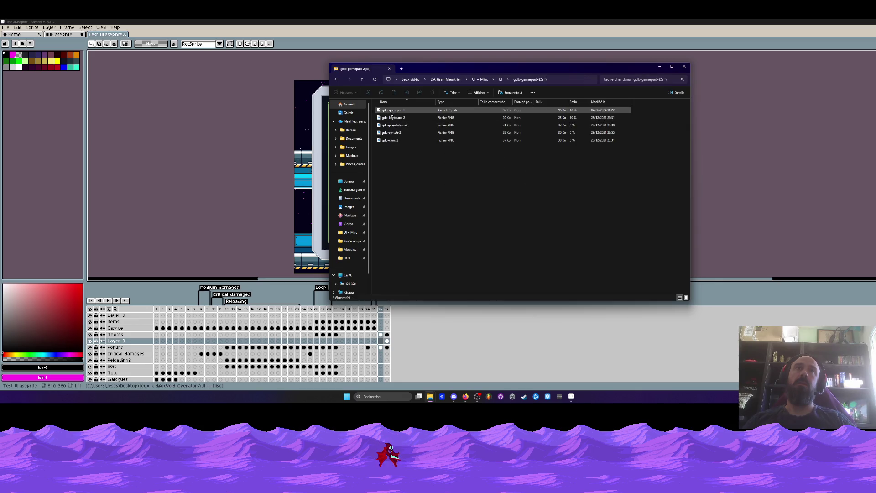
{"action": "left_click", "coordinate": [400, 120]}
{"action": "double_click", "coordinate": [400, 120]}
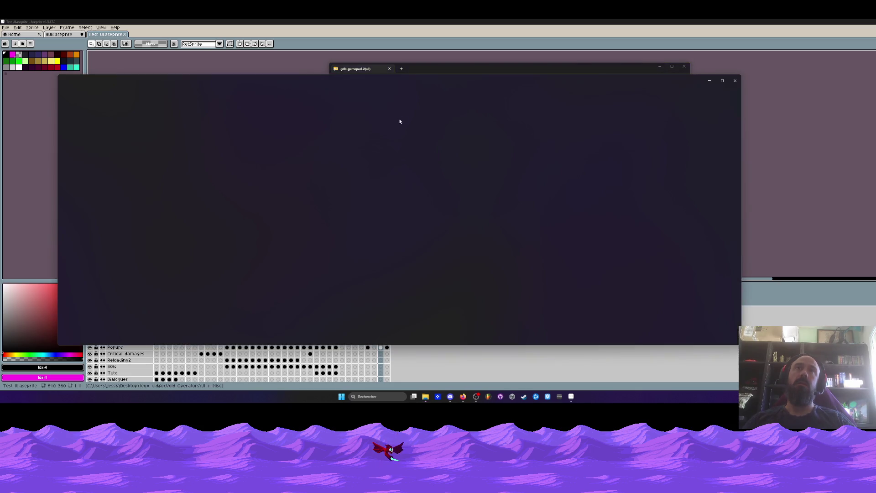
Zoom and pan over the gdb-keyboard-2 key sprites down to the lower rows, then close Photos
{"action": "scroll", "coordinate": [359, 142], "scroll_direction": "up", "scroll_amount": 5}
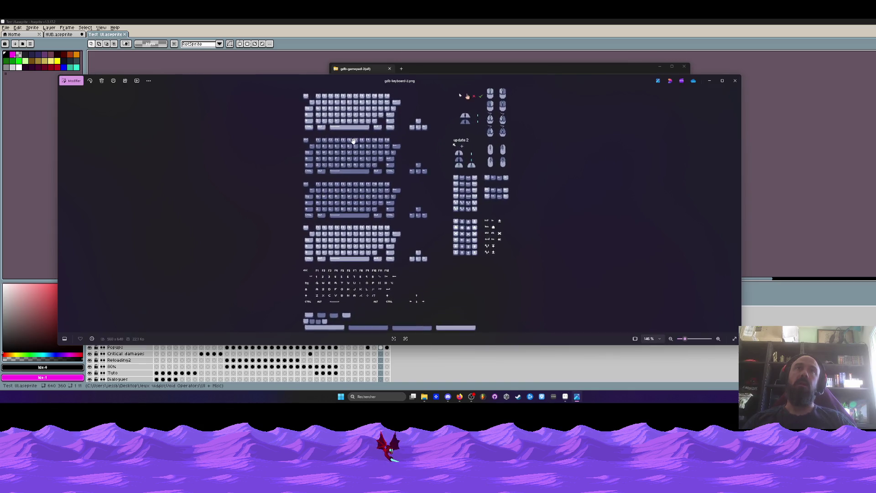
{"action": "scroll", "coordinate": [269, 116], "scroll_direction": "up", "scroll_amount": 2}
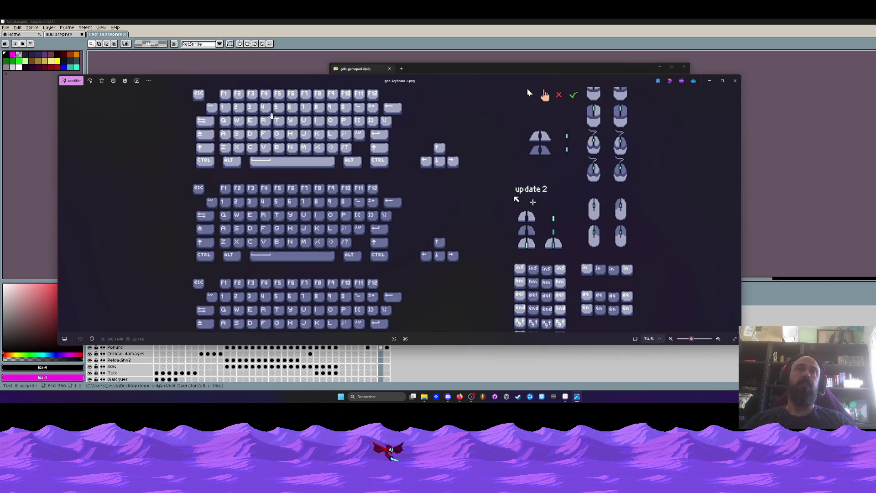
{"action": "scroll", "coordinate": [379, 206], "scroll_direction": "down", "scroll_amount": 1}
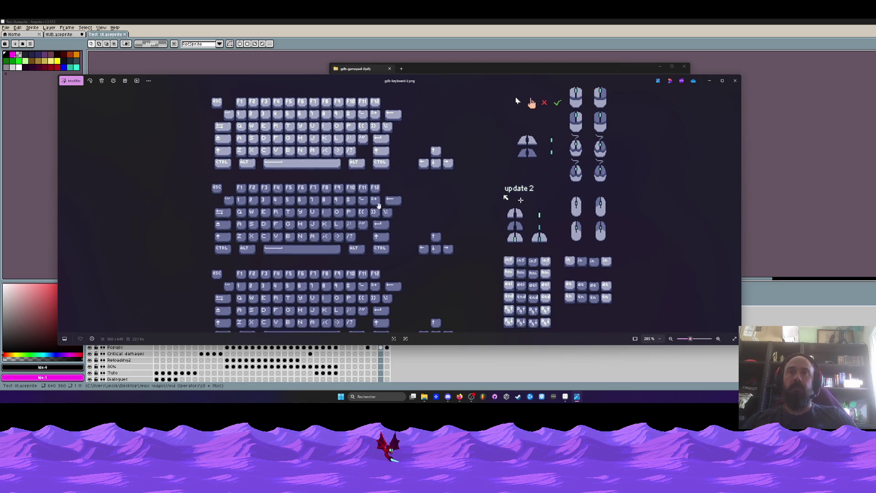
{"action": "scroll", "coordinate": [313, 221], "scroll_direction": "down", "scroll_amount": 1}
{"action": "scroll", "coordinate": [314, 220], "scroll_direction": "down", "scroll_amount": 2}
{"action": "scroll", "coordinate": [317, 280], "scroll_direction": "up", "scroll_amount": 3}
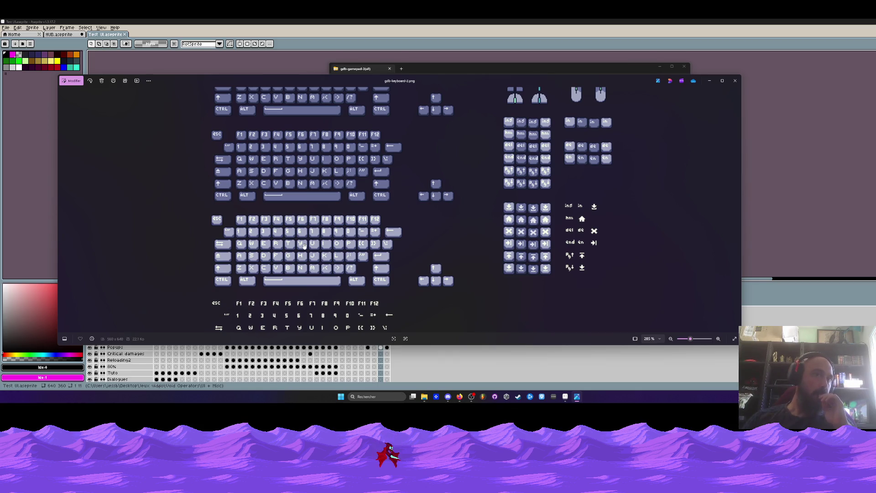
{"action": "scroll", "coordinate": [304, 246], "scroll_direction": "down", "scroll_amount": 5}
{"action": "scroll", "coordinate": [307, 302], "scroll_direction": "up", "scroll_amount": 6}
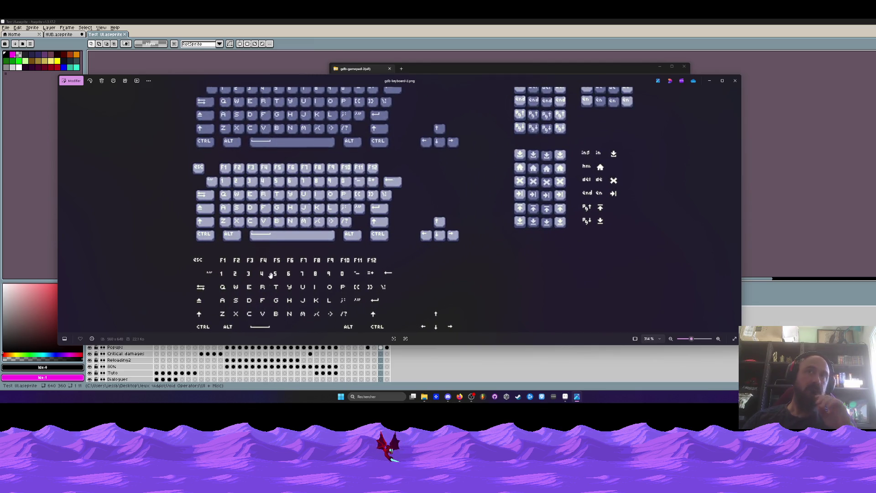
{"action": "left_click_drag", "start_coordinate": [349, 161], "coordinate": [348, 90]}
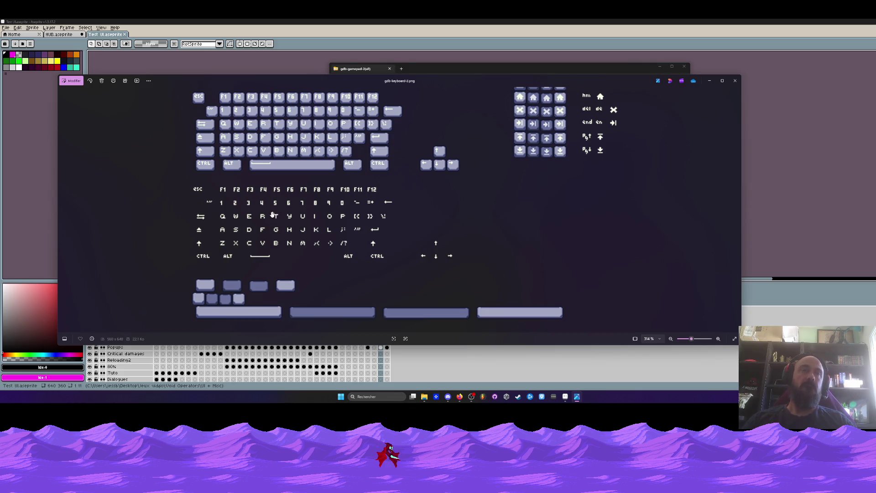
{"action": "scroll", "coordinate": [272, 214], "scroll_direction": "down", "scroll_amount": 1}
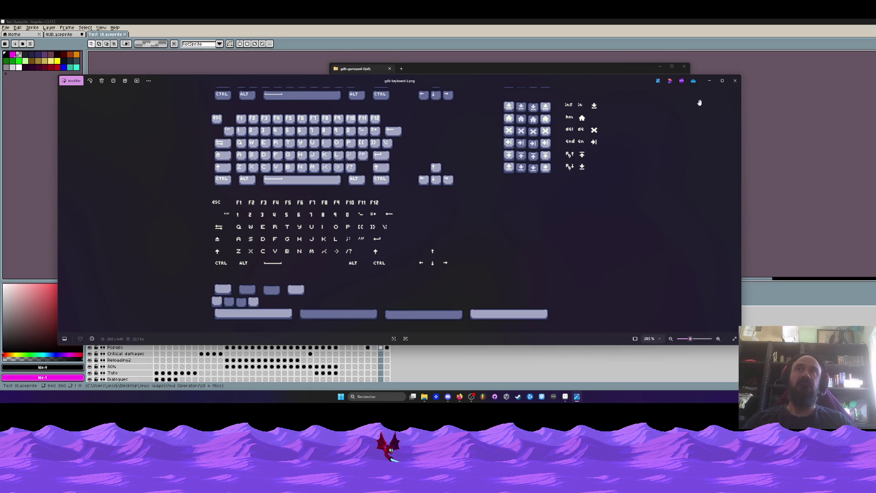
{"action": "left_click", "coordinate": [735, 80]}
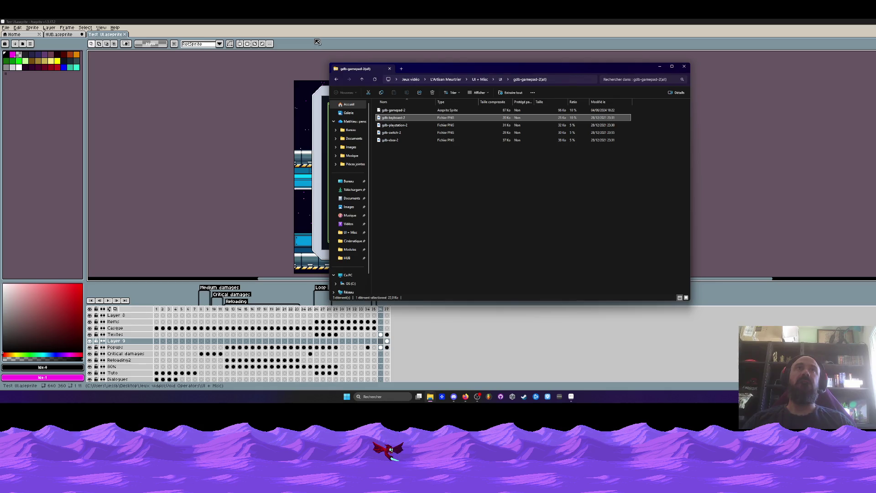
Clear the other windows and drag gdb-keyboard-2 from the gdb-gamepad-2(all) archive onto the desktop
{"action": "left_click_drag", "start_coordinate": [456, 68], "coordinate": [606, 65]}
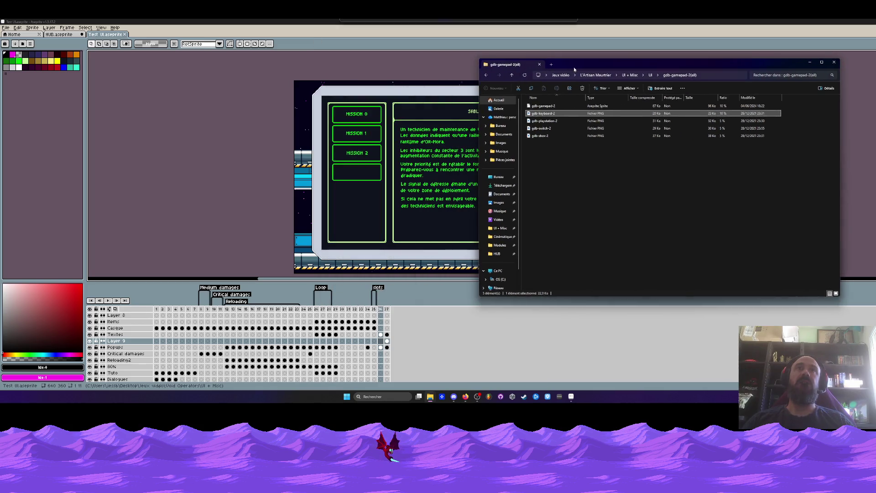
{"action": "left_click", "coordinate": [247, 134]}
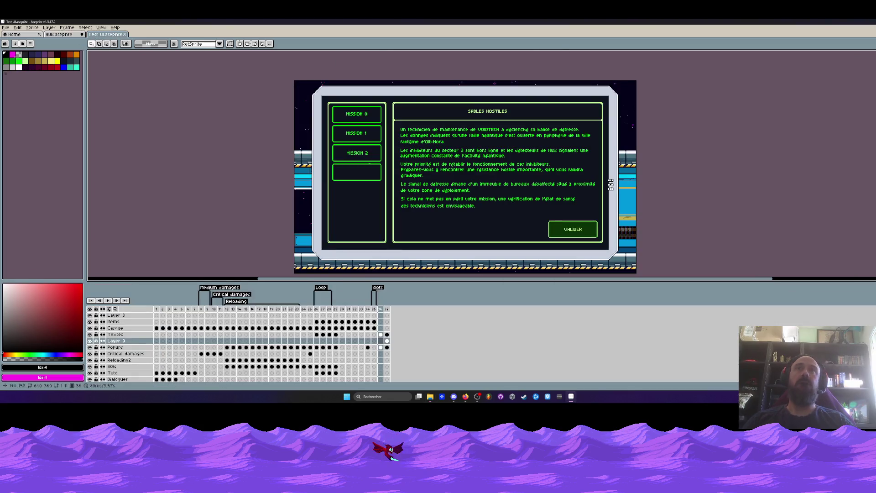
{"action": "mouse_move", "coordinate": [430, 396]}
{"action": "left_click", "coordinate": [381, 364]}
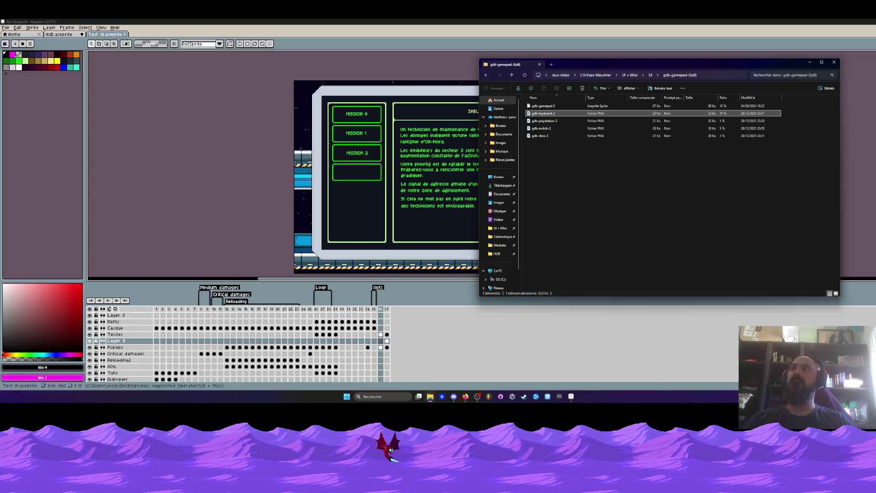
{"action": "key", "text": "super+Home"}
{"action": "mouse_move", "coordinate": [543, 113]}
{"action": "left_mouse_down"}
{"action": "mouse_move", "coordinate": [391, 185]}
{"action": "mouse_move", "coordinate": [395, 204]}
{"action": "left_mouse_up"}
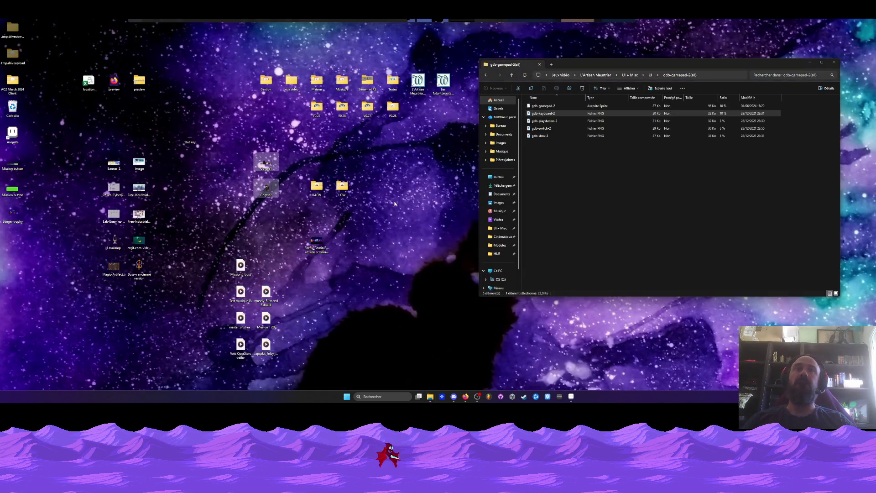
Open gdb-keyboard-2.png in Aseprite by dragging it from the desktop onto the restored window
{"action": "left_click", "coordinate": [571, 396]}
{"action": "key", "text": "super+Down"}
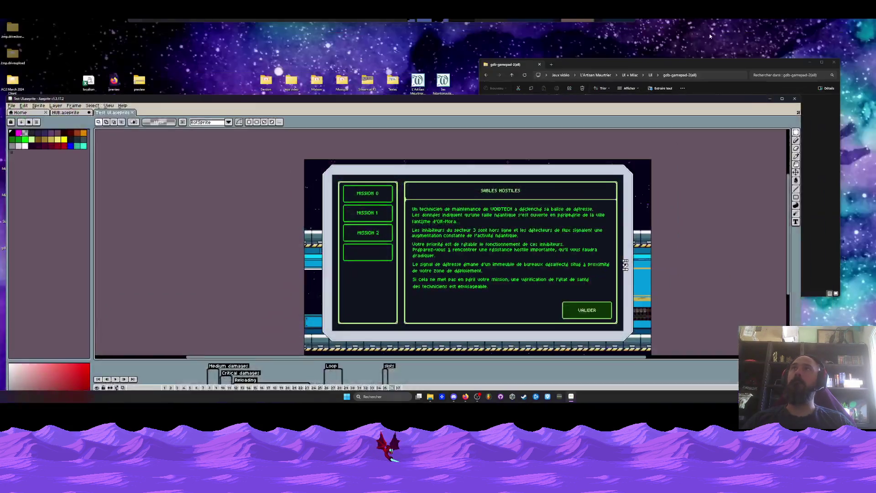
{"action": "left_click_drag", "start_coordinate": [401, 102], "coordinate": [572, 40]}
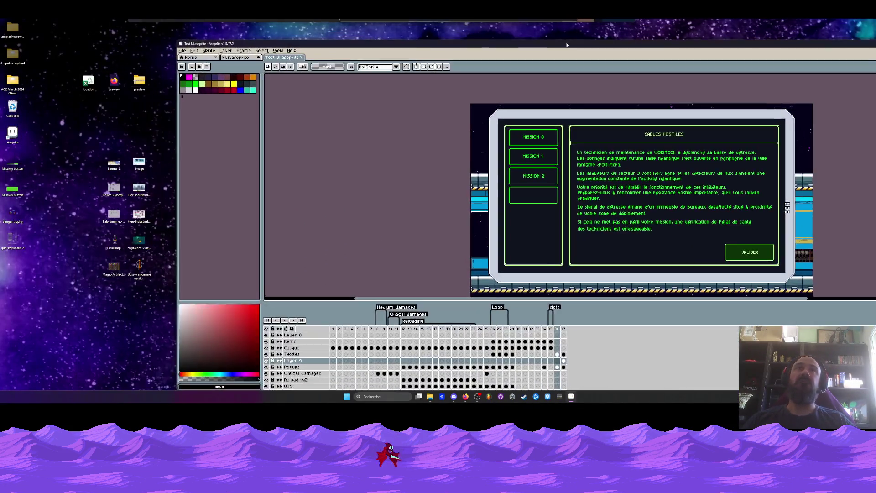
{"action": "mouse_move", "coordinate": [13, 238]}
{"action": "left_mouse_down"}
{"action": "mouse_move", "coordinate": [438, 183]}
{"action": "mouse_move", "coordinate": [679, 94]}
{"action": "left_mouse_up"}
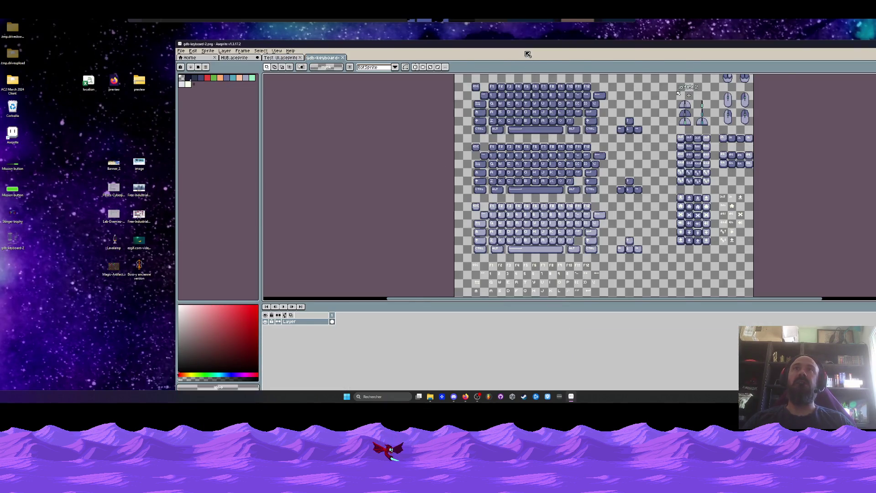
{"action": "scroll", "coordinate": [529, 75], "scroll_direction": "down", "scroll_amount": 2}
{"action": "scroll", "coordinate": [529, 75], "scroll_direction": "up", "scroll_amount": 1}
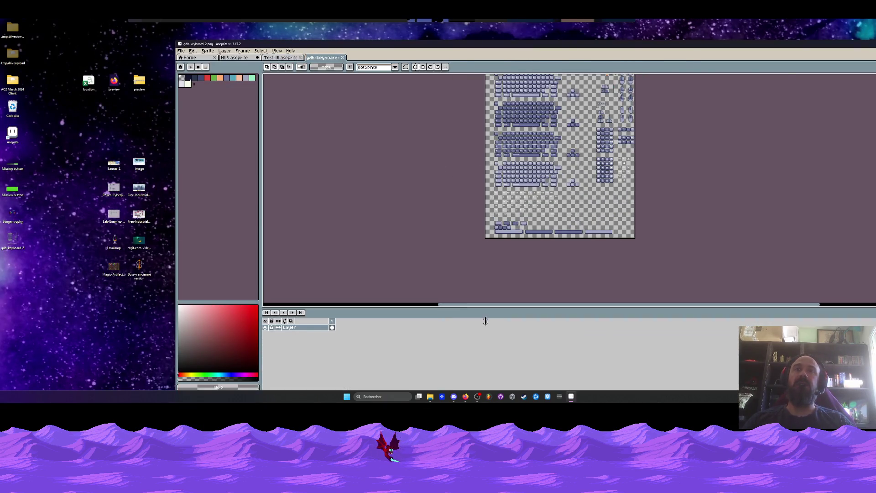
Give the canvas more room, maximise Aseprite, then minimise it to reveal the desktop
{"action": "left_click_drag", "start_coordinate": [490, 313], "coordinate": [491, 353]}
{"action": "scroll", "coordinate": [539, 75], "scroll_direction": "up", "scroll_amount": 1}
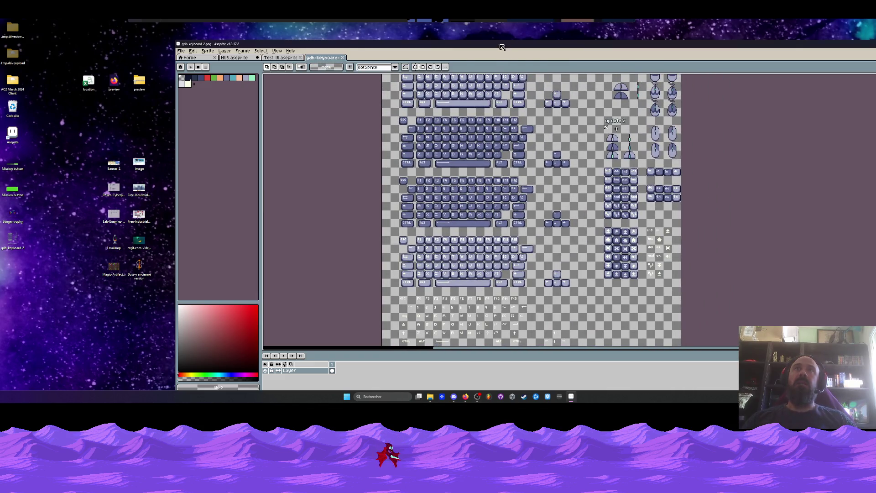
{"action": "double_click", "coordinate": [191, 44]}
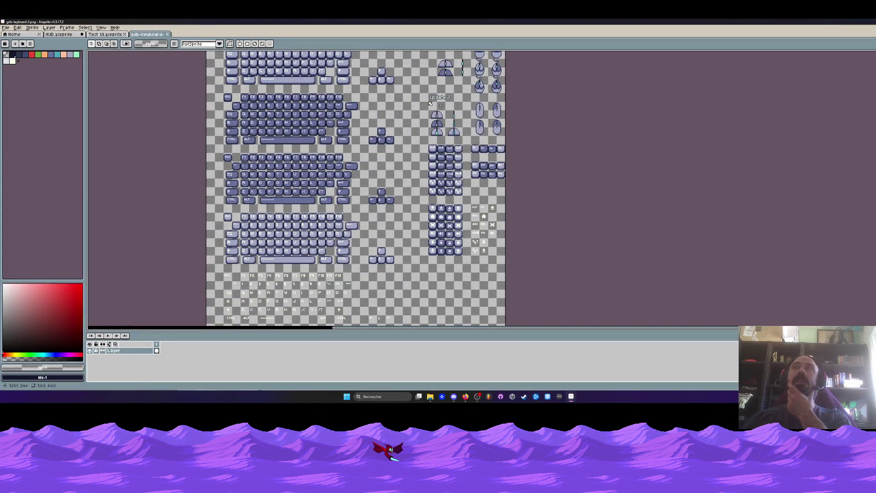
{"action": "key", "text": "super+Down"}
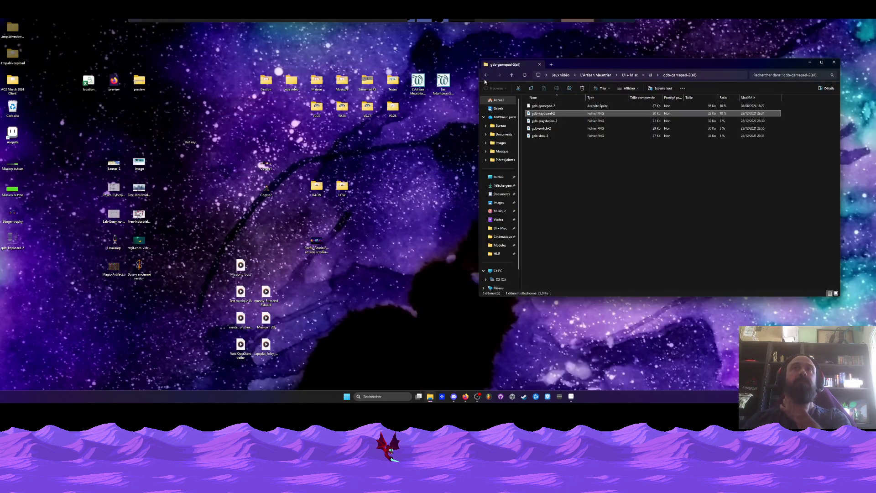
Go back up to the Jeux vidéo folder and open the Void Operators project folder
{"action": "left_click", "coordinate": [487, 75]}
{"action": "left_click", "coordinate": [486, 75]}
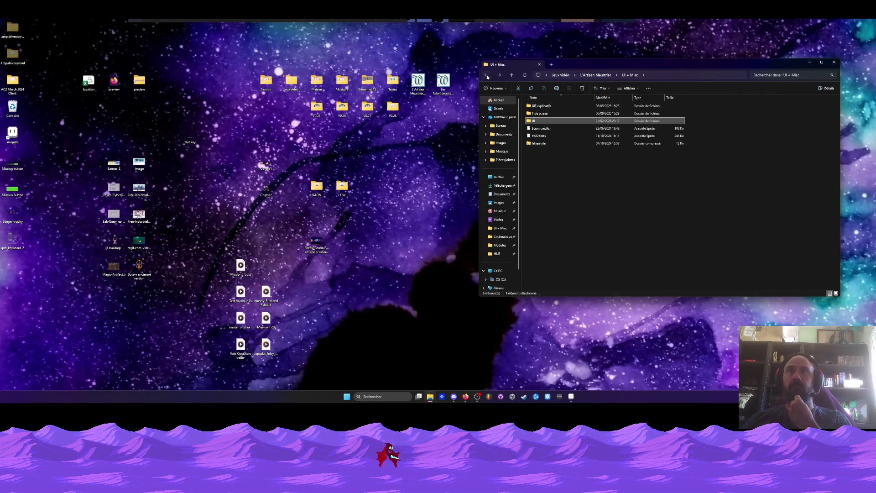
{"action": "left_click", "coordinate": [487, 75]}
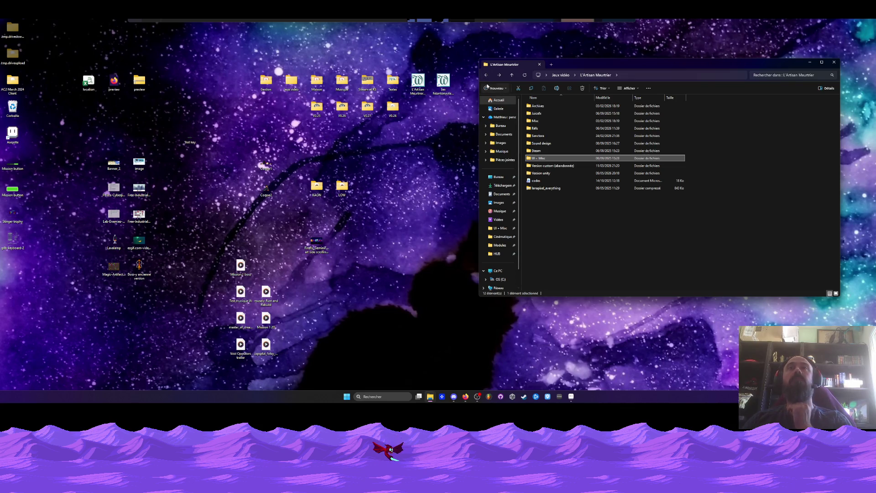
{"action": "left_click", "coordinate": [486, 75]}
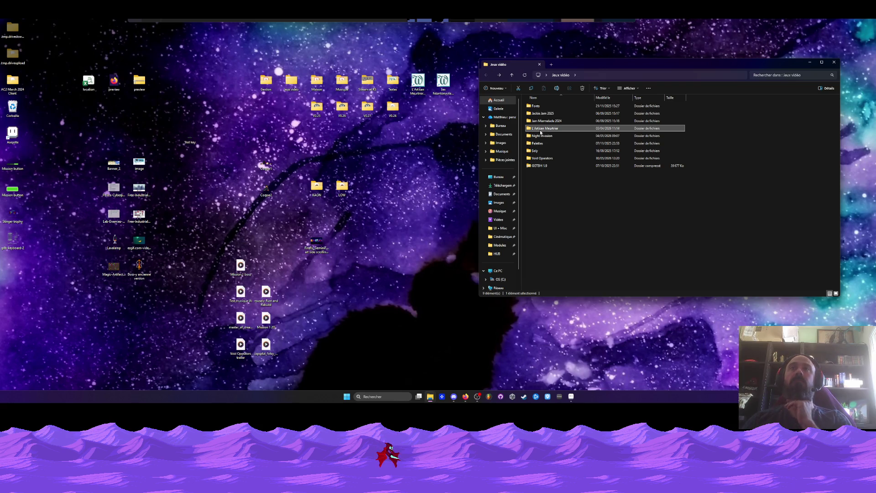
{"action": "double_click", "coordinate": [542, 158]}
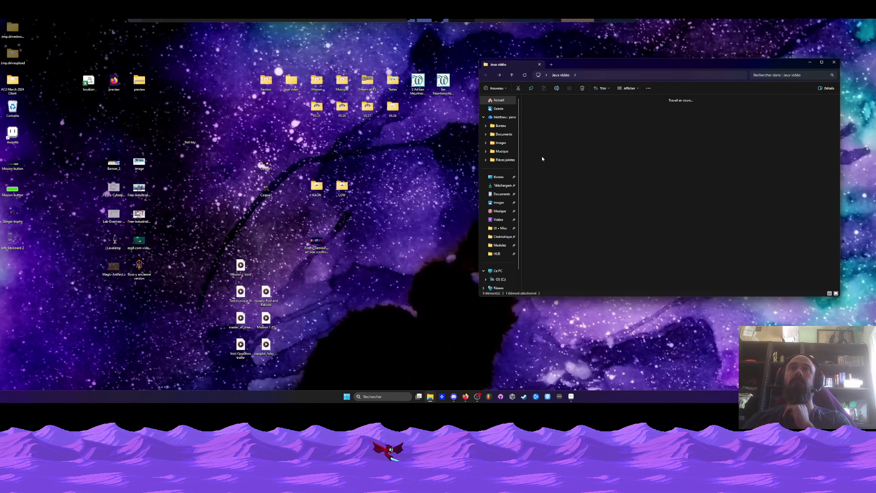
{"action": "left_click_drag", "start_coordinate": [629, 67], "coordinate": [610, 64]}
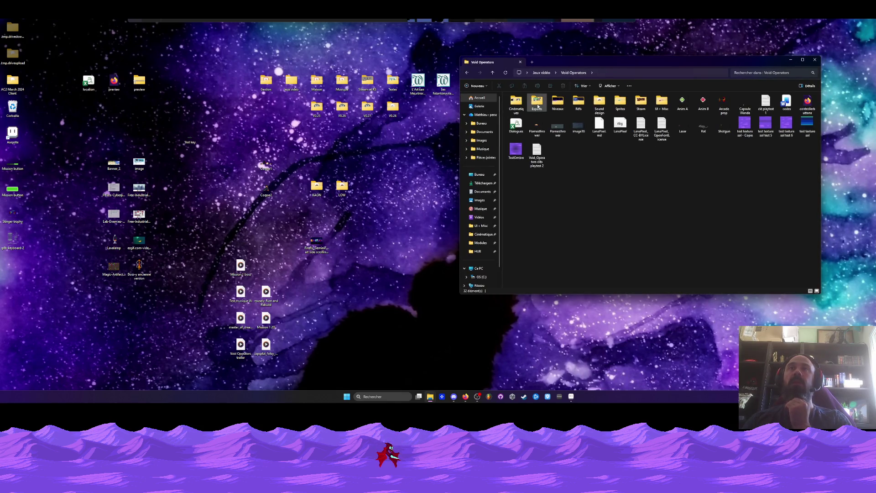
Browse the Niveaux and HUB folders, then return to Void Operators
{"action": "double_click", "coordinate": [558, 102]}
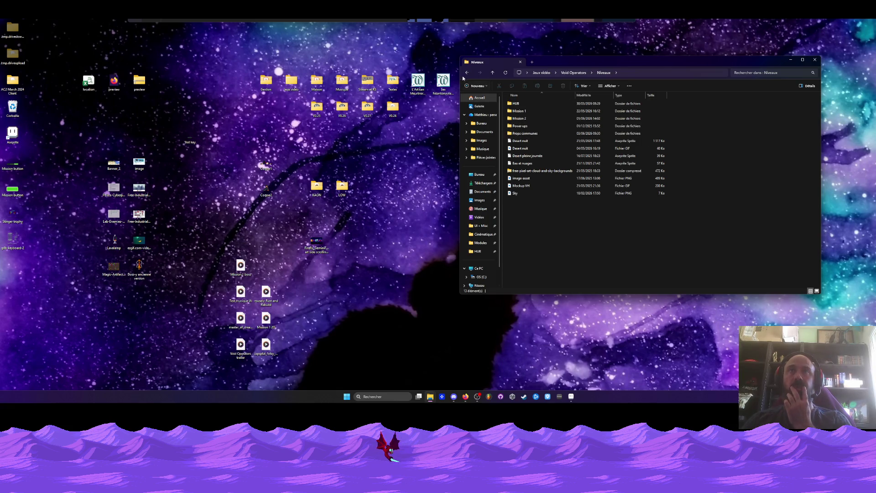
{"action": "key", "text": "alt+Left"}
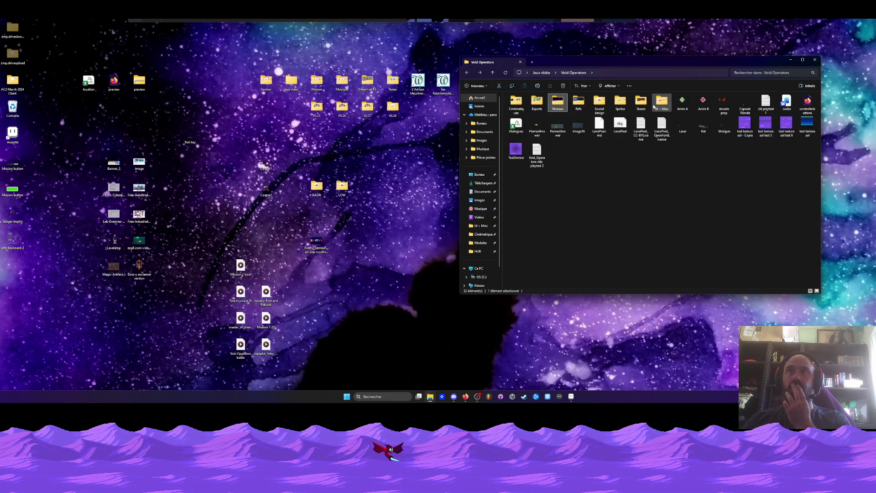
{"action": "left_click", "coordinate": [630, 161]}
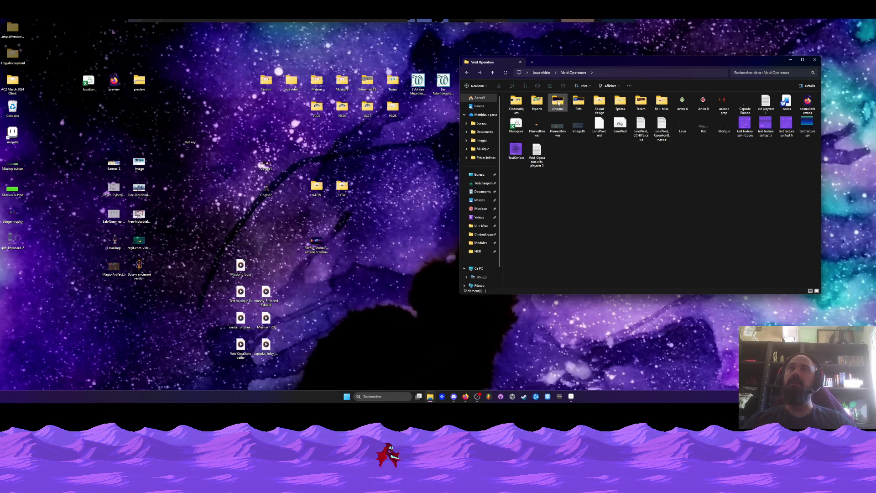
{"action": "double_click", "coordinate": [558, 102]}
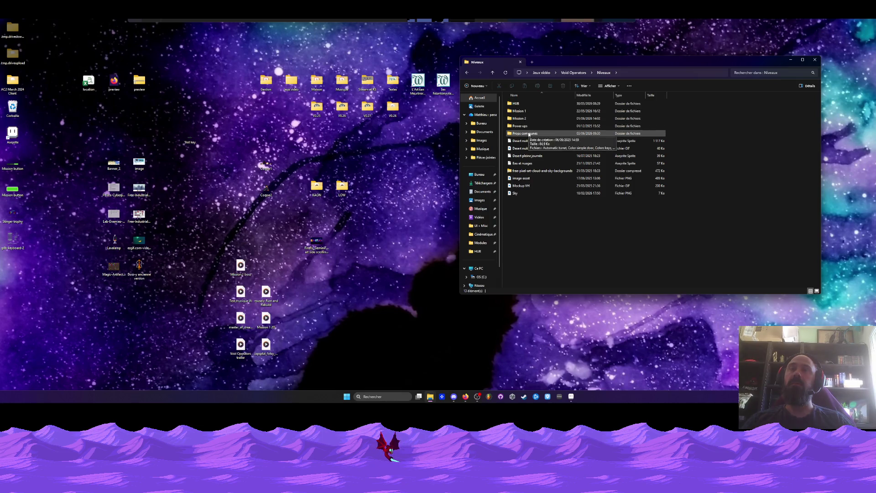
{"action": "left_click", "coordinate": [521, 126]}
{"action": "left_click", "coordinate": [519, 104]}
{"action": "double_click", "coordinate": [519, 105]}
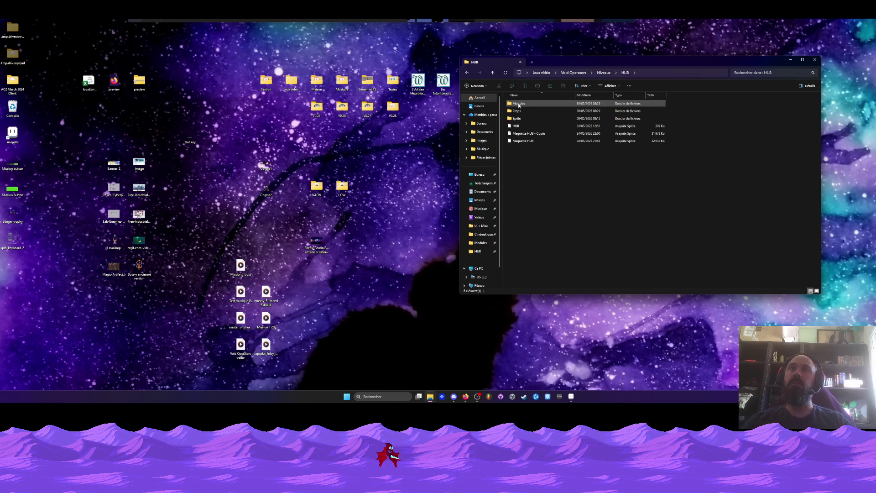
{"action": "left_click", "coordinate": [467, 73]}
{"action": "left_click", "coordinate": [467, 73]}
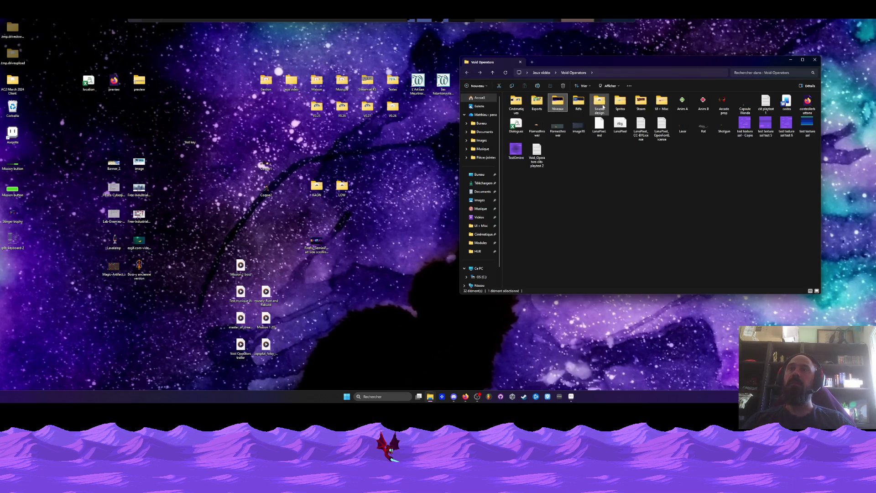
Check the Sprites folder, then open Tuto pops from the UI + Misc folder
{"action": "mouse_move", "coordinate": [627, 60]}
{"action": "left_mouse_down"}
{"action": "mouse_move", "coordinate": [343, 365]}
{"action": "mouse_move", "coordinate": [368, 318]}
{"action": "mouse_move", "coordinate": [563, 108]}
{"action": "left_mouse_up"}
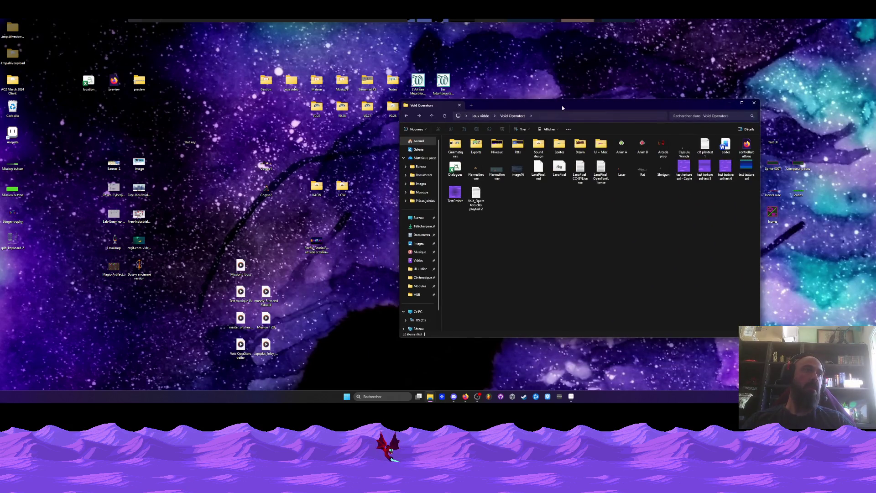
{"action": "double_click", "coordinate": [559, 145]}
{"action": "left_click", "coordinate": [406, 116]}
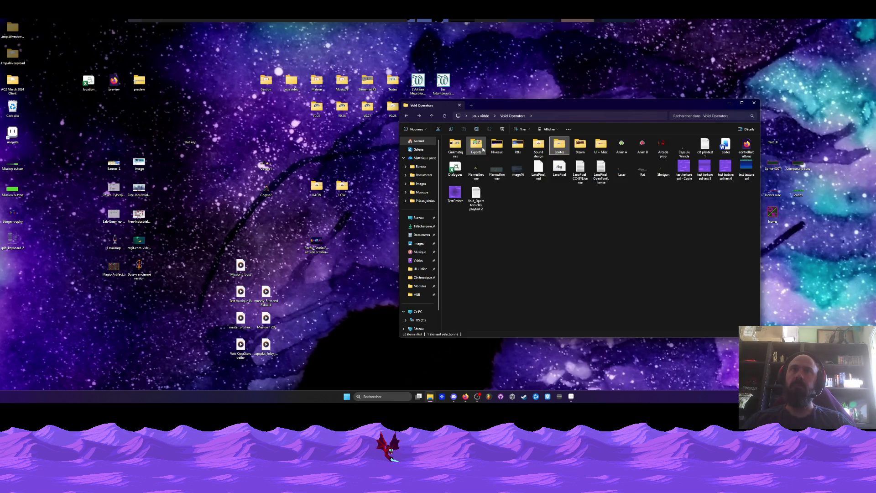
{"action": "double_click", "coordinate": [602, 145]}
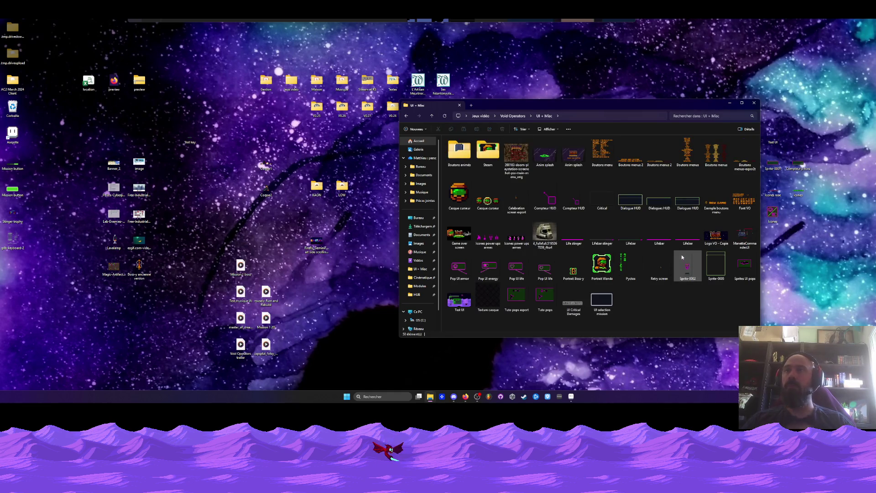
{"action": "mouse_move", "coordinate": [681, 254]}
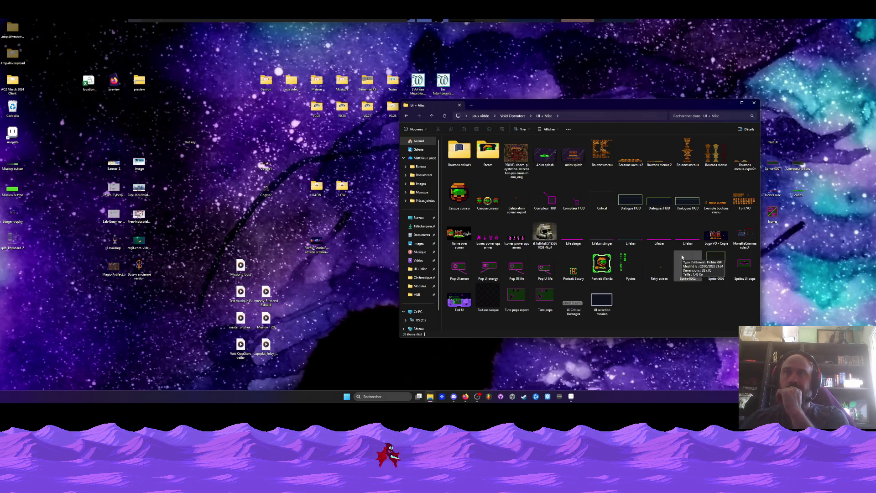
{"action": "mouse_move", "coordinate": [743, 277]}
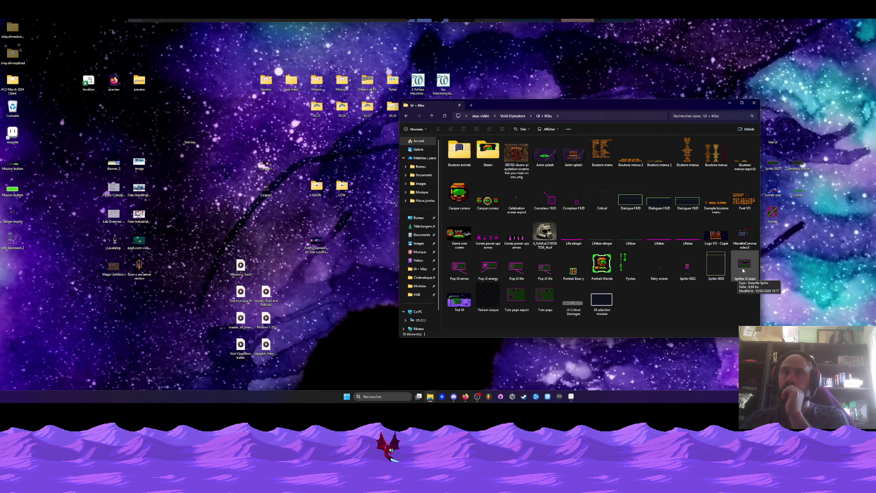
{"action": "double_click", "coordinate": [541, 297]}
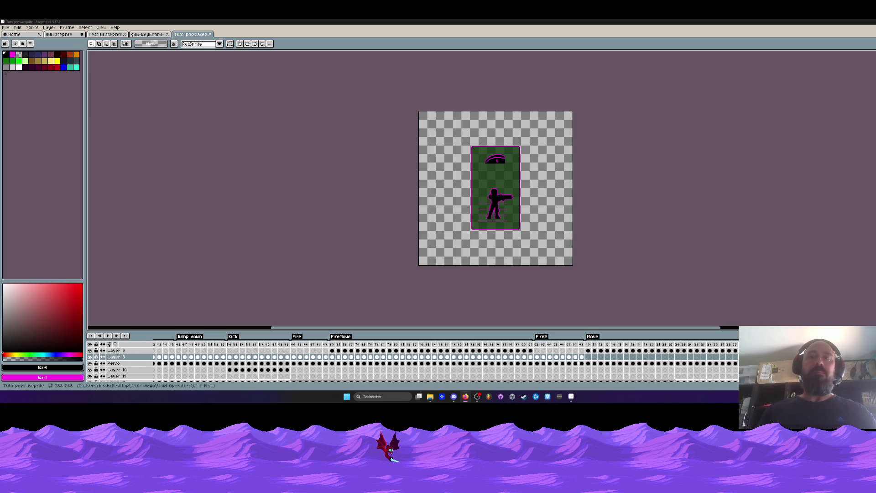
Select frames 44–59 of Tuto pops to inspect them, then close the file
{"action": "left_click_drag", "start_coordinate": [165, 345], "coordinate": [731, 340]}
{"action": "scroll", "coordinate": [505, 365], "scroll_direction": "down", "scroll_amount": 3}
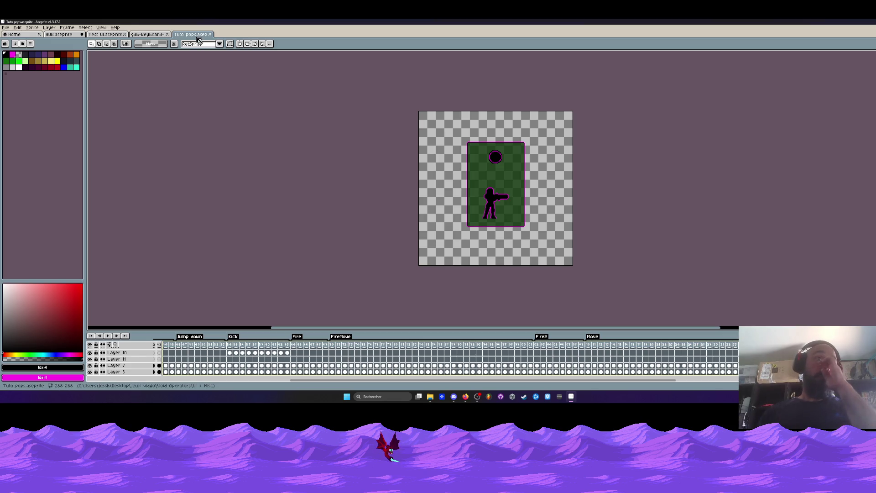
{"action": "left_click", "coordinate": [210, 34]}
Copy the Tuto pops file and paste a duplicate into the UI + Misc folder
{"action": "key", "text": "super+Down"}
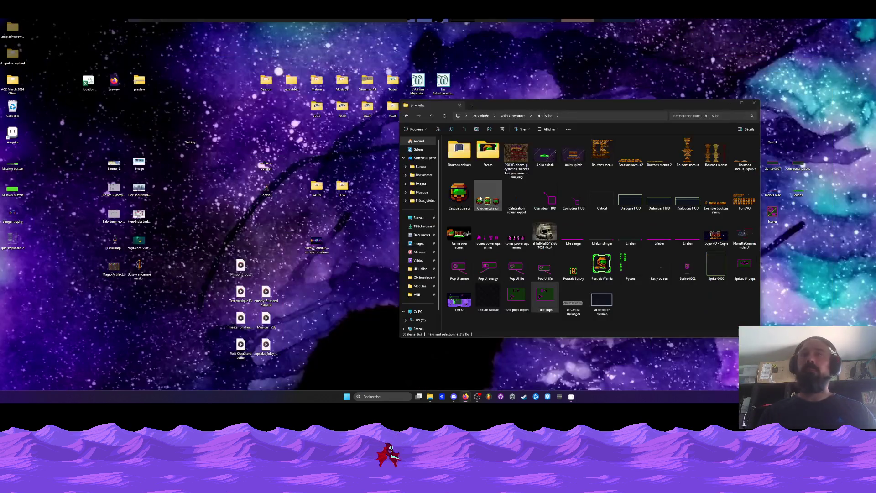
{"action": "right_click", "coordinate": [551, 305]}
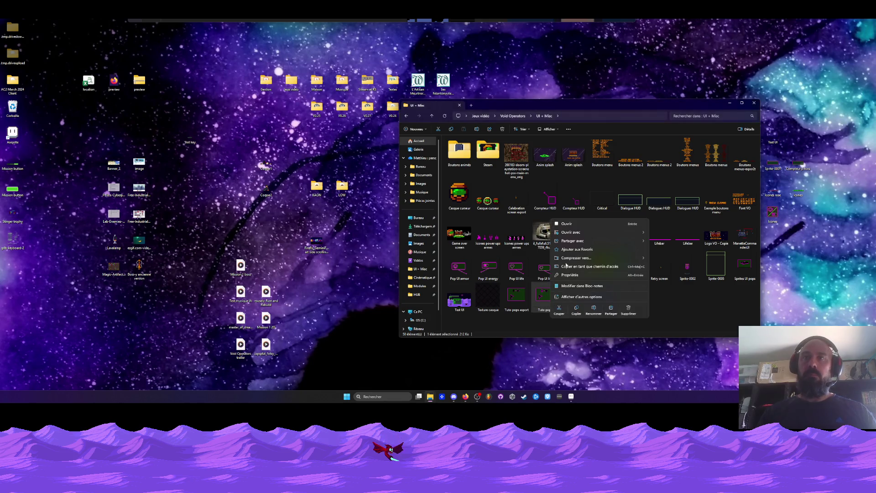
{"action": "mouse_move", "coordinate": [573, 232]}
{"action": "left_click", "coordinate": [653, 310]}
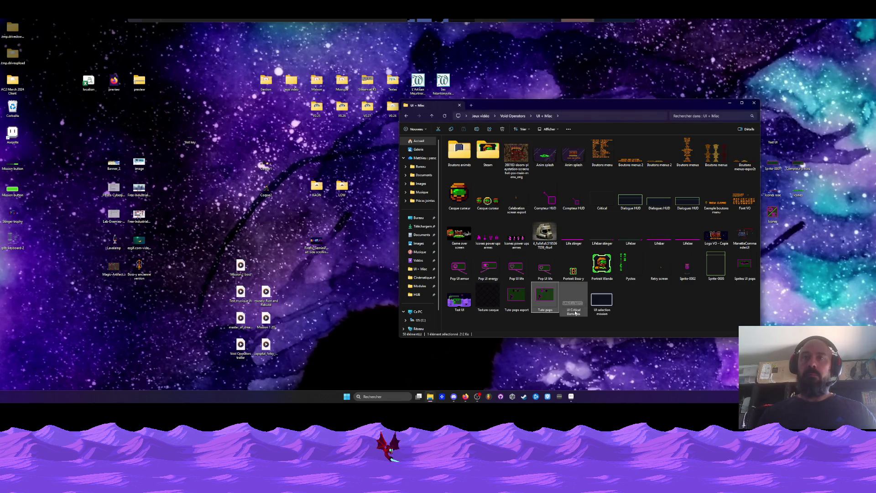
{"action": "right_click", "coordinate": [653, 310]}
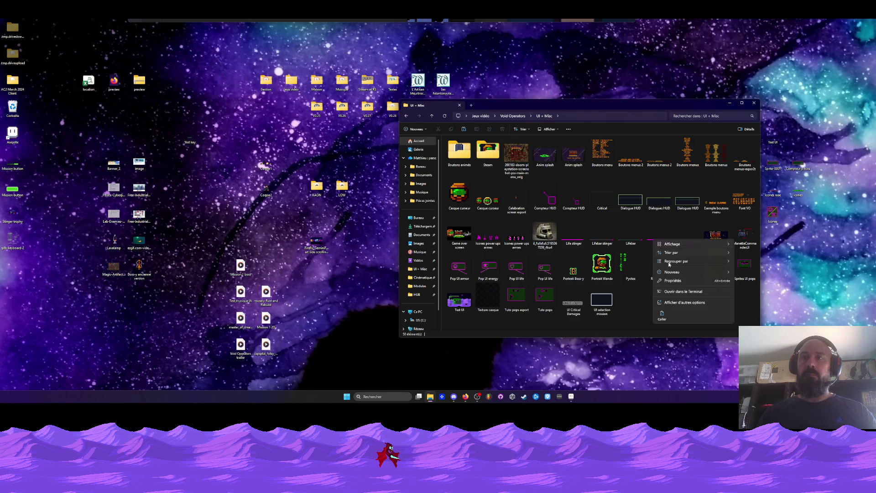
{"action": "left_click", "coordinate": [662, 315]}
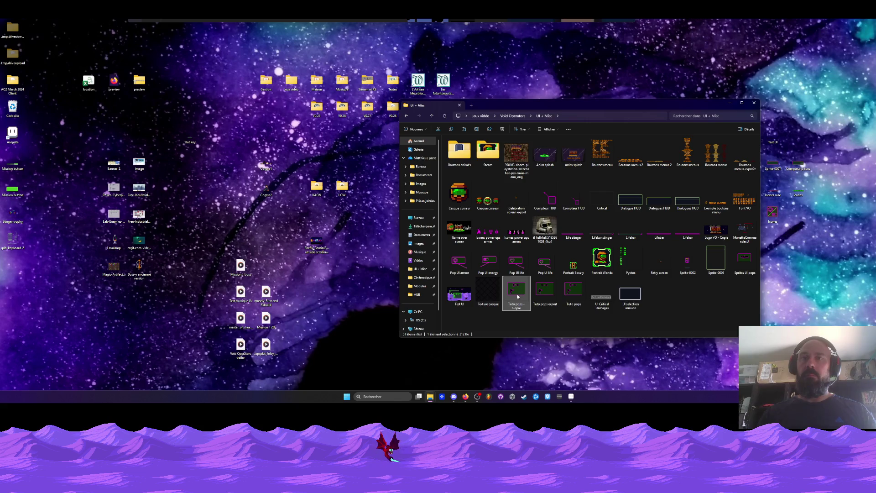
Rename the duplicated file to 'Tuto keyboard'
{"action": "right_click", "coordinate": [518, 297]}
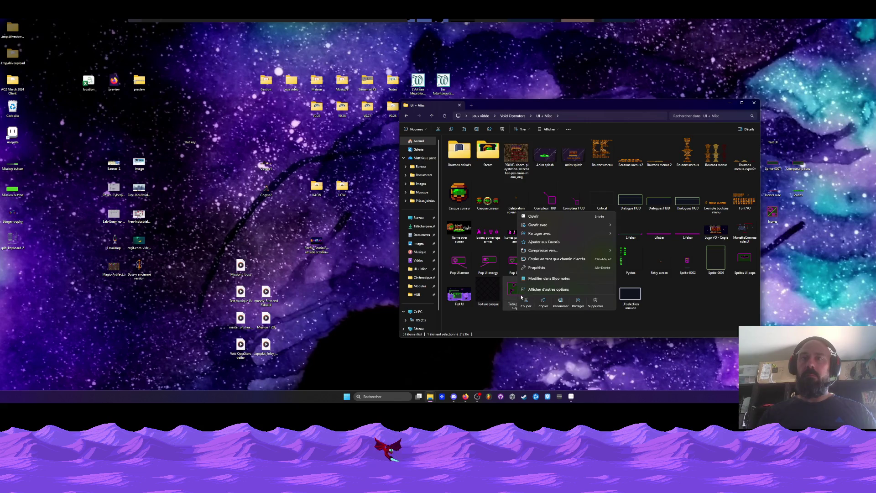
{"action": "left_click", "coordinate": [557, 295]}
{"action": "type", "text": "Export"}
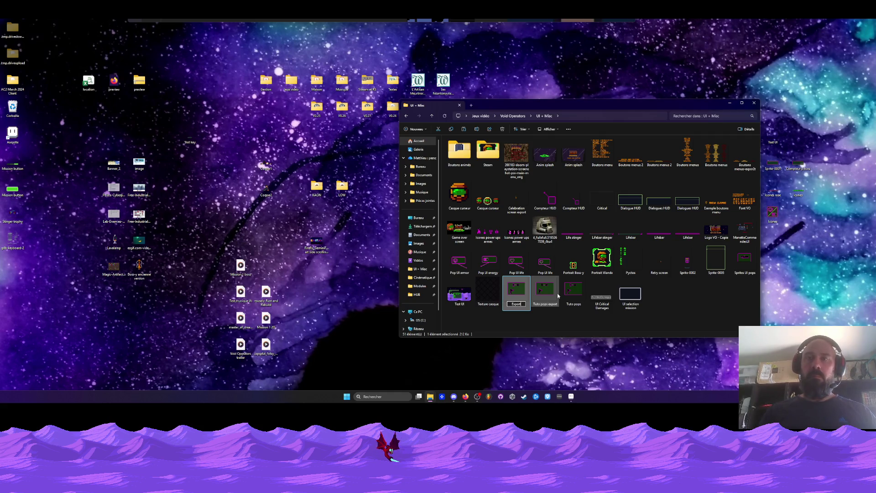
{"action": "key", "text": "BackSpace"}
{"action": "key", "text": "BackSpace"}
{"action": "key", "text": "BackSpace"}
{"action": "type", "text": "uto"}
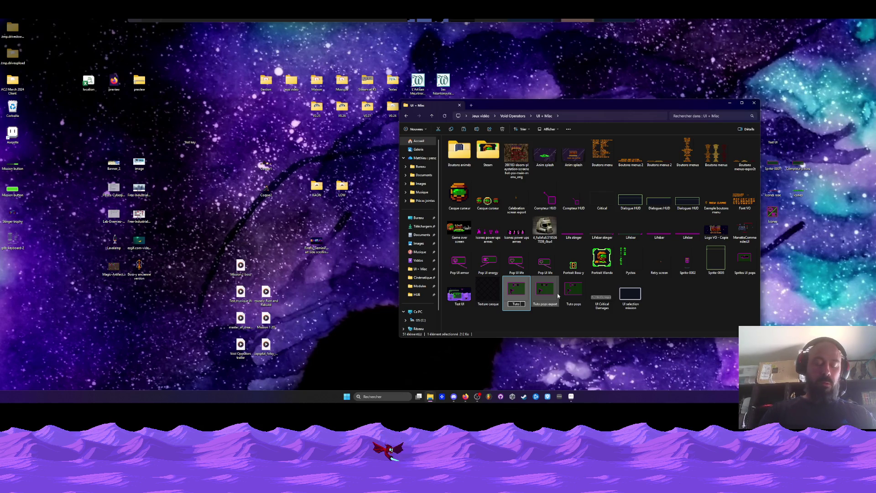
{"action": "type", "text": " keyboard"}
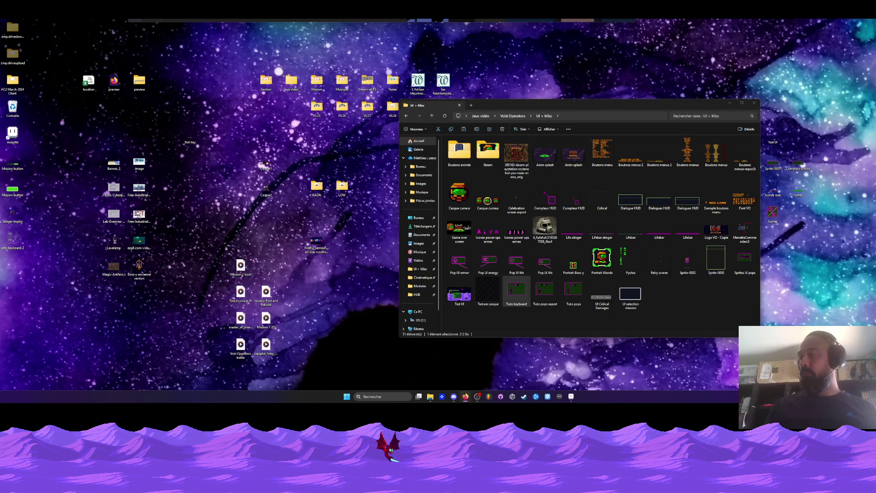
{"action": "left_click", "coordinate": [569, 396]}
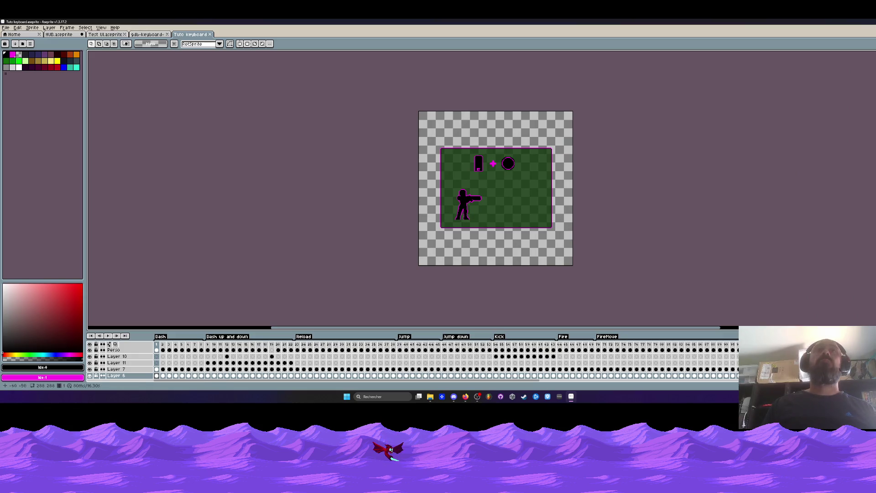
Step through the opening frames 1–7 of Tuto keyboard up to the Dash up and down frames
{"action": "left_click", "coordinate": [466, 396]}
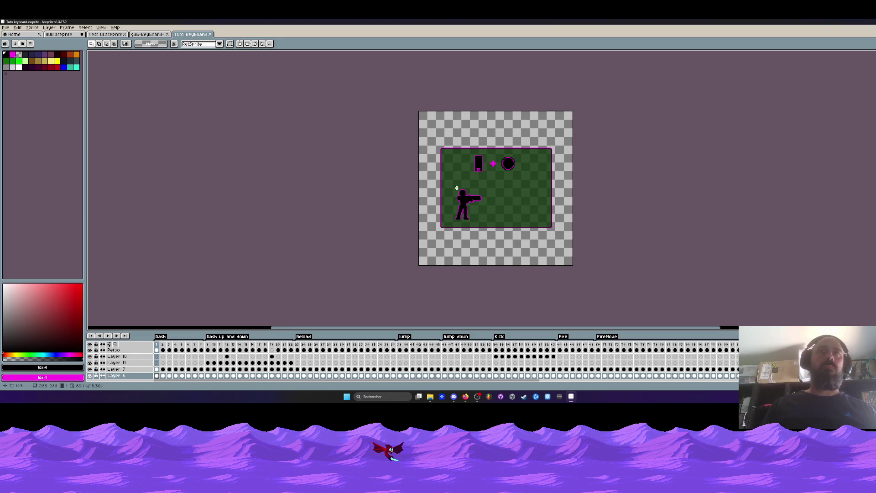
{"action": "scroll", "coordinate": [503, 171], "scroll_direction": "up", "scroll_amount": 1}
{"action": "key", "text": "Right"}
{"action": "key", "text": "Right"}
{"action": "key", "text": "Right"}
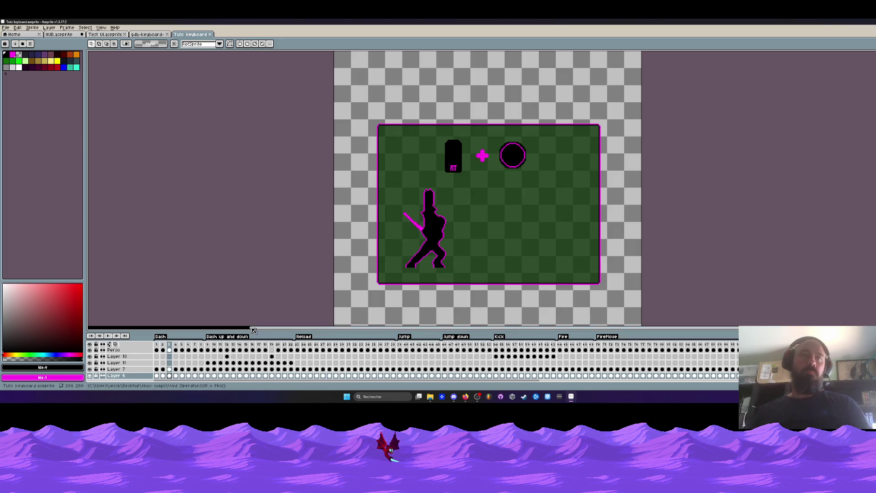
{"action": "key", "text": "Left"}
{"action": "key", "text": "Left"}
{"action": "key", "text": "Left"}
{"action": "key", "text": "Left"}
{"action": "key", "text": "Right"}
{"action": "key", "text": "Right"}
{"action": "key", "text": "Right"}
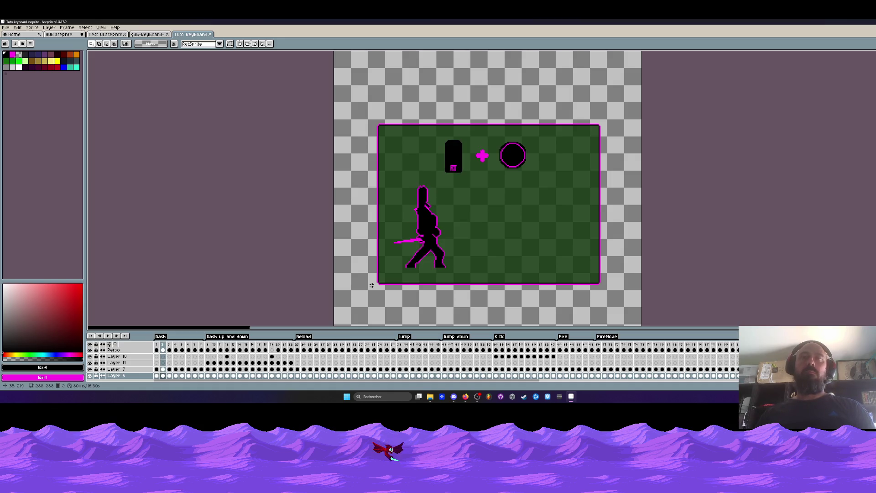
{"action": "key", "text": "Left"}
{"action": "key", "text": "Left"}
{"action": "key", "text": "Right"}
{"action": "key", "text": "Right"}
{"action": "key", "text": "Right"}
{"action": "key", "text": "Right"}
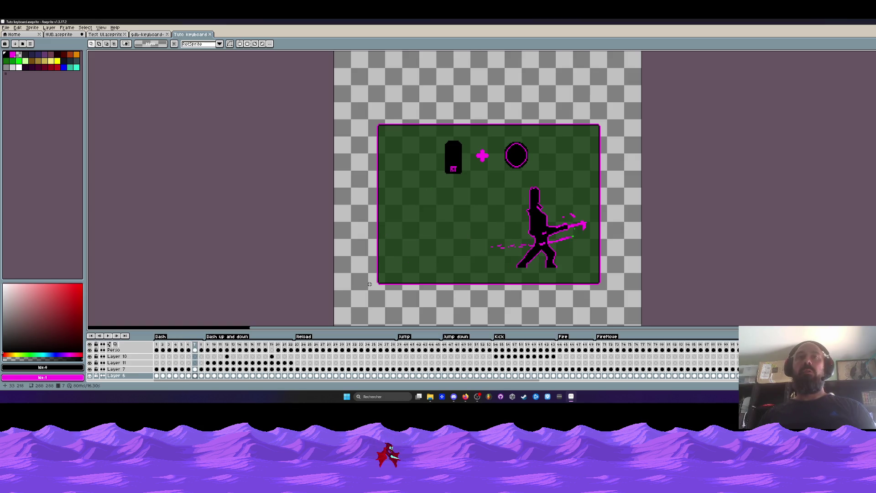
{"action": "key", "text": "Right"}
{"action": "key", "text": "Left"}
{"action": "key", "text": "Left"}
{"action": "key", "text": "Right"}
{"action": "key", "text": "Right"}
{"action": "key", "text": "Right"}
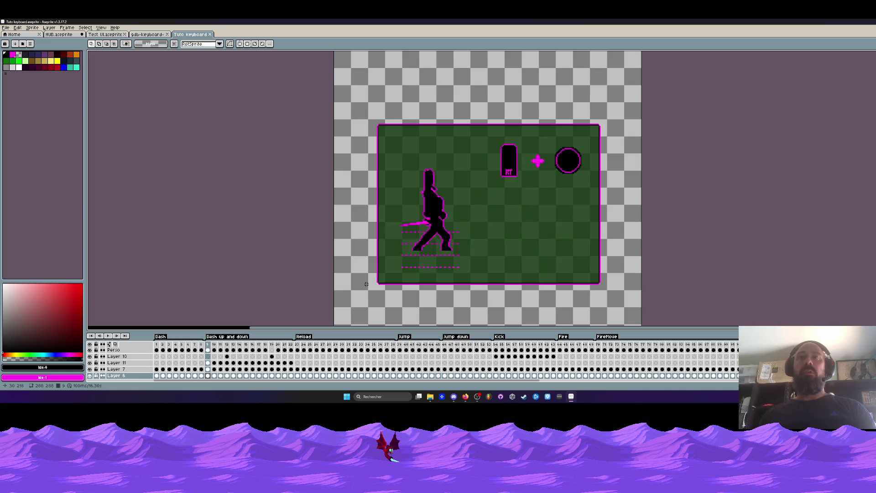
{"action": "key", "text": "Right"}
{"action": "key", "text": "Right"}
{"action": "key", "text": "Right"}
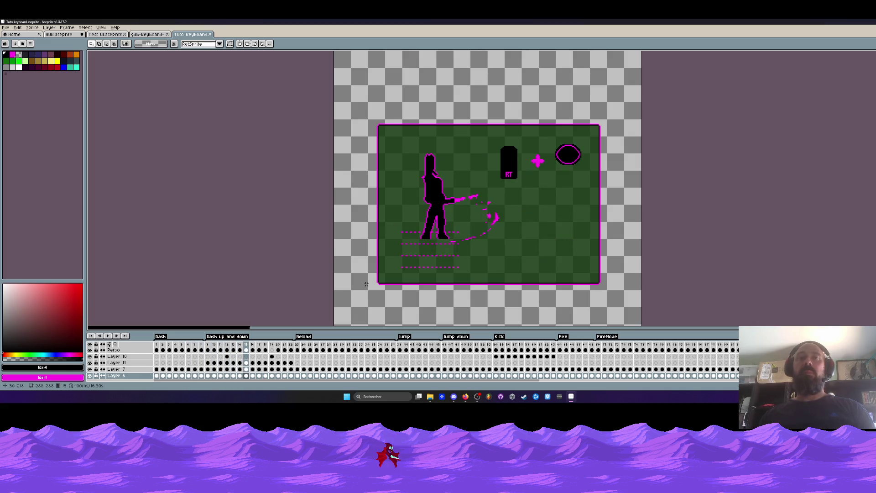
Return to frame 1, enlarge the timeline to list every layer, and scroll to the Move tag
{"action": "left_click", "coordinate": [157, 344]}
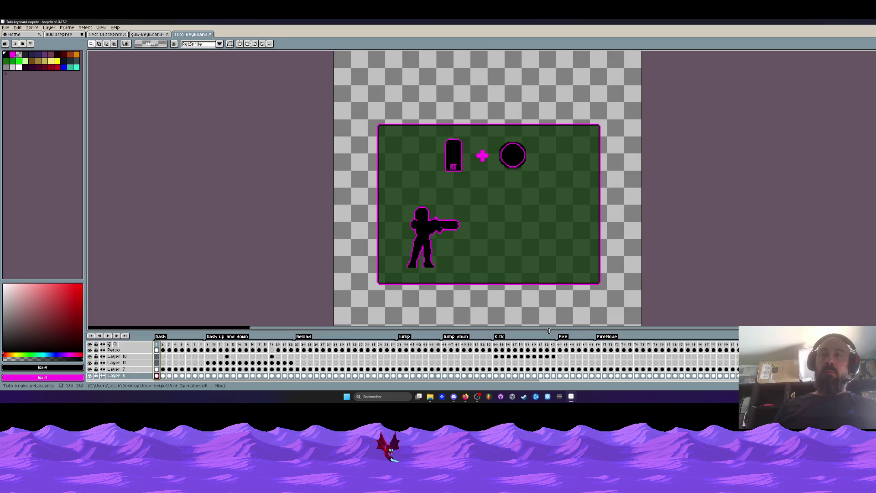
{"action": "left_click_drag", "start_coordinate": [549, 331], "coordinate": [542, 275]}
{"action": "left_click_drag", "start_coordinate": [538, 381], "coordinate": [582, 387]}
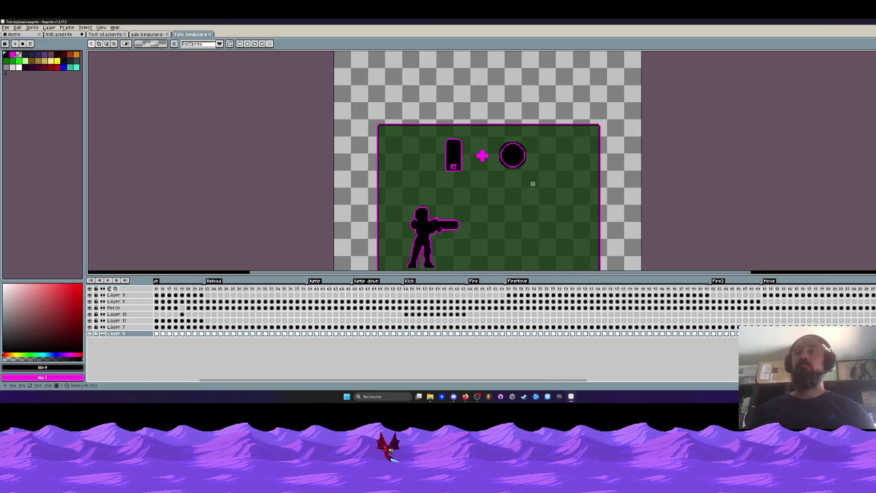
Play the Move animation from one of its frames to preview it
{"action": "left_click", "coordinate": [766, 289]}
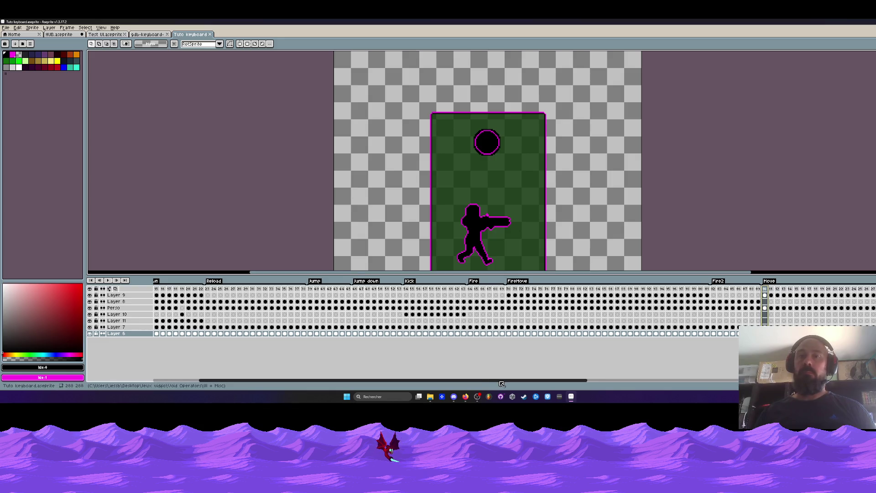
{"action": "scroll", "coordinate": [593, 302], "scroll_direction": "right", "scroll_amount": 5}
{"action": "key", "text": "Return"}
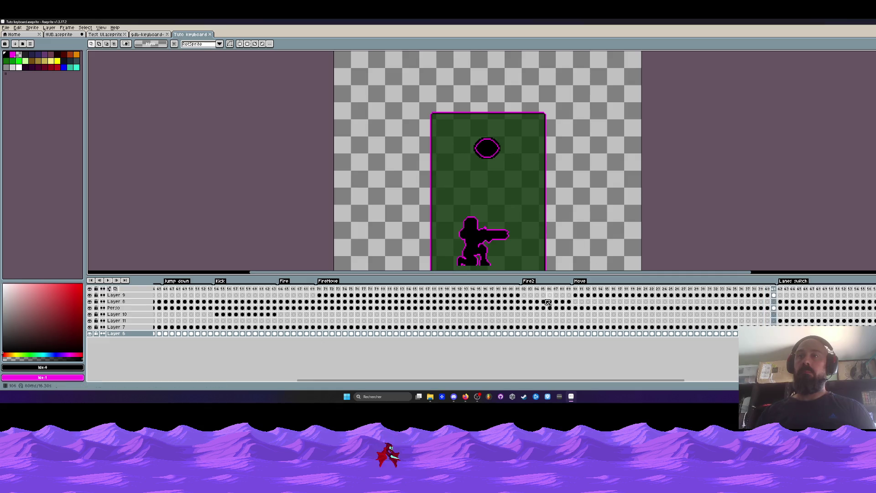
Select Layer 9 at frame 10, the first Move frame, and switch to the gdb-keyboard sprite sheet
{"action": "left_click", "coordinate": [576, 290]}
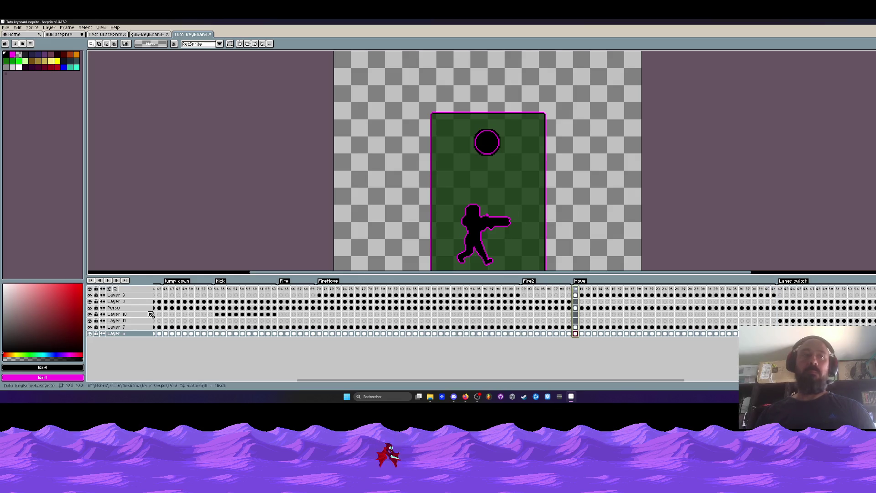
{"action": "left_click", "coordinate": [90, 295]}
{"action": "left_click", "coordinate": [89, 295]}
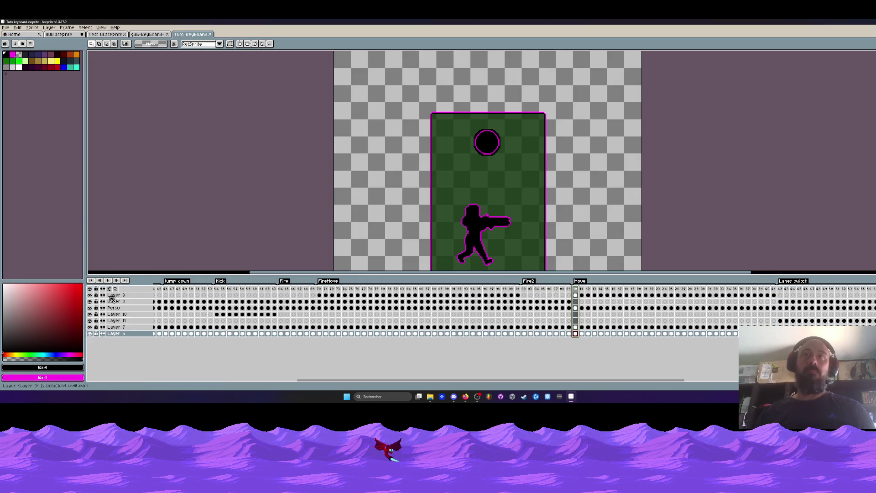
{"action": "left_click", "coordinate": [576, 295]}
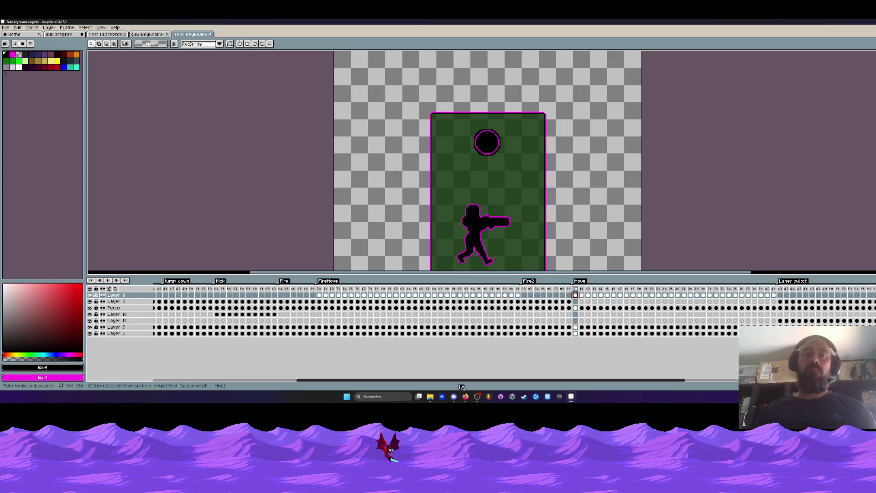
{"action": "left_click", "coordinate": [149, 35]}
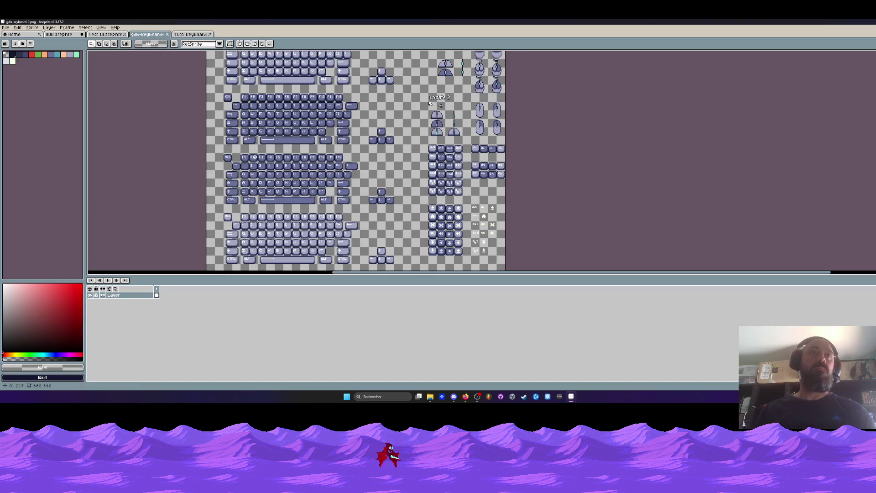
Zoom in on the small keys and marquee-select the first small keycap as a 16x16 area
{"action": "scroll", "coordinate": [265, 52], "scroll_direction": "up", "scroll_amount": 1}
{"action": "scroll", "coordinate": [290, 137], "scroll_direction": "down", "scroll_amount": 1}
{"action": "mouse_move", "coordinate": [274, 256]}
{"action": "left_mouse_down"}
{"action": "mouse_move", "coordinate": [296, 246]}
{"action": "mouse_move", "coordinate": [284, 179]}
{"action": "left_mouse_up"}
{"action": "scroll", "coordinate": [285, 179], "scroll_direction": "up", "scroll_amount": 1}
{"action": "mouse_move", "coordinate": [302, 117]}
{"action": "left_mouse_down"}
{"action": "mouse_move", "coordinate": [309, 146]}
{"action": "mouse_move", "coordinate": [285, 178]}
{"action": "left_mouse_up"}
{"action": "scroll", "coordinate": [288, 178], "scroll_direction": "up", "scroll_amount": 1}
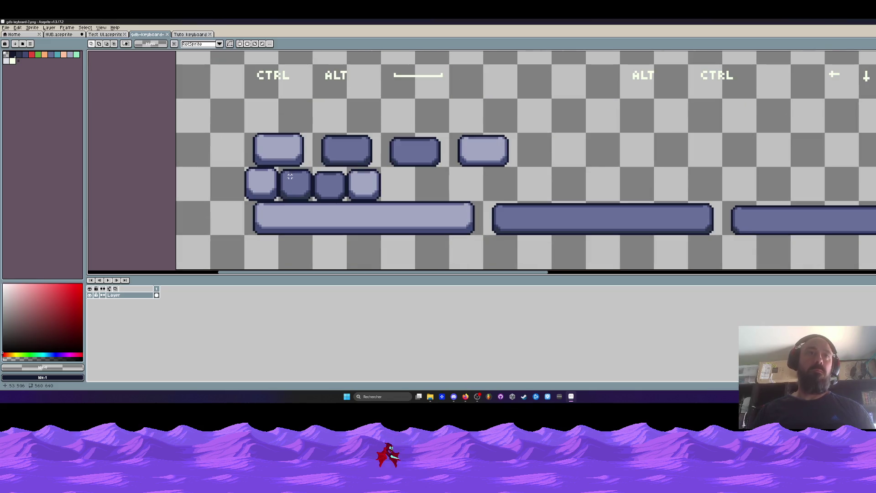
{"action": "scroll", "coordinate": [290, 176], "scroll_direction": "up", "scroll_amount": 1}
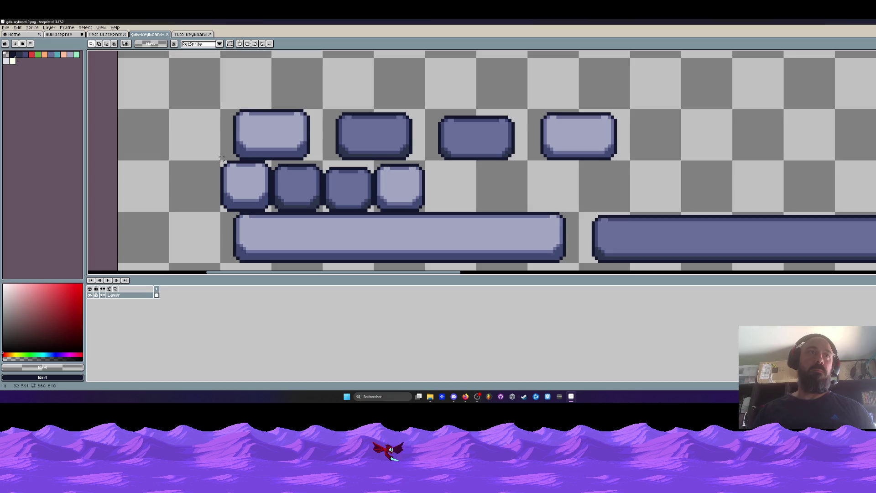
{"action": "left_click_drag", "start_coordinate": [221, 161], "coordinate": [276, 213]}
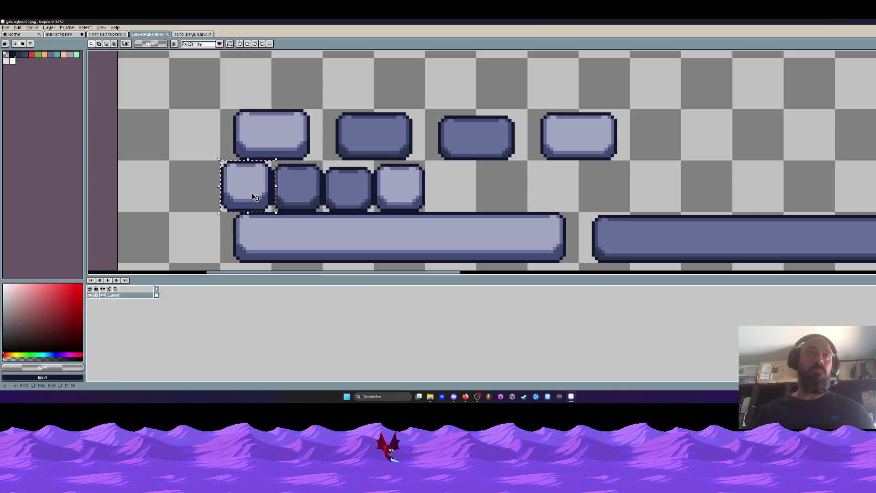
{"action": "left_click", "coordinate": [269, 170]}
{"action": "left_click_drag", "start_coordinate": [270, 161], "coordinate": [221, 209]}
{"action": "left_click", "coordinate": [221, 168]}
{"action": "left_click_drag", "start_coordinate": [222, 162], "coordinate": [273, 213]}
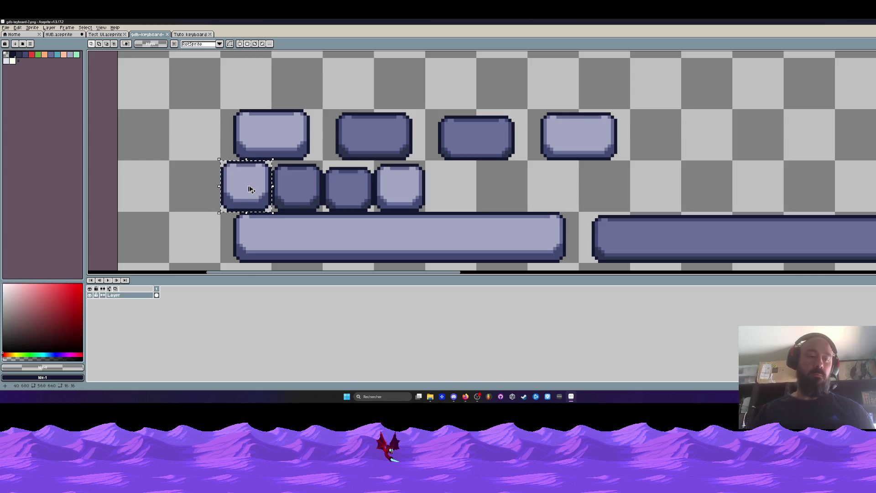
Close the Test UI document and add a new empty Layer 12 in Tuto keyboard
{"action": "left_click", "coordinate": [192, 36]}
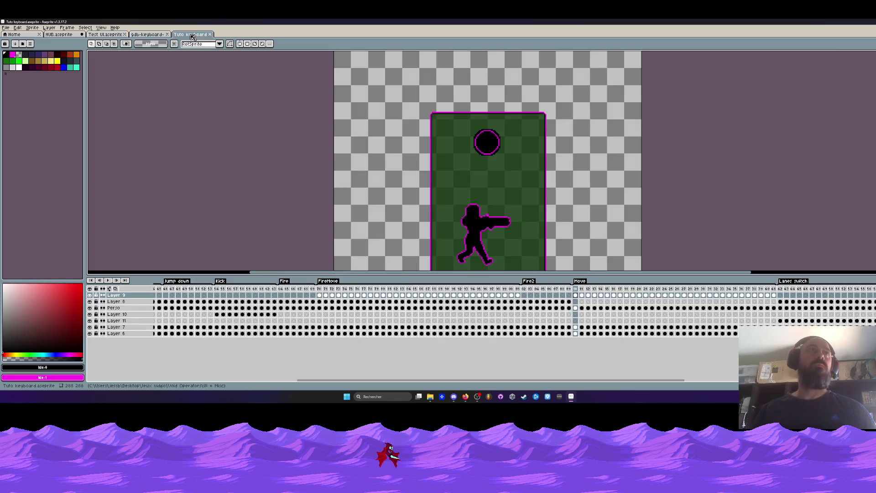
{"action": "left_click", "coordinate": [105, 34]}
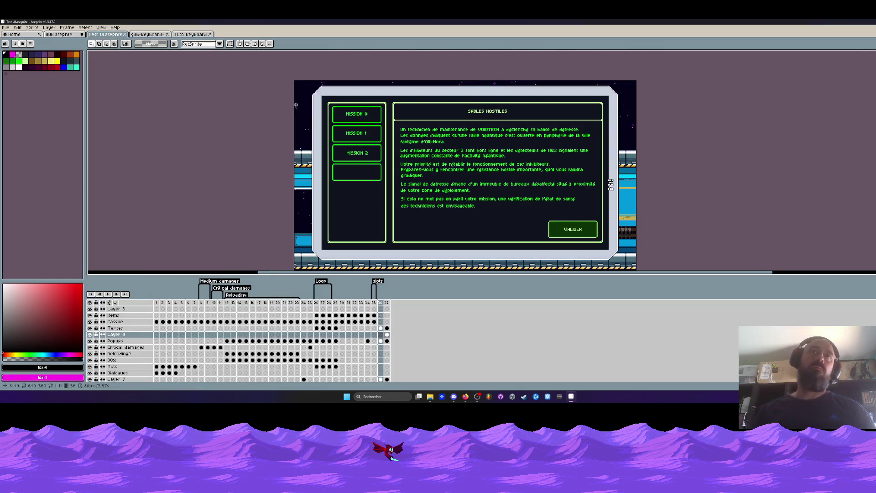
{"action": "left_click", "coordinate": [124, 34]}
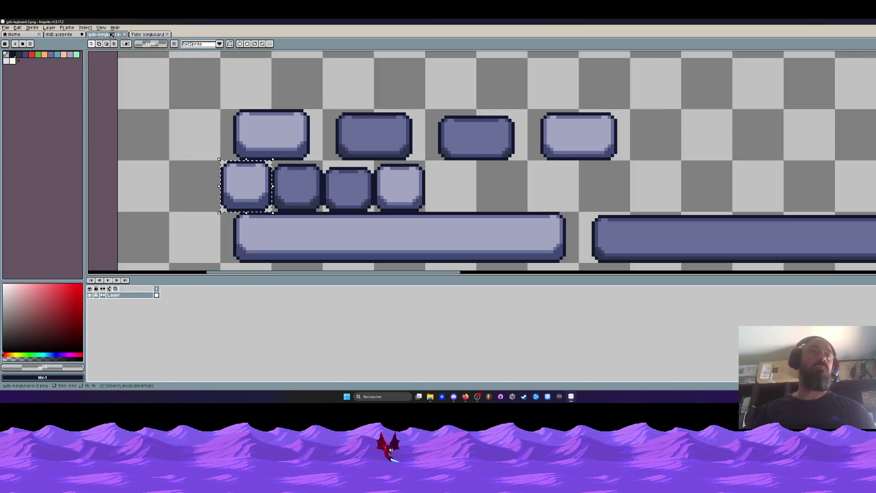
{"action": "left_click", "coordinate": [153, 35]}
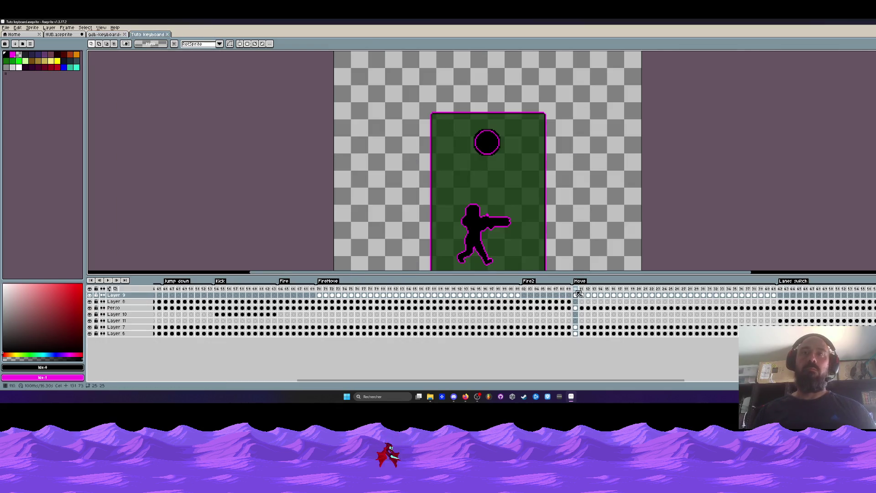
{"action": "key", "text": "shift+n"}
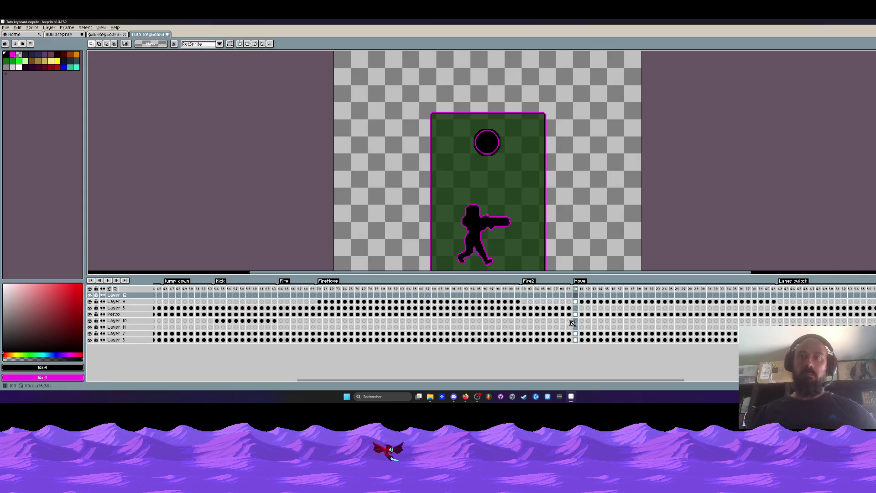
Paste the light keycap onto the black circle, nudge it one pixel left, and commit
{"action": "key", "text": "ctrl+v"}
{"action": "left_click_drag", "start_coordinate": [377, 160], "coordinate": [491, 146]}
{"action": "scroll", "coordinate": [491, 146], "scroll_direction": "up", "scroll_amount": 2}
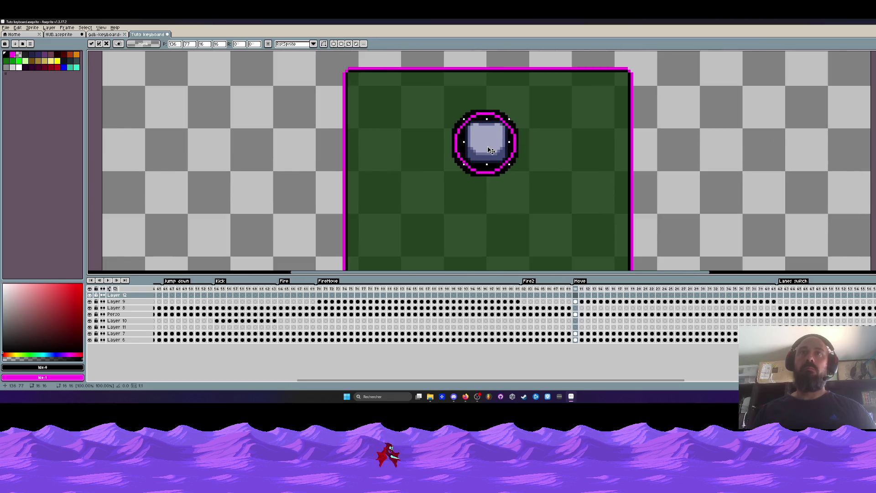
{"action": "key", "text": "Left"}
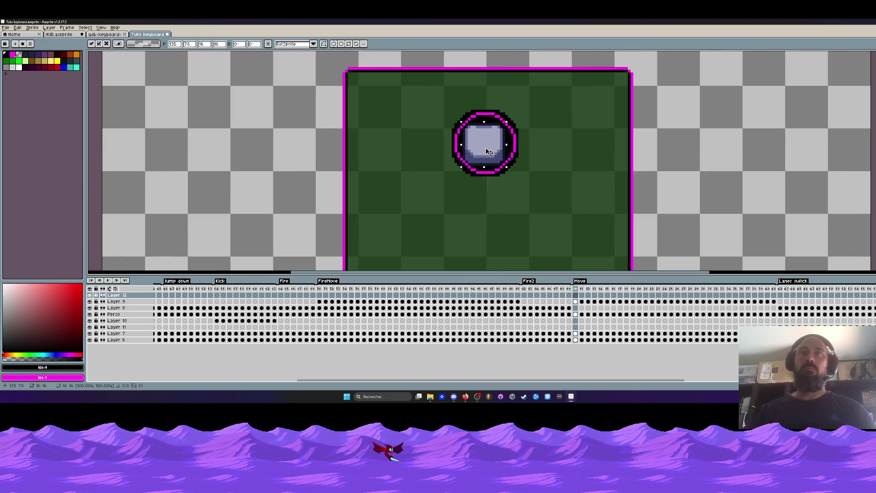
{"action": "scroll", "coordinate": [488, 152], "scroll_direction": "down", "scroll_amount": 2}
{"action": "key", "text": "Return"}
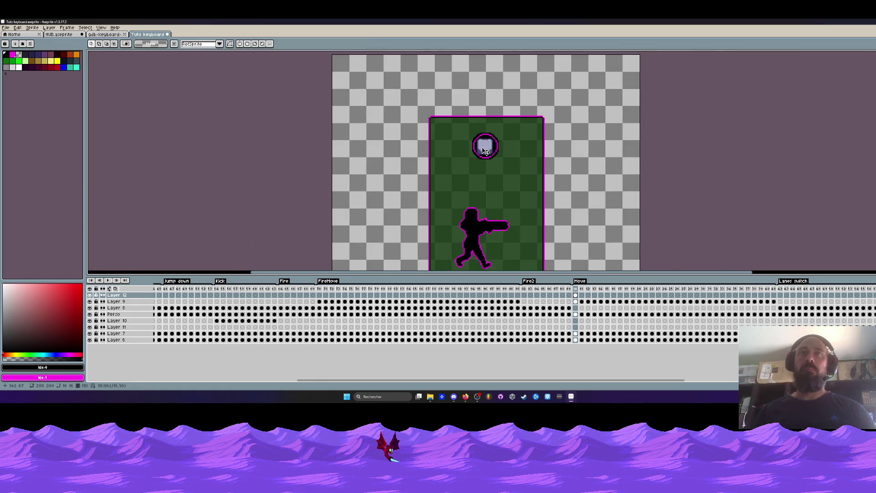
{"action": "left_click", "coordinate": [576, 302]}
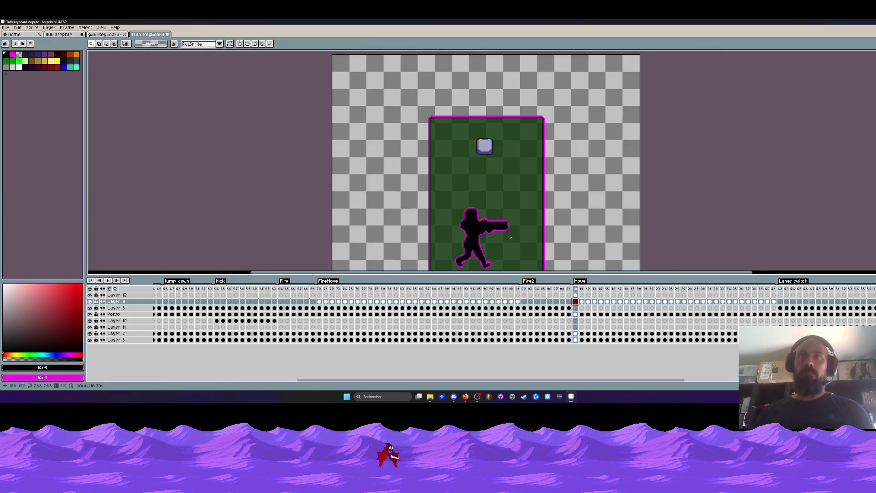
Copy the darker small keycap and paste it into the black circle on frame 11
{"action": "left_click", "coordinate": [105, 34]}
{"action": "key", "text": "ctrl+d"}
{"action": "left_click_drag", "start_coordinate": [271, 161], "coordinate": [324, 213]}
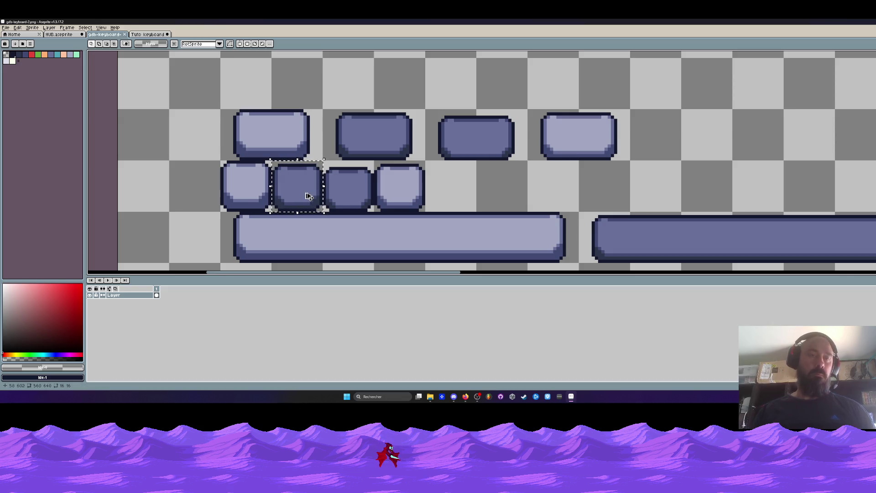
{"action": "left_click", "coordinate": [148, 35]}
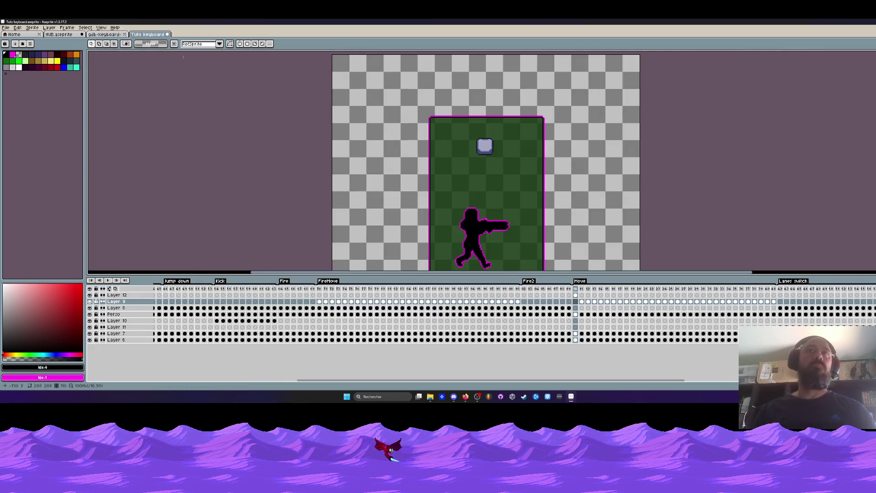
{"action": "left_click", "coordinate": [581, 295]}
{"action": "scroll", "coordinate": [487, 145], "scroll_direction": "up", "scroll_amount": 2}
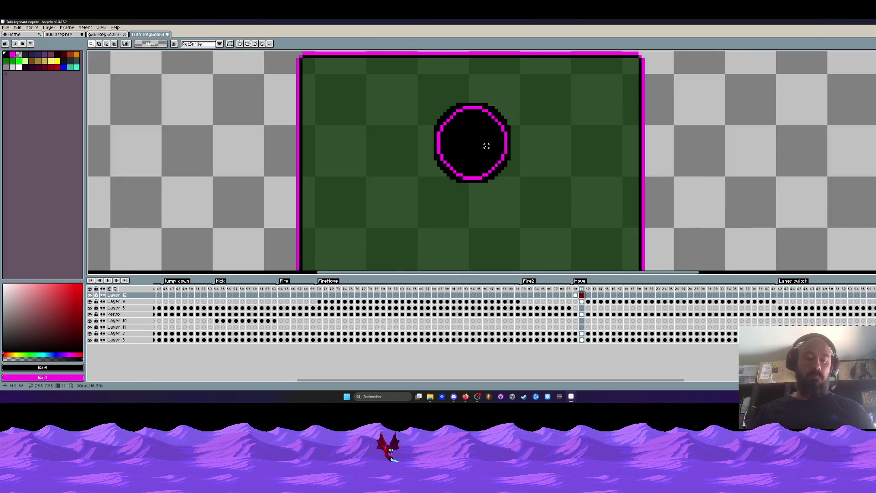
{"action": "key", "text": "ctrl+v"}
{"action": "left_click_drag", "start_coordinate": [200, 157], "coordinate": [473, 146]}
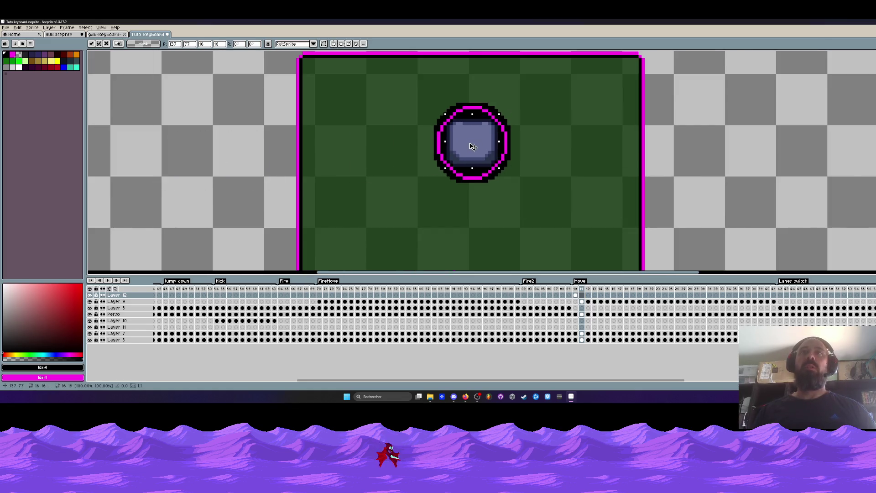
{"action": "left_click", "coordinate": [711, 118]}
Nudge the darker keycap left and down, flipping between frames to compare positions
{"action": "key", "text": "Left"}
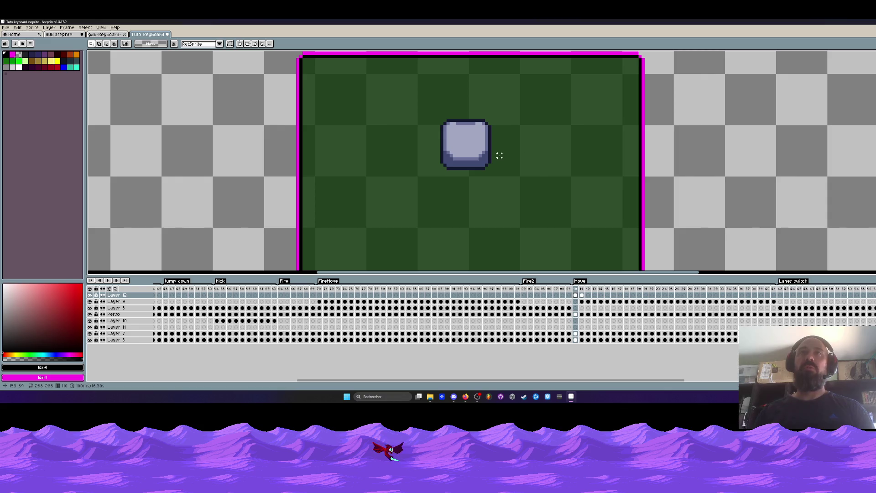
{"action": "key", "text": "Right"}
{"action": "left_click_drag", "start_coordinate": [416, 105], "coordinate": [538, 191]}
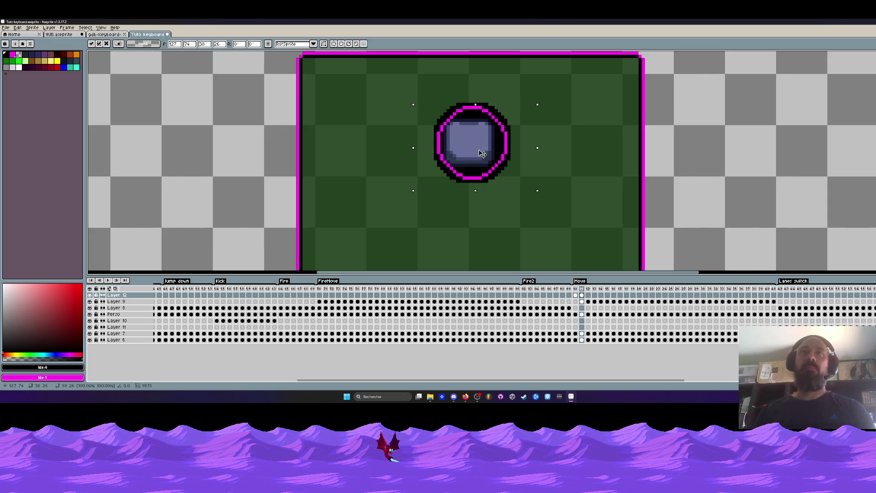
{"action": "key", "text": "Left"}
{"action": "key", "text": "Down"}
{"action": "left_click", "coordinate": [714, 118]}
{"action": "key", "text": "Left"}
{"action": "key", "text": "Right"}
{"action": "key", "text": "Left"}
{"action": "key", "text": "Right"}
{"action": "key", "text": "Left"}
{"action": "key", "text": "Right"}
{"action": "key", "text": "Left"}
{"action": "key", "text": "Right"}
Fine-tune the darker keycap up and down into final alignment, then pick Layer 9 at frame 11
{"action": "left_click_drag", "start_coordinate": [429, 108], "coordinate": [530, 192]}
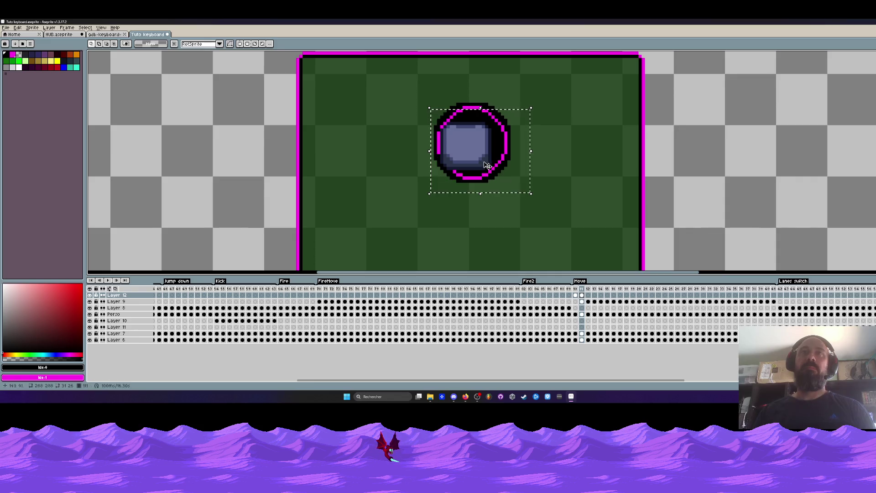
{"action": "key", "text": "Up"}
{"action": "left_click", "coordinate": [661, 127]}
{"action": "key", "text": "Left"}
{"action": "key", "text": "Right"}
{"action": "left_click_drag", "start_coordinate": [407, 108], "coordinate": [505, 191]}
{"action": "key", "text": "Down"}
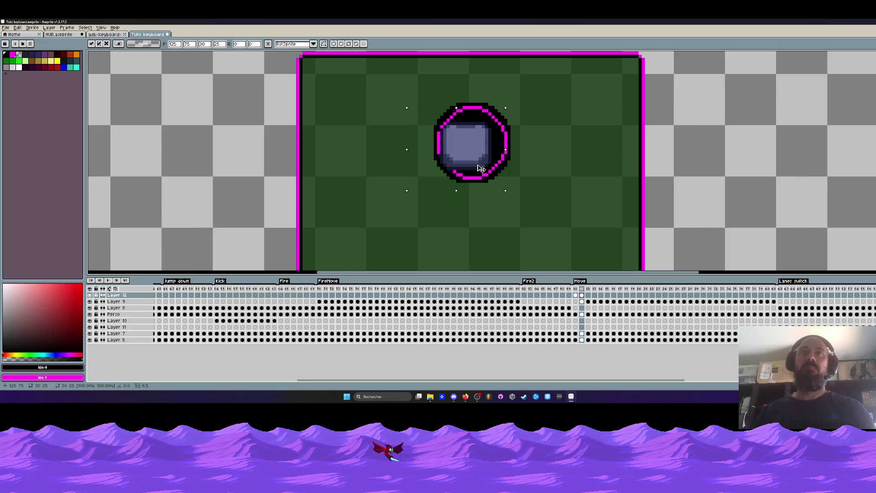
{"action": "left_click", "coordinate": [752, 131]}
{"action": "left_click", "coordinate": [582, 301]}
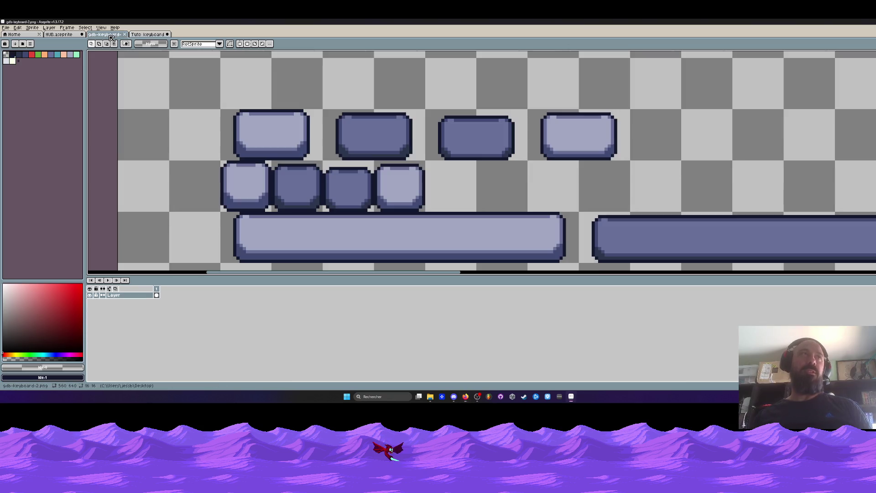
Select another keycap square on the keycap sprite sheet
{"action": "left_click", "coordinate": [105, 34]}
{"action": "scroll", "coordinate": [315, 182], "scroll_direction": "up", "scroll_amount": 1}
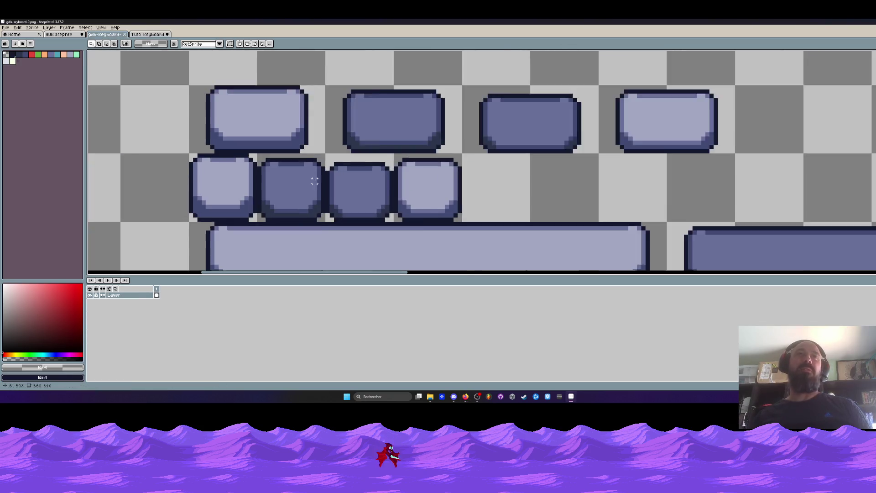
{"action": "scroll", "coordinate": [315, 182], "scroll_direction": "up", "scroll_amount": 1}
{"action": "left_click_drag", "start_coordinate": [333, 143], "coordinate": [415, 226]}
{"action": "scroll", "coordinate": [383, 192], "scroll_direction": "down", "scroll_amount": 1}
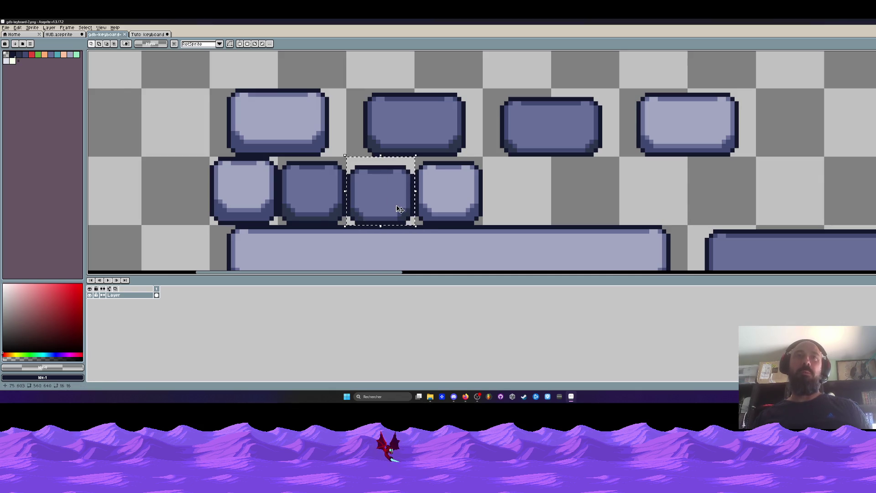
Paste the key square into the Tuto keyboard portal frame, centred over the portal
{"action": "left_click", "coordinate": [148, 34]}
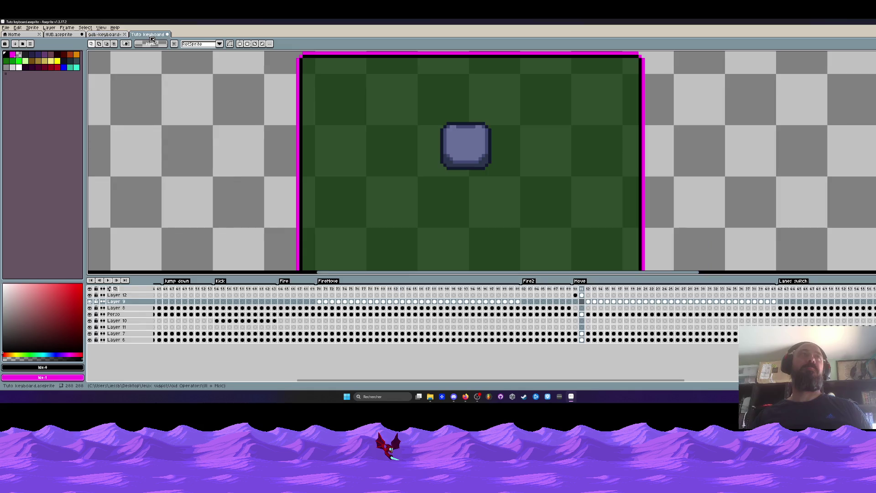
{"action": "left_click", "coordinate": [588, 295]}
{"action": "scroll", "coordinate": [494, 125], "scroll_direction": "up", "scroll_amount": 1}
{"action": "key", "text": "ctrl+v"}
{"action": "mouse_move", "coordinate": [166, 162]}
{"action": "left_mouse_down"}
{"action": "mouse_move", "coordinate": [277, 168]}
{"action": "mouse_move", "coordinate": [469, 156]}
{"action": "left_mouse_up"}
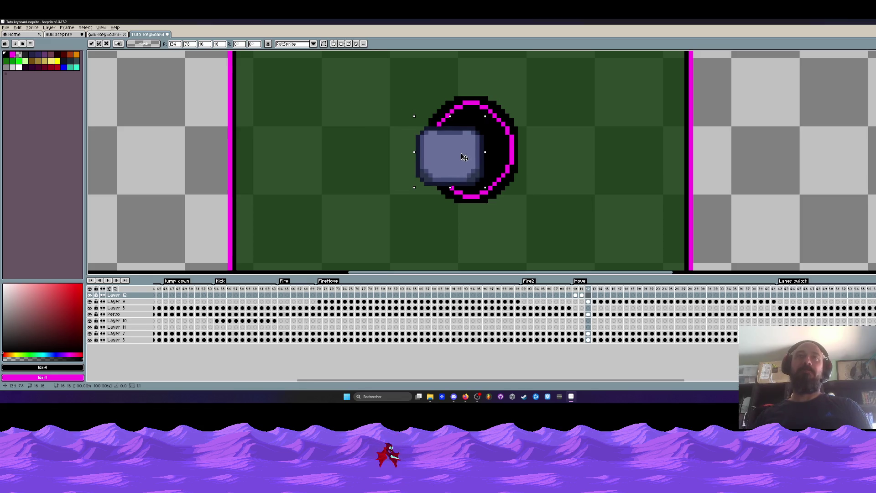
{"action": "key", "text": "Return"}
{"action": "key", "text": "Return"}
On the next frame, nudge the key square one pixel right and one pixel down
{"action": "key", "text": "Right"}
{"action": "mouse_move", "coordinate": [374, 110]}
{"action": "left_mouse_down"}
{"action": "mouse_move", "coordinate": [502, 181]}
{"action": "mouse_move", "coordinate": [509, 210]}
{"action": "left_mouse_up"}
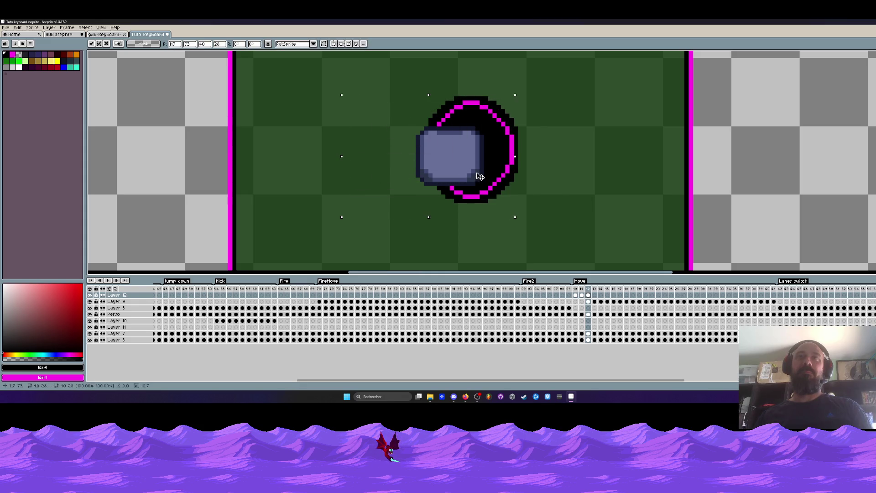
{"action": "key", "text": "Right"}
{"action": "key", "text": "Down"}
{"action": "key", "text": "ctrl+d"}
{"action": "key", "text": "Left"}
{"action": "key", "text": "Right"}
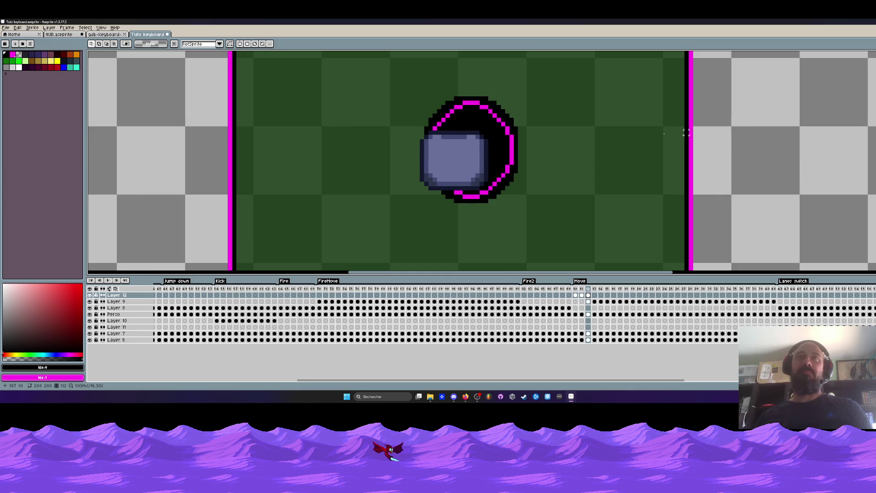
Compare neighbouring frames and nudge the key square up one pixel on frame 111
{"action": "key", "text": "Down"}
{"action": "key", "text": "Left"}
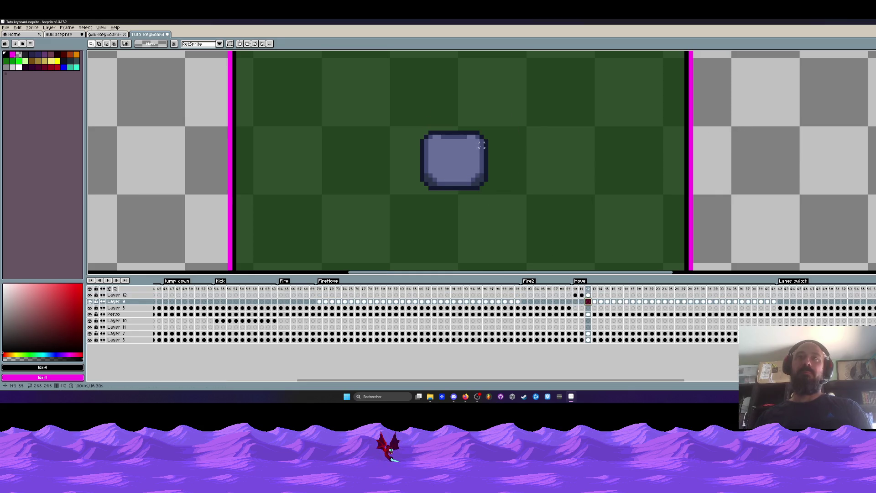
{"action": "key", "text": "Left"}
{"action": "key", "text": "Right"}
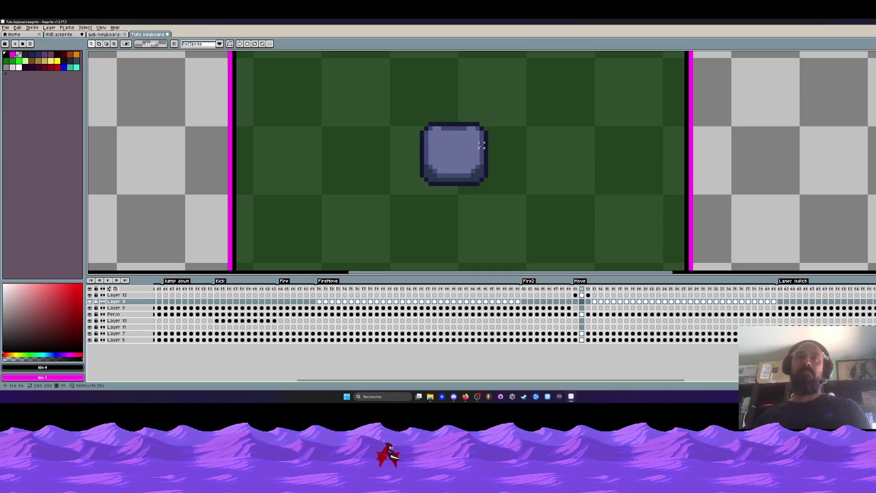
{"action": "key", "text": "Left"}
{"action": "key", "text": "Right"}
{"action": "key", "text": "Right"}
{"action": "left_click_drag", "start_coordinate": [393, 116], "coordinate": [507, 208]}
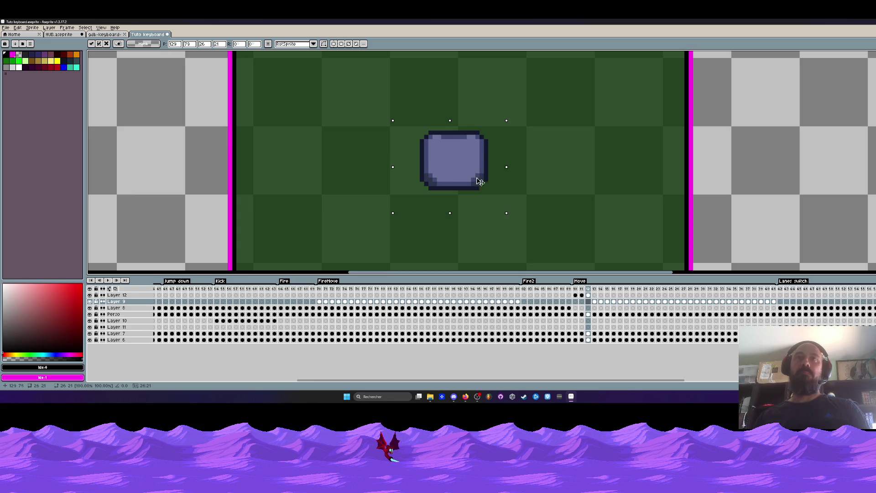
{"action": "key", "text": "Up"}
{"action": "key", "text": "Up"}
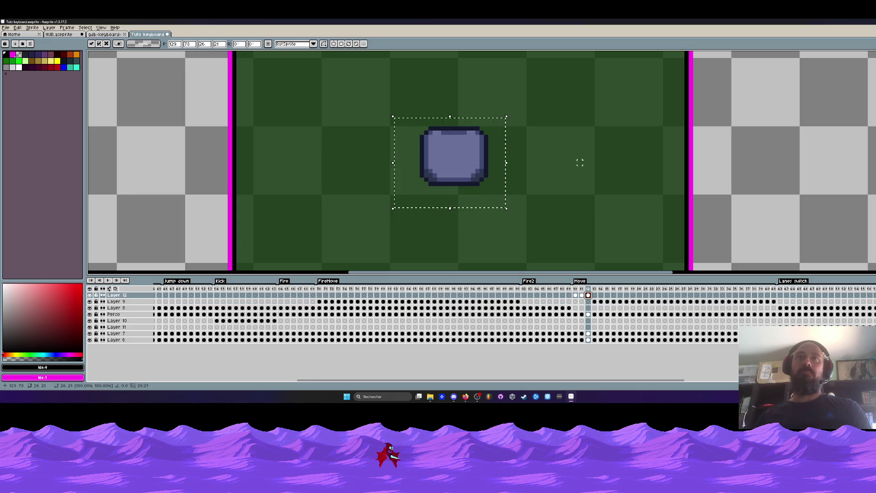
{"action": "key", "text": "ctrl+d"}
Step between the key square and portal frames to check the alignment
{"action": "key", "text": "Left"}
{"action": "key", "text": "Right"}
{"action": "key", "text": "Right"}
{"action": "key", "text": "Left"}
{"action": "key", "text": "Left"}
{"action": "scroll", "coordinate": [534, 186], "scroll_direction": "down", "scroll_amount": 2}
Inspect frames 113–118, where the black portal oval appears
{"action": "key", "text": "Left"}
{"action": "key", "text": "Right"}
{"action": "key", "text": "Right"}
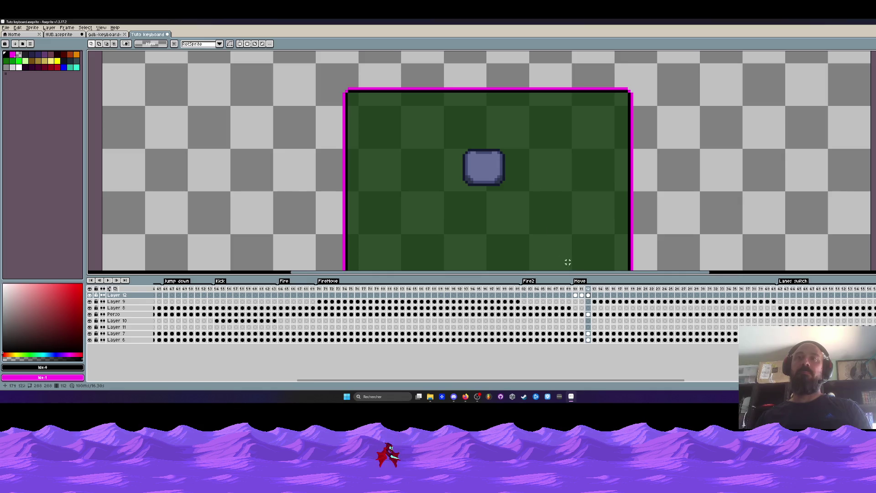
{"action": "mouse_move", "coordinate": [595, 297]}
{"action": "left_mouse_down"}
{"action": "mouse_move", "coordinate": [630, 299]}
{"action": "mouse_move", "coordinate": [582, 301]}
{"action": "mouse_move", "coordinate": [621, 297]}
{"action": "left_mouse_up"}
{"action": "left_click", "coordinate": [622, 290]}
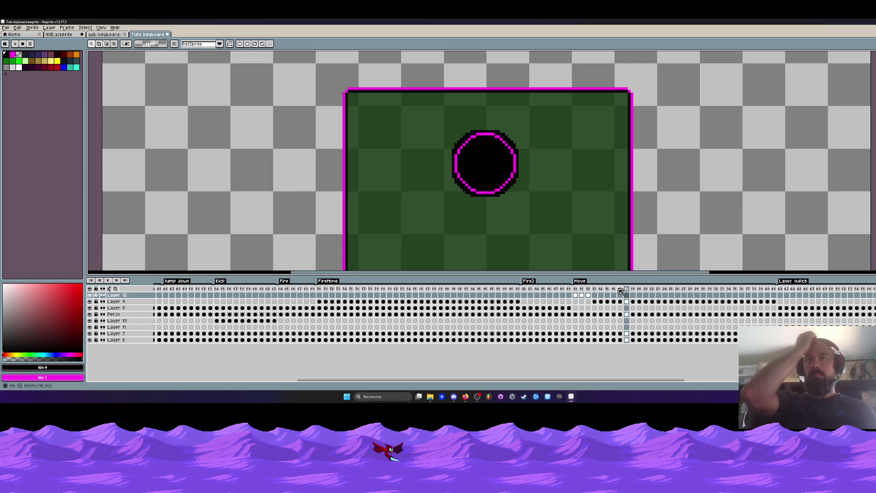
{"action": "key", "text": "Right"}
{"action": "key", "text": "Right"}
{"action": "key", "text": "Right"}
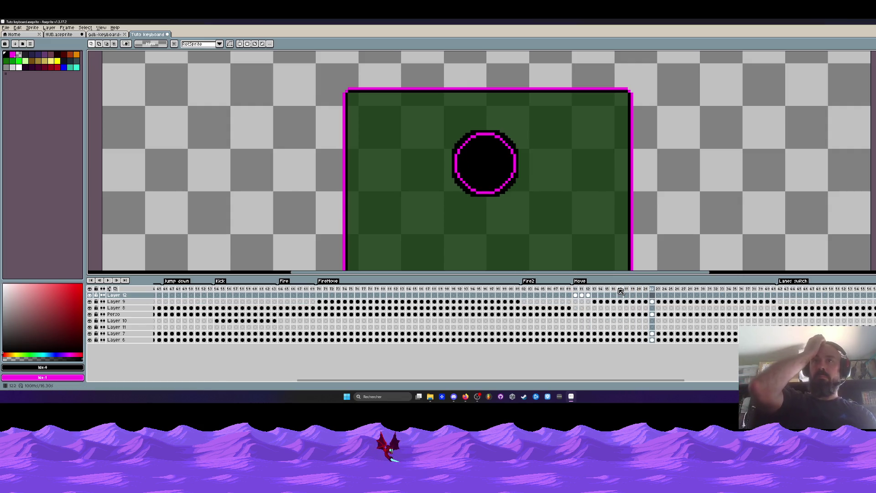
Delete the portal oval from Layer 9 frames 113–115 and paste the key square onto Layer 12
{"action": "left_click_drag", "start_coordinate": [596, 301], "coordinate": [609, 305]}
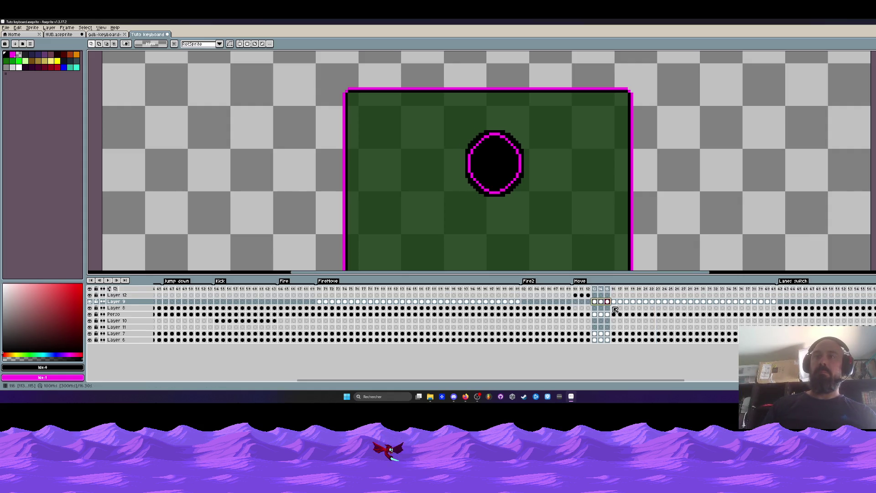
{"action": "key", "text": "Delete"}
{"action": "left_click", "coordinate": [589, 295]}
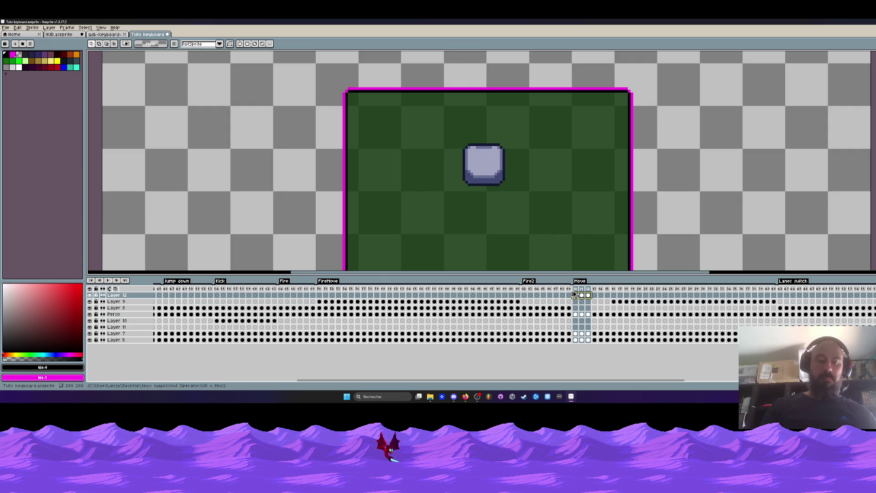
{"action": "left_click", "coordinate": [597, 295]}
{"action": "key", "text": "ctrl+v"}
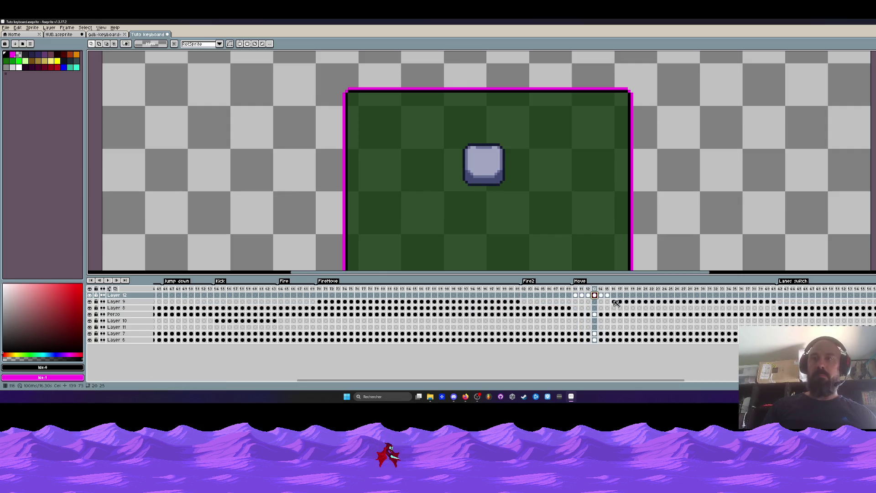
Check the remaining portal frames, then play the Move loop from its first frame
{"action": "left_click", "coordinate": [618, 302]}
{"action": "left_click", "coordinate": [626, 301]}
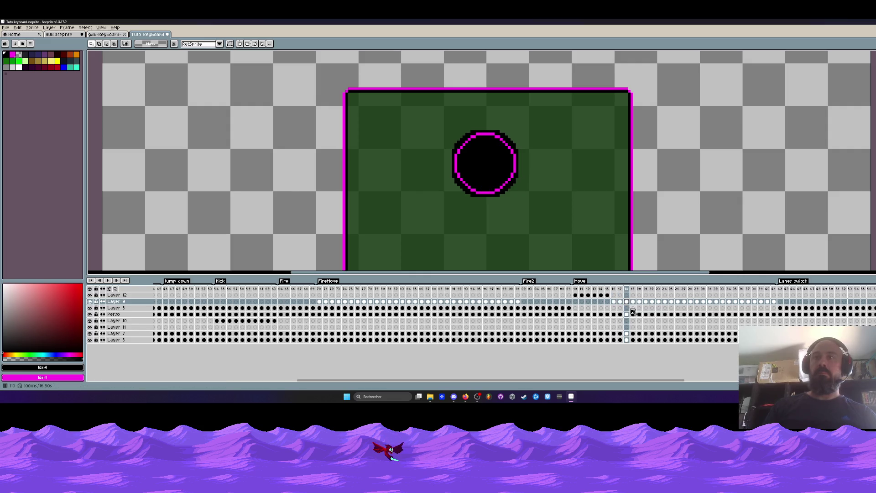
{"action": "key", "text": "Left"}
{"action": "key", "text": "Left"}
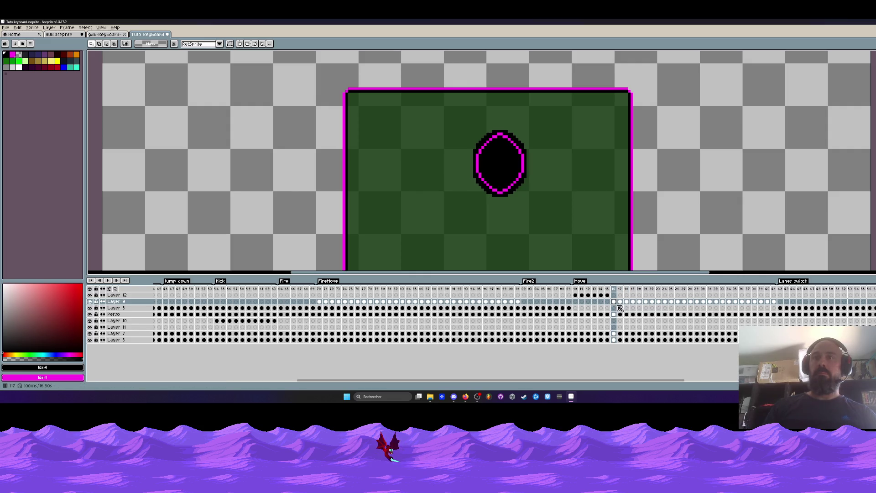
{"action": "key", "text": "Right"}
{"action": "left_click", "coordinate": [609, 296]}
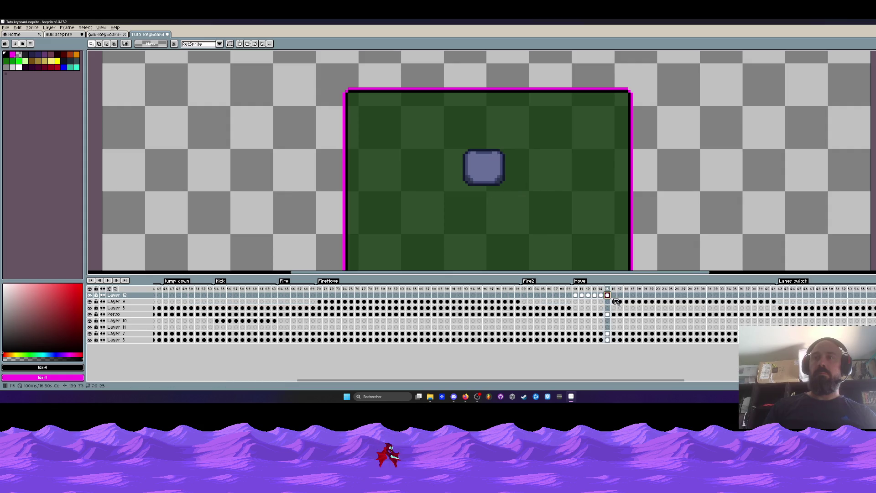
{"action": "left_click", "coordinate": [577, 295]}
{"action": "key", "text": "Return"}
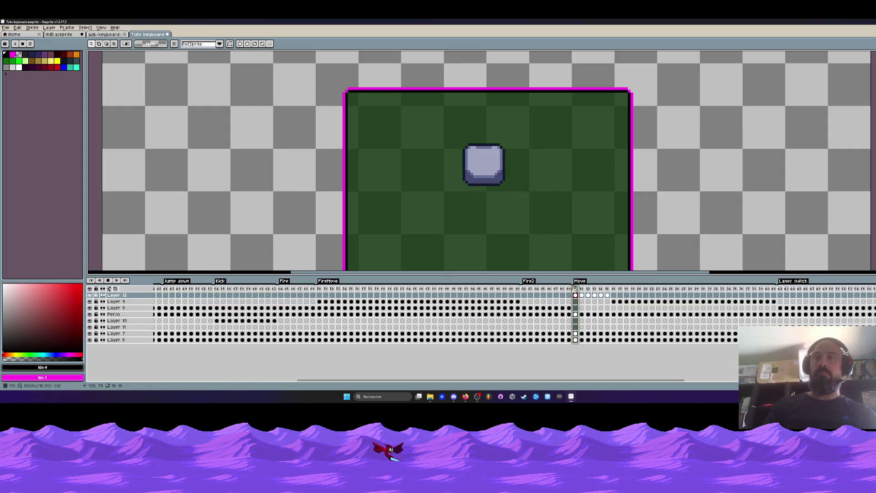
{"action": "left_click_drag", "start_coordinate": [577, 289], "coordinate": [601, 289]}
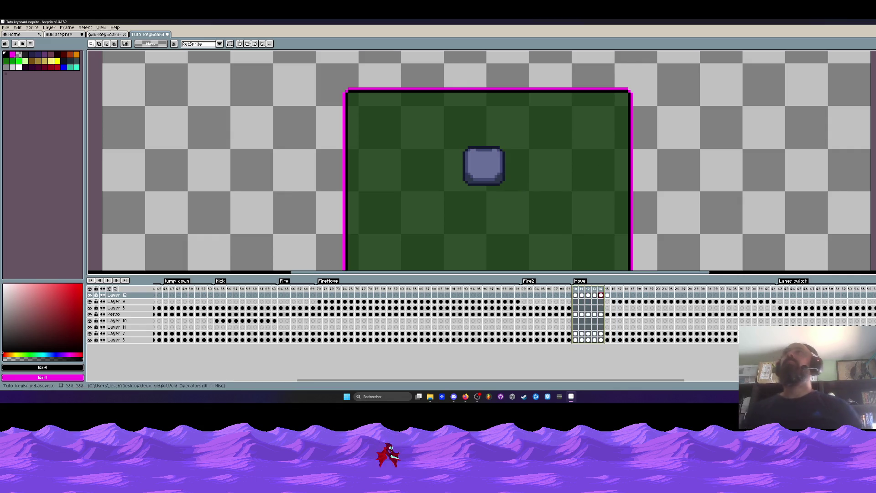
Select the area around the key square on the Move frames and eyedrop its dark outline colour
{"action": "left_click", "coordinate": [576, 296]}
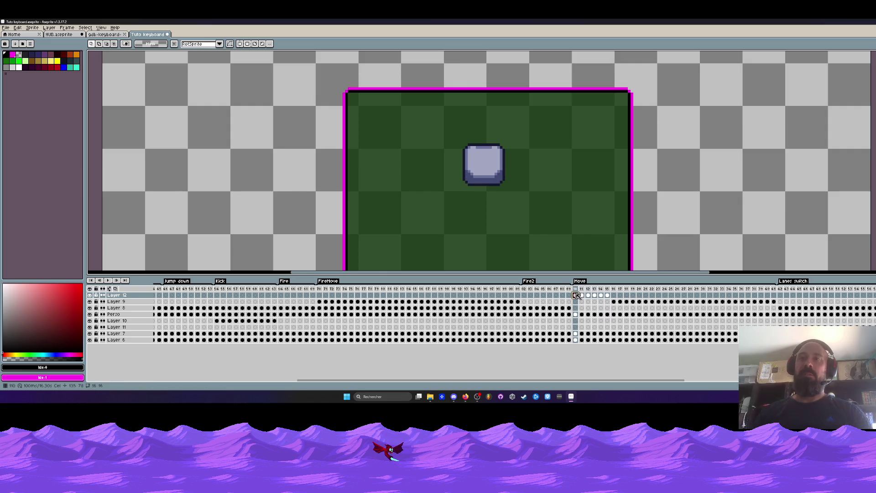
{"action": "mouse_move", "coordinate": [430, 124]}
{"action": "left_mouse_down"}
{"action": "mouse_move", "coordinate": [477, 149]}
{"action": "mouse_move", "coordinate": [552, 217]}
{"action": "left_mouse_up"}
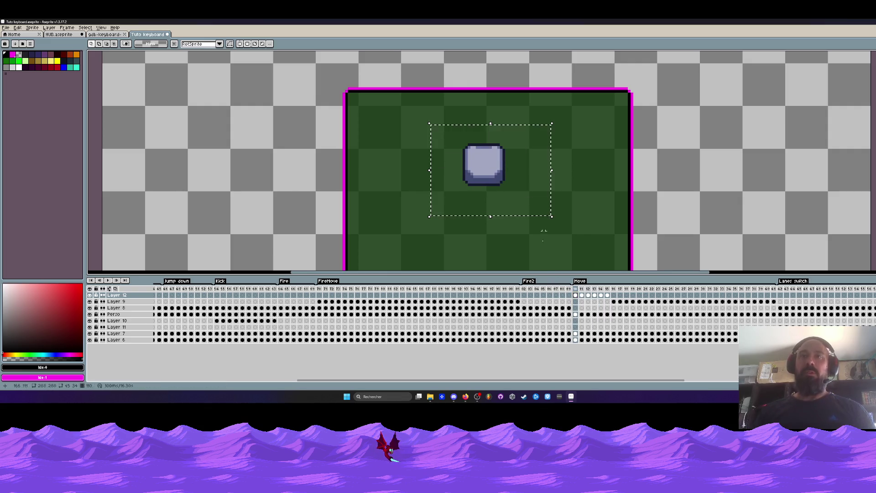
{"action": "left_click_drag", "start_coordinate": [607, 289], "coordinate": [575, 296]}
{"action": "scroll", "coordinate": [466, 253], "scroll_direction": "down", "scroll_amount": 2}
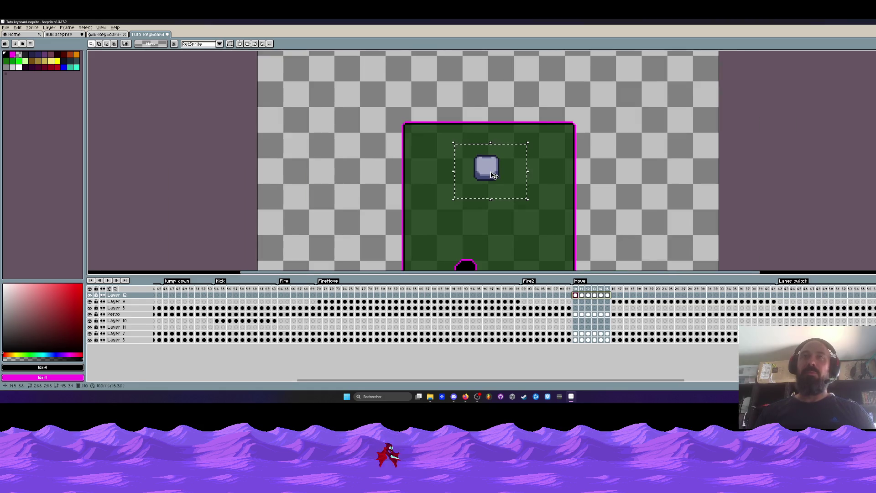
{"action": "scroll", "coordinate": [498, 246], "scroll_direction": "up", "scroll_amount": 3}
{"action": "scroll", "coordinate": [491, 174], "scroll_direction": "up", "scroll_amount": 1}
{"action": "key", "text": "i"}
{"action": "left_click", "coordinate": [487, 127]}
{"action": "scroll", "coordinate": [488, 127], "scroll_direction": "down", "scroll_amount": 2}
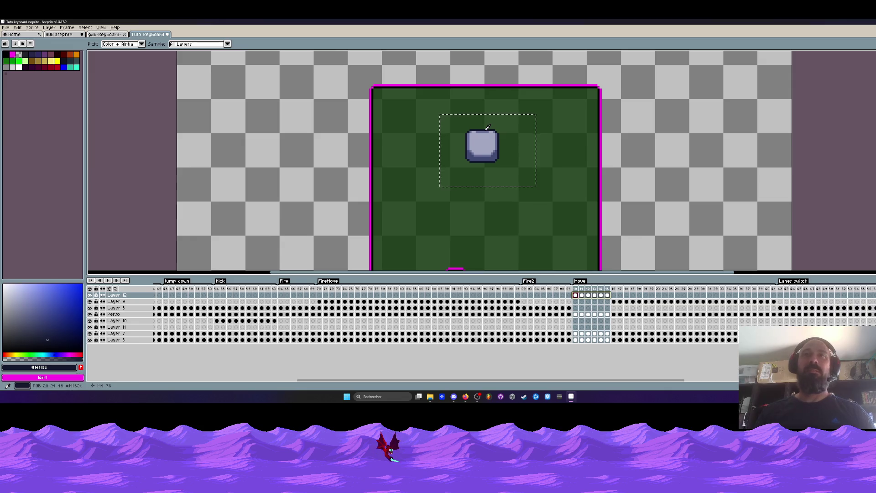
{"action": "scroll", "coordinate": [488, 127], "scroll_direction": "up", "scroll_amount": 1}
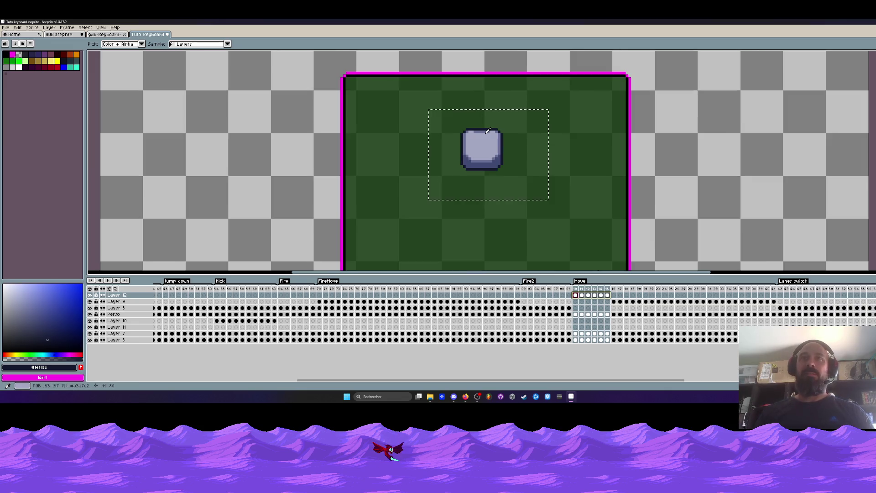
Reselect the key area on frames 110–115 and start Replace Color for the dark outline
{"action": "left_click", "coordinate": [616, 293]}
{"action": "left_click", "coordinate": [616, 293]}
{"action": "left_click", "coordinate": [576, 290]}
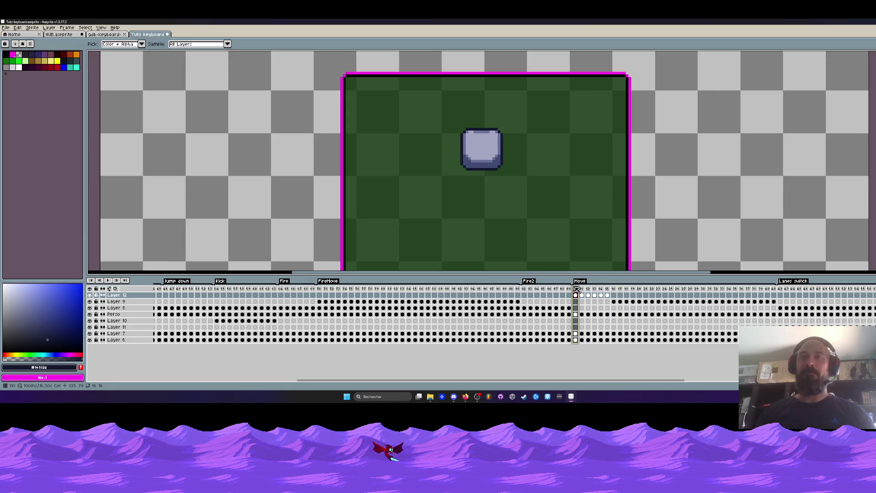
{"action": "key", "text": "m"}
{"action": "left_click_drag", "start_coordinate": [428, 111], "coordinate": [548, 201]}
{"action": "left_click_drag", "start_coordinate": [610, 298], "coordinate": [577, 299]}
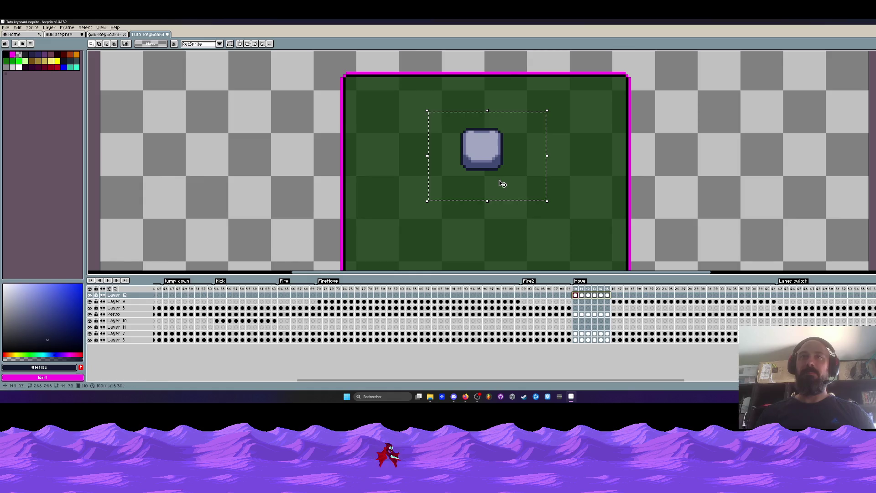
{"action": "scroll", "coordinate": [487, 132], "scroll_direction": "up", "scroll_amount": 1}
{"action": "key", "text": "i"}
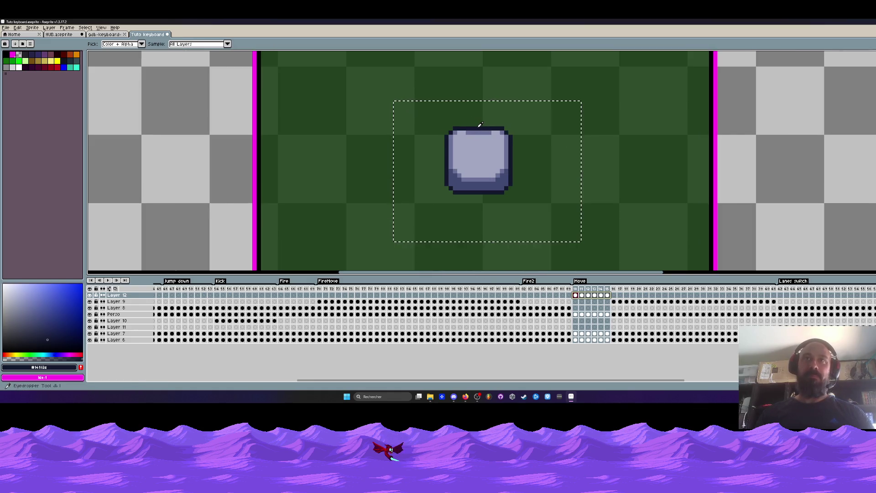
{"action": "key", "text": "shift+r"}
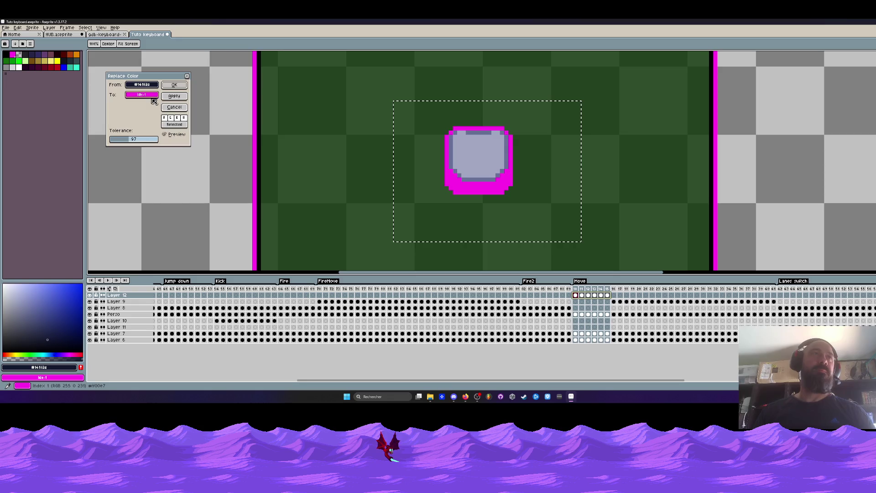
Replace the keycap's dark outline colour with black
{"action": "left_click", "coordinate": [142, 95]}
{"action": "left_click", "coordinate": [130, 117]}
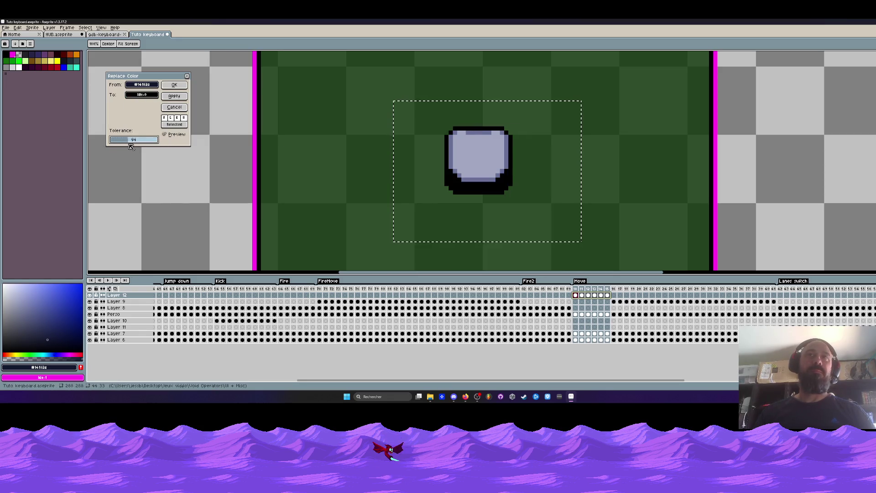
{"action": "left_click", "coordinate": [174, 85]}
{"action": "left_click", "coordinate": [582, 301]}
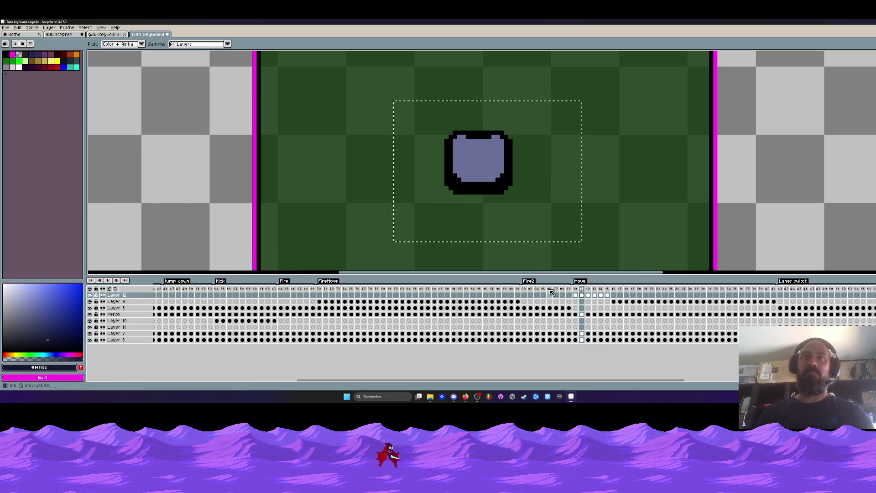
Swap the keycap's light purple for magenta on frames 110–115 and play the Move loop
{"action": "left_click", "coordinate": [480, 157]}
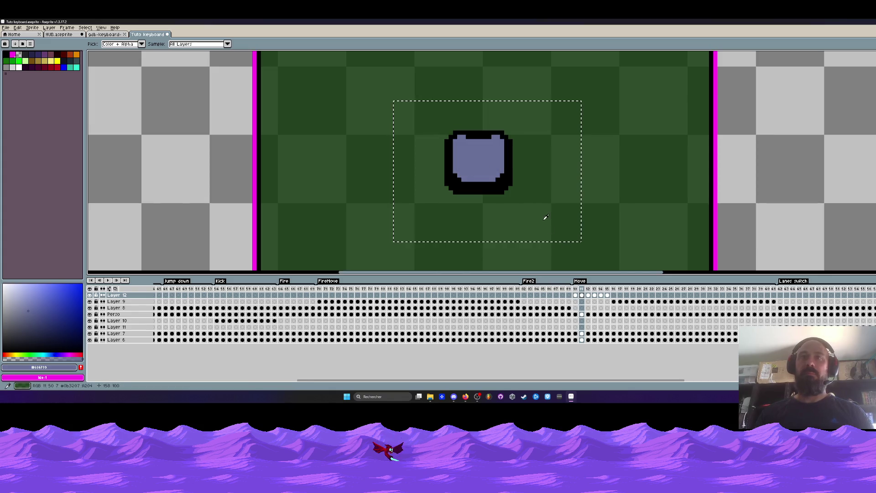
{"action": "left_click_drag", "start_coordinate": [608, 288], "coordinate": [579, 298]}
{"action": "left_click", "coordinate": [480, 164]}
{"action": "key", "text": "shift+r"}
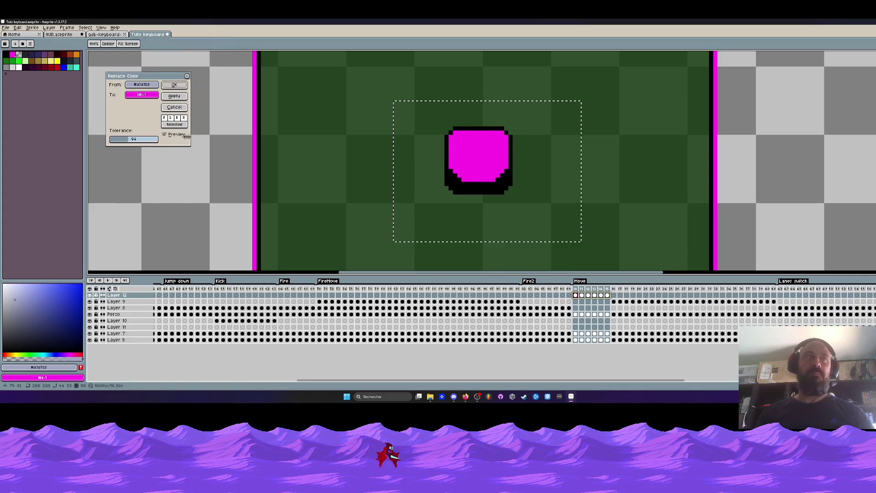
{"action": "left_click", "coordinate": [177, 91]}
{"action": "key", "text": "Return"}
{"action": "scroll", "coordinate": [554, 154], "scroll_direction": "down", "scroll_amount": 2}
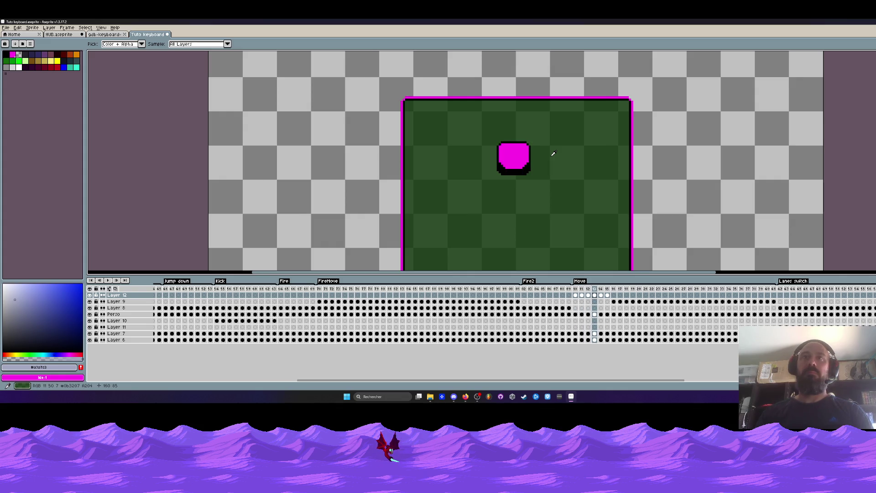
{"action": "left_click_drag", "start_coordinate": [325, 290], "coordinate": [410, 296]}
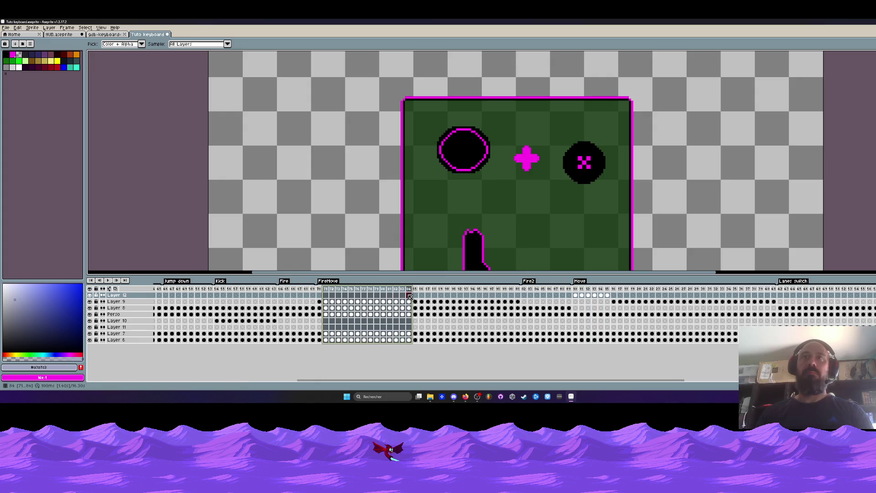
{"action": "left_click", "coordinate": [574, 297]}
{"action": "left_click", "coordinate": [578, 288]}
{"action": "key", "text": "Return"}
Add a magenta outline around the keycap and check it on frame 113
{"action": "key", "text": "m"}
{"action": "left_click_drag", "start_coordinate": [479, 124], "coordinate": [561, 205]}
{"action": "key", "text": "shift+o"}
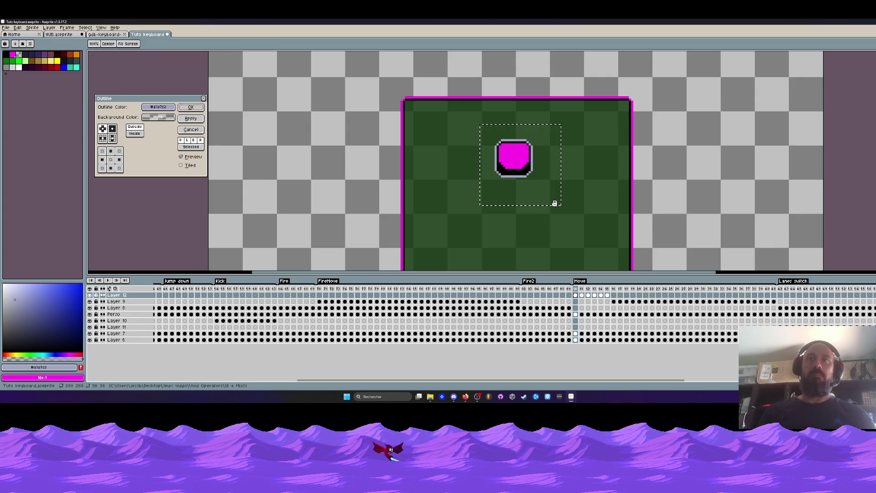
{"action": "left_click", "coordinate": [157, 107]}
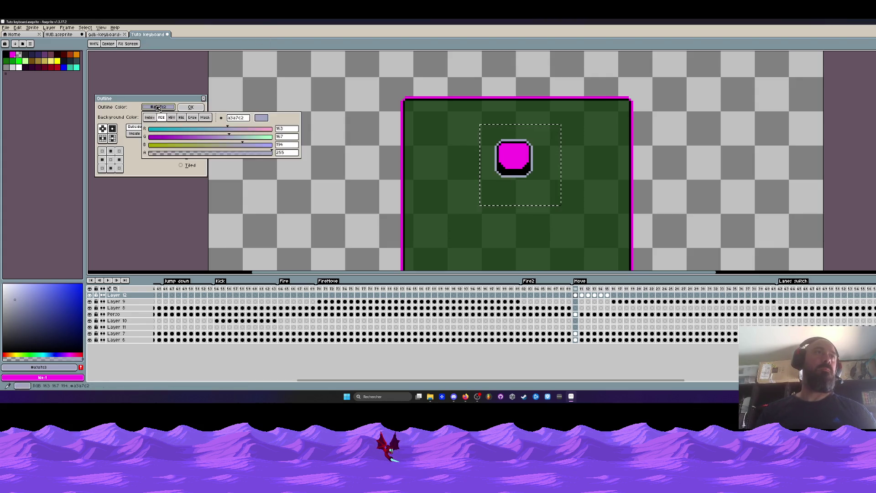
{"action": "left_click", "coordinate": [149, 118]}
{"action": "left_click", "coordinate": [154, 124]}
{"action": "left_click", "coordinate": [190, 107]}
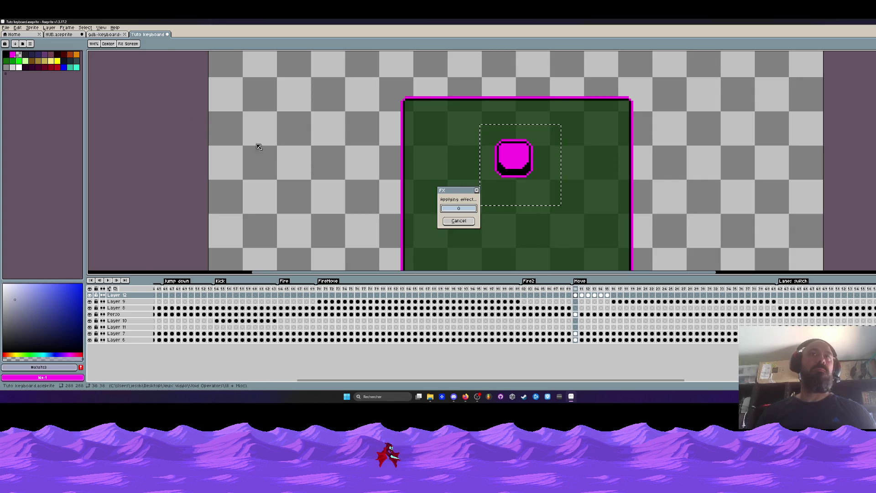
{"action": "key", "text": "ctrl+d"}
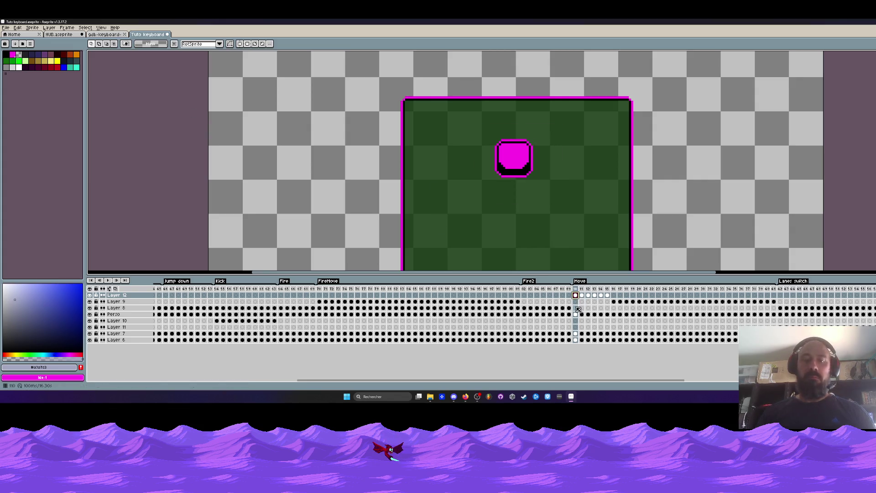
{"action": "left_click", "coordinate": [595, 295]}
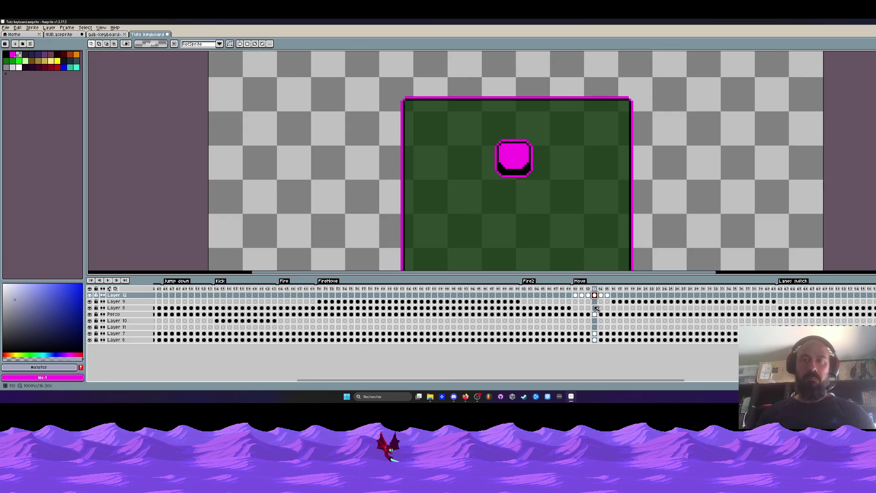
Set Move frames 110–115 as the loop section, play it, and fit the sprite in view
{"action": "mouse_move", "coordinate": [576, 340]}
{"action": "left_mouse_down"}
{"action": "mouse_move", "coordinate": [585, 299]}
{"action": "mouse_move", "coordinate": [607, 295]}
{"action": "mouse_move", "coordinate": [576, 289]}
{"action": "left_mouse_up"}
{"action": "right_click", "coordinate": [577, 289]}
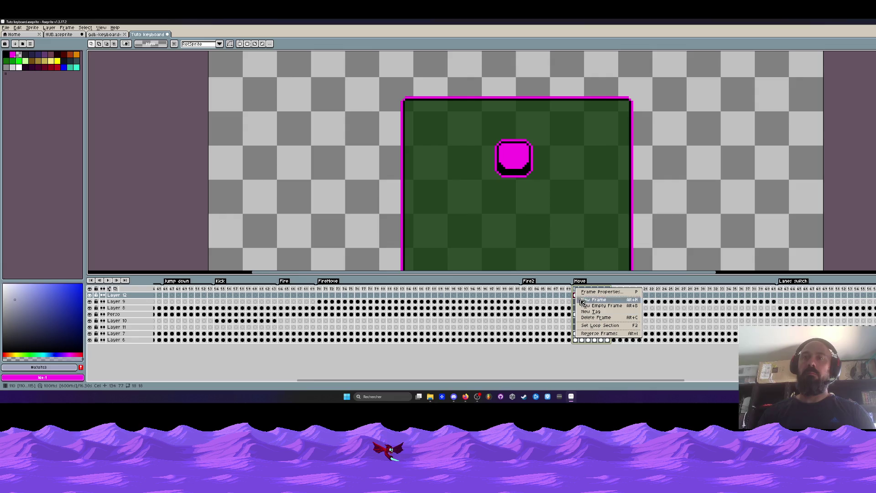
{"action": "left_click", "coordinate": [593, 325]}
{"action": "key", "text": "Return"}
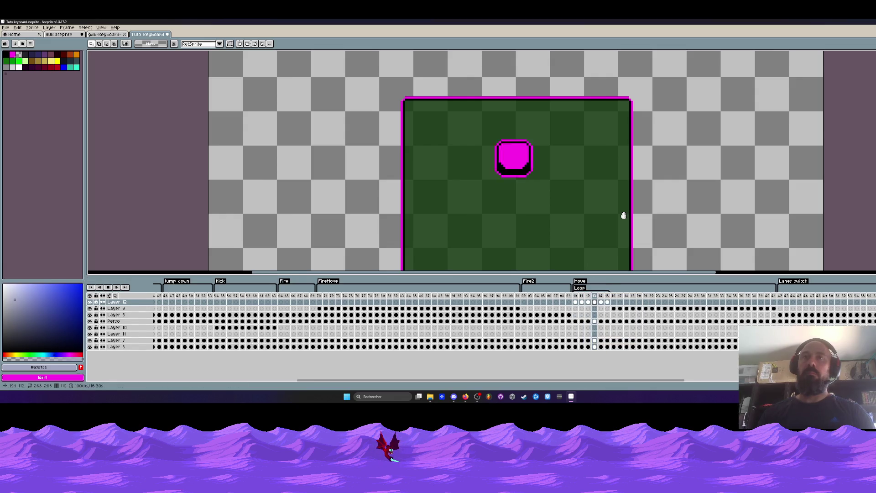
{"action": "scroll", "coordinate": [563, 202], "scroll_direction": "down", "scroll_amount": 2}
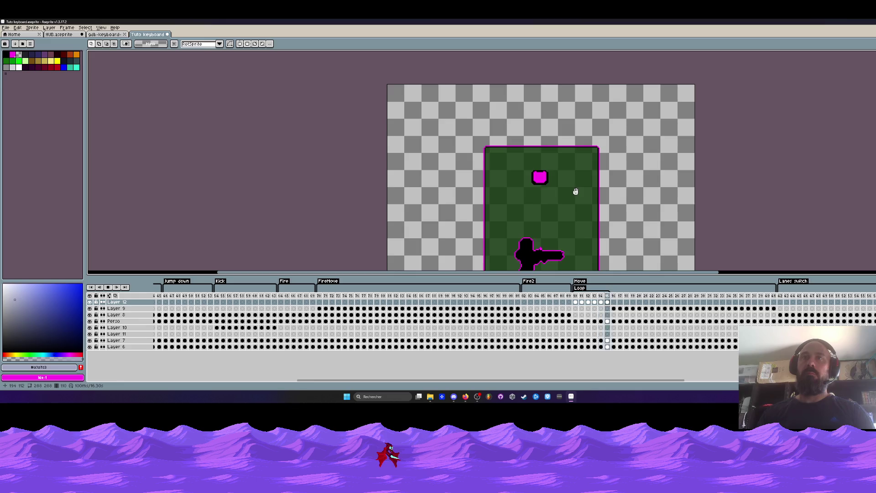
{"action": "scroll", "coordinate": [545, 177], "scroll_direction": "up", "scroll_amount": 2}
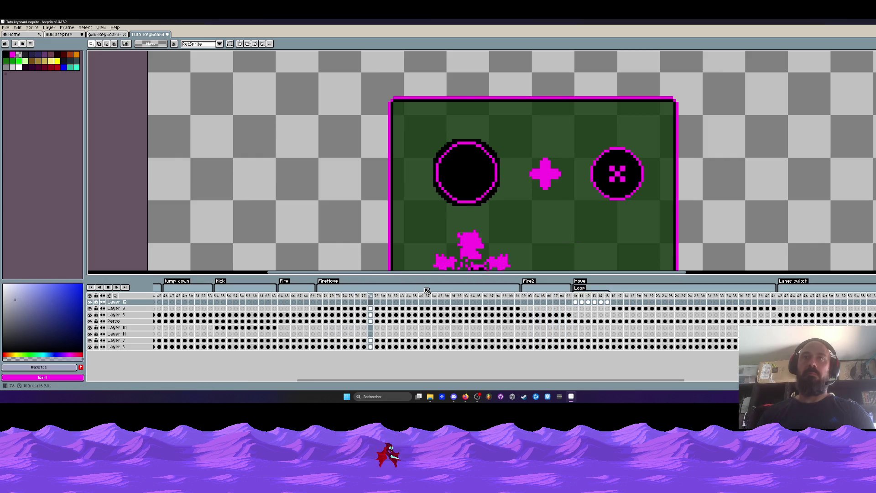
{"action": "key", "text": "minus"}
{"action": "key", "text": "minus"}
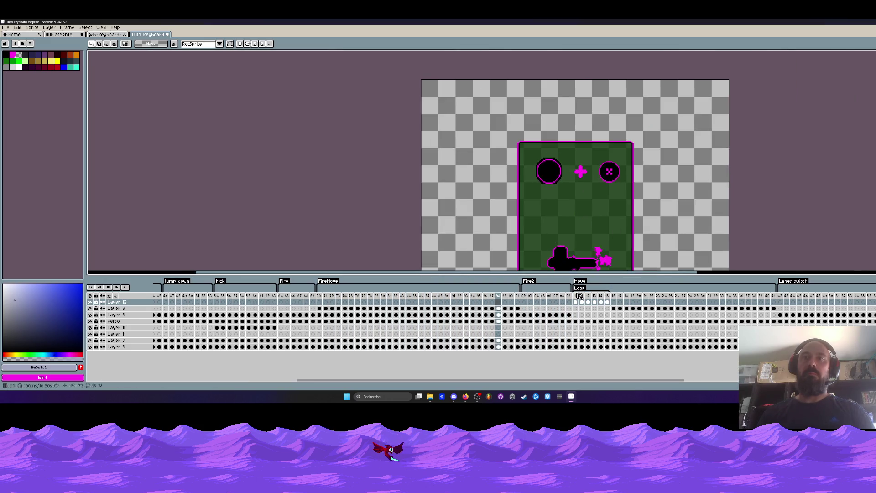
{"action": "scroll", "coordinate": [573, 171], "scroll_direction": "up", "scroll_amount": 1}
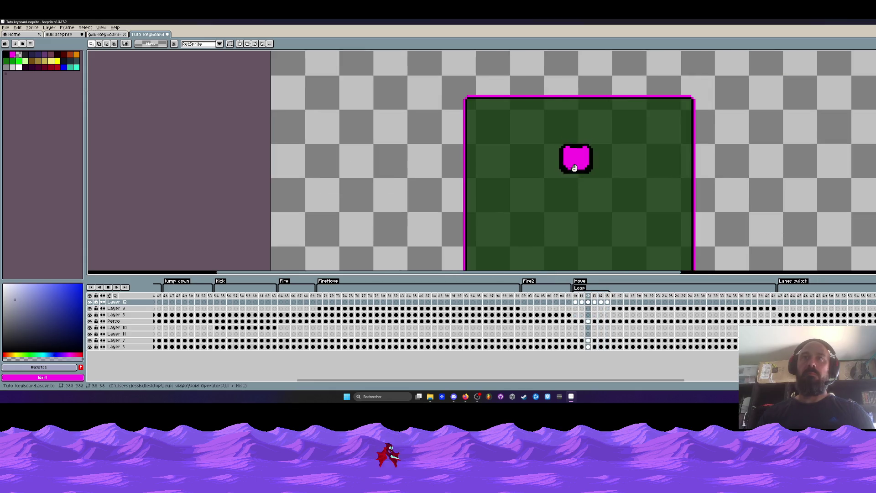
{"action": "scroll", "coordinate": [579, 148], "scroll_direction": "up", "scroll_amount": 1}
{"action": "scroll", "coordinate": [579, 149], "scroll_direction": "down", "scroll_amount": 5}
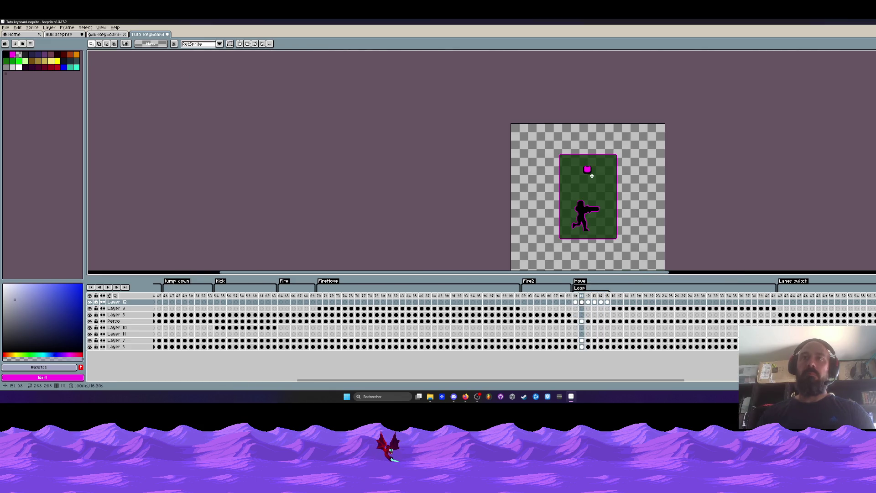
{"action": "scroll", "coordinate": [592, 155], "scroll_direction": "up", "scroll_amount": 4}
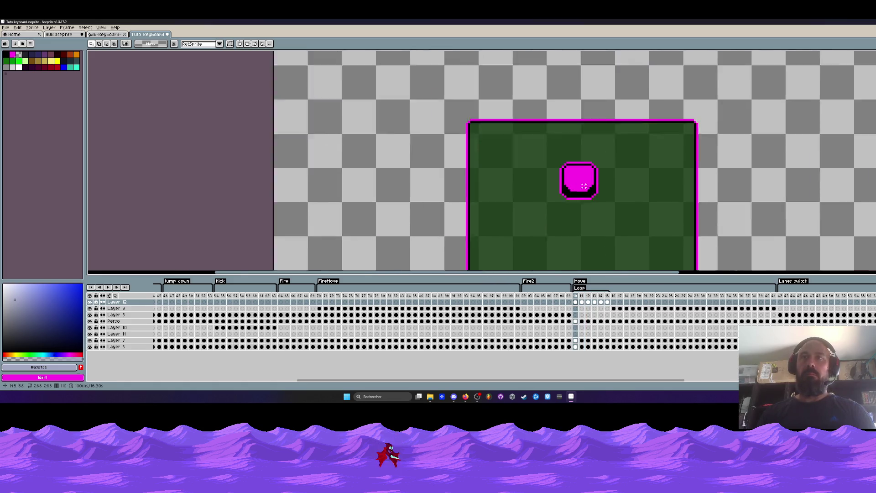
Go back to the first Move frame and pick the pencil with black
{"action": "left_click", "coordinate": [576, 322]}
{"action": "scroll", "coordinate": [577, 176], "scroll_direction": "down", "scroll_amount": 3}
{"action": "scroll", "coordinate": [575, 168], "scroll_direction": "up", "scroll_amount": 4}
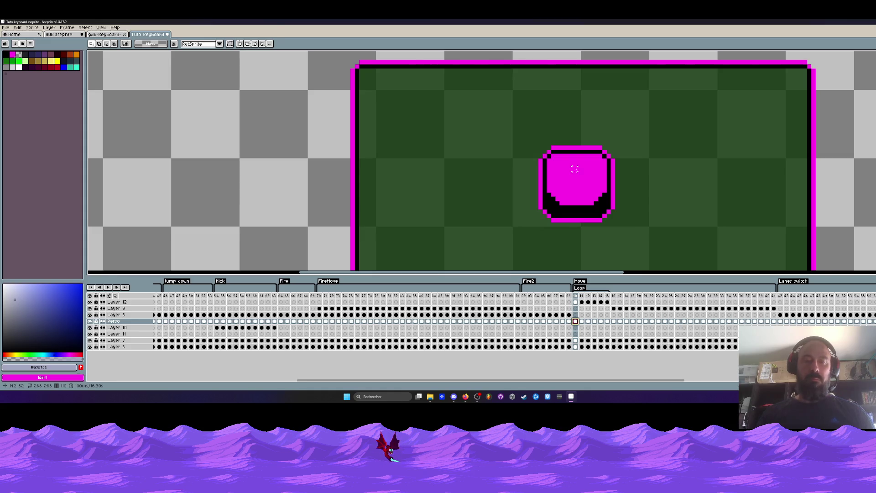
{"action": "scroll", "coordinate": [574, 168], "scroll_direction": "up", "scroll_amount": 2}
{"action": "key", "text": "b"}
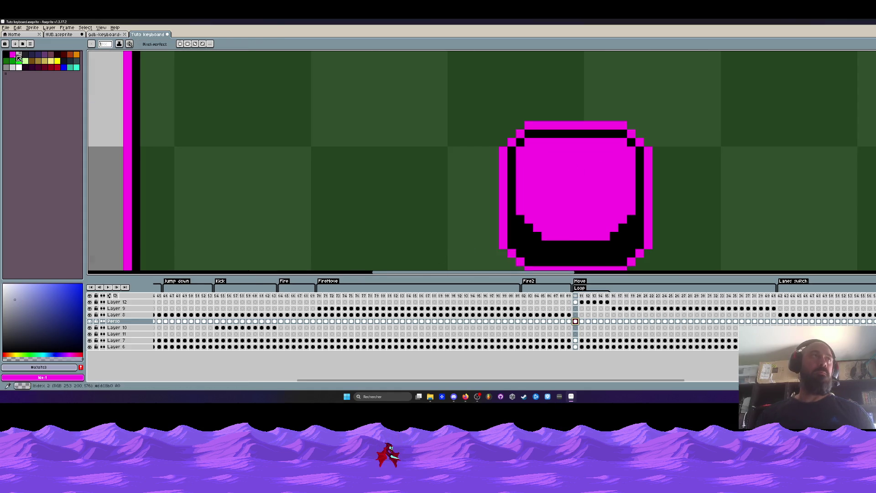
{"action": "left_click", "coordinate": [9, 55]}
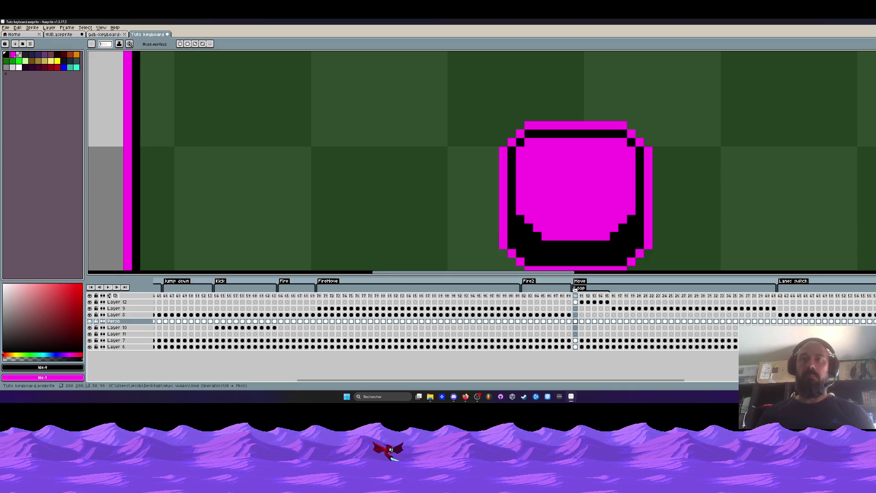
Draw a test black pixel on the keycap layer, then undo it
{"action": "key", "text": "Up"}
{"action": "key", "text": "Up"}
{"action": "key", "text": "Up"}
{"action": "left_click", "coordinate": [572, 202]}
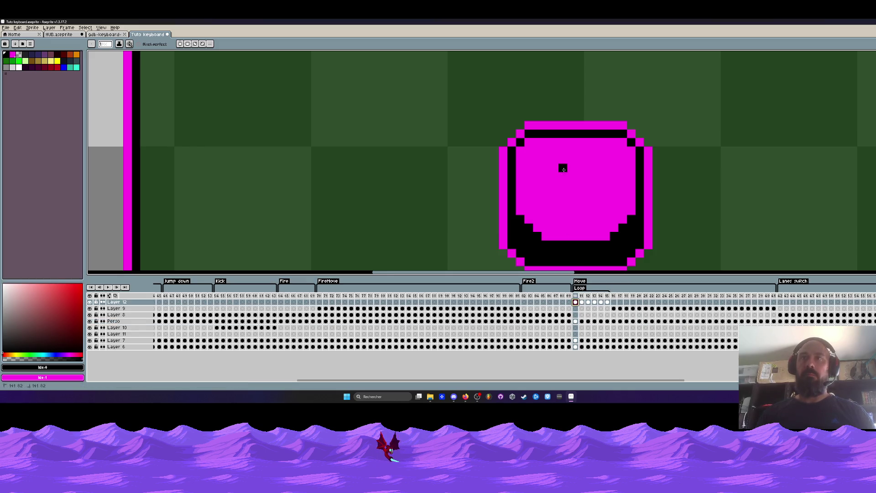
{"action": "key", "text": "ctrl+z"}
Marquee and copy the letter D on gdb-keyboard, then return to Tuto keyboard
{"action": "key", "text": "ctrl+shift+Tab"}
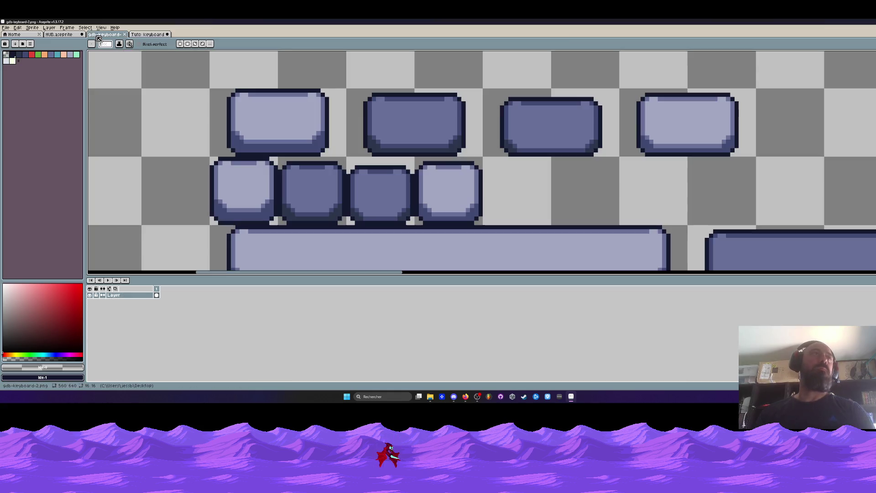
{"action": "scroll", "coordinate": [352, 120], "scroll_direction": "down", "scroll_amount": 5}
{"action": "scroll", "coordinate": [347, 150], "scroll_direction": "up", "scroll_amount": 5}
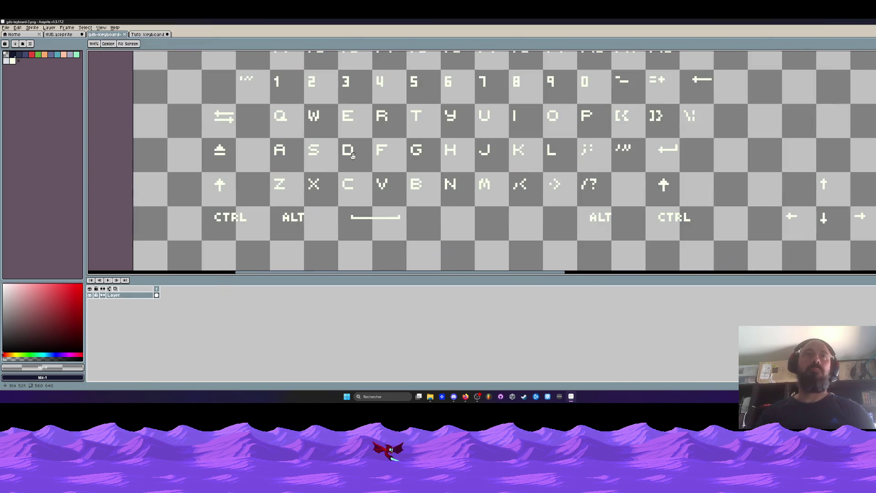
{"action": "scroll", "coordinate": [348, 150], "scroll_direction": "up", "scroll_amount": 1}
{"action": "key", "text": "m"}
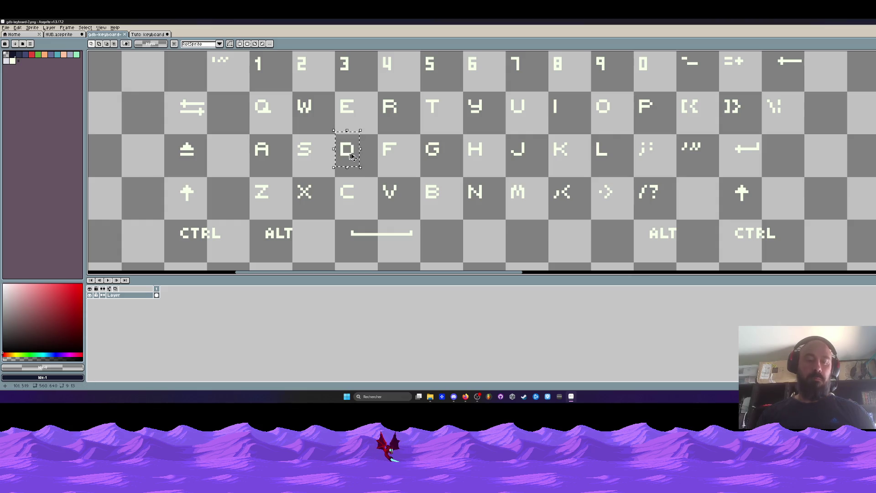
{"action": "key", "text": "ctrl+Tab"}
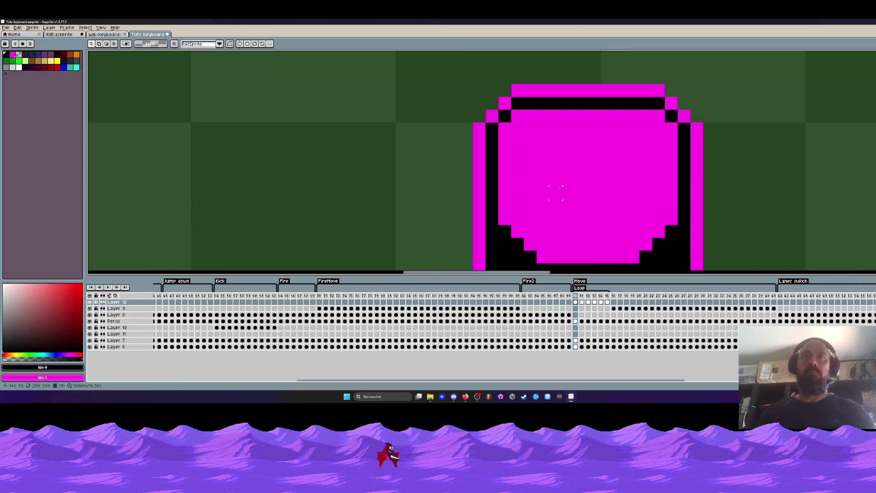
Paste the letter D onto the keycap's centre and fill it black
{"action": "key", "text": "ctrl+v"}
{"action": "left_click_drag", "start_coordinate": [507, 176], "coordinate": [618, 181]}
{"action": "key", "text": "Return"}
{"action": "scroll", "coordinate": [618, 181], "scroll_direction": "down", "scroll_amount": 3}
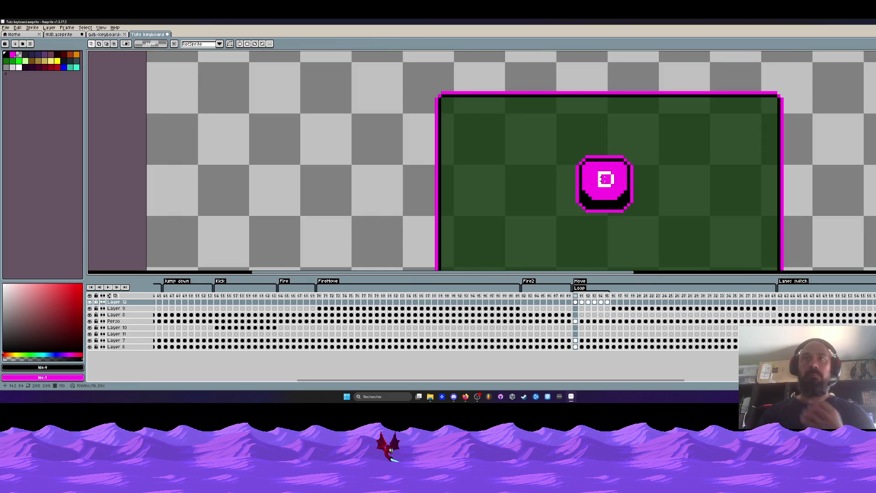
{"action": "scroll", "coordinate": [601, 175], "scroll_direction": "up", "scroll_amount": 2}
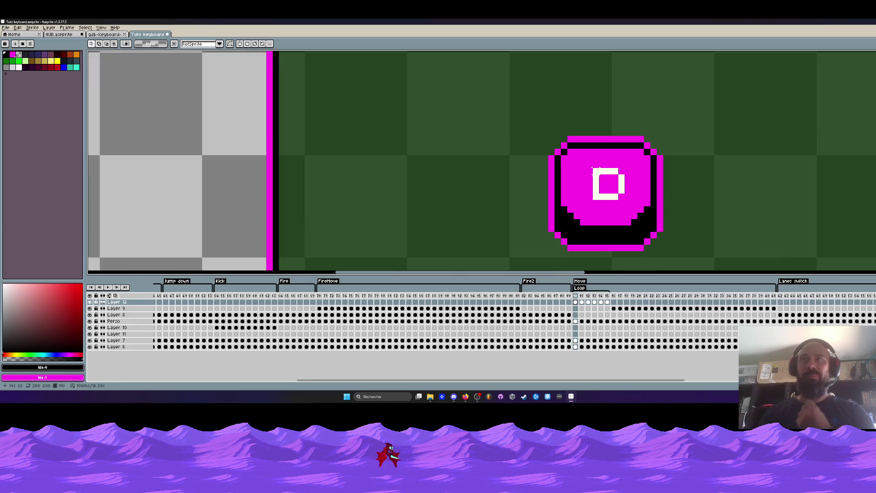
{"action": "key", "text": "i"}
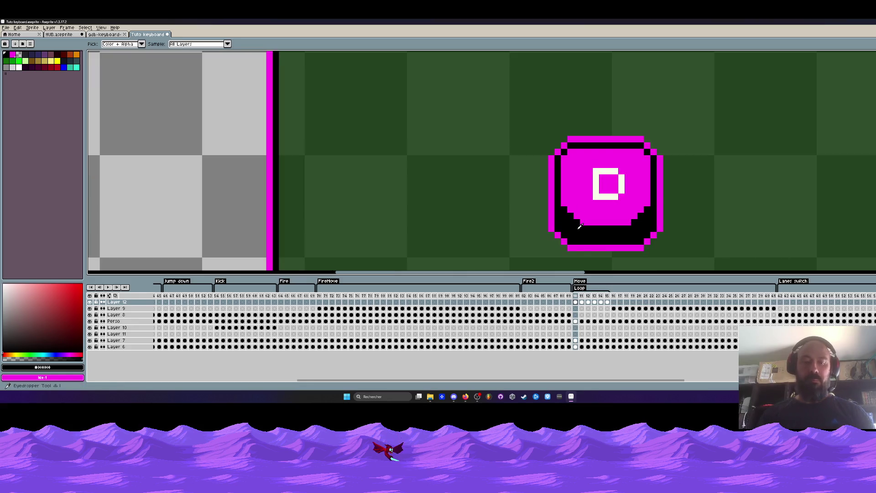
{"action": "key", "text": "g"}
{"action": "left_click", "coordinate": [614, 182]}
{"action": "scroll", "coordinate": [623, 182], "scroll_direction": "down", "scroll_amount": 4}
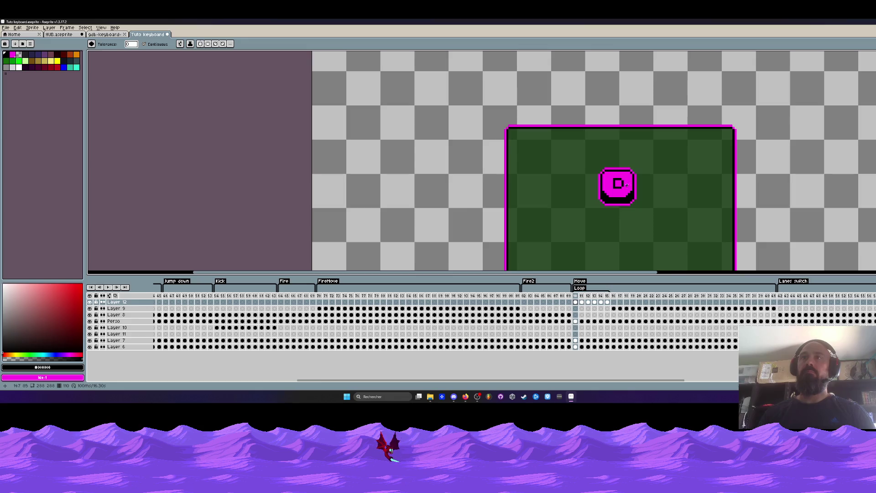
{"action": "scroll", "coordinate": [611, 174], "scroll_direction": "up", "scroll_amount": 5}
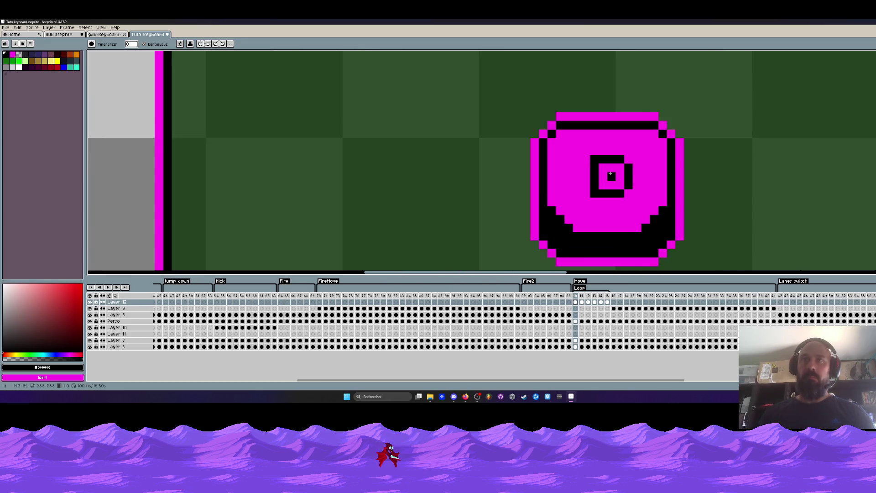
Shift the D's left stroke a few pixels left so the letter sits straight
{"action": "key", "text": "m"}
{"action": "mouse_move", "coordinate": [589, 154]}
{"action": "left_mouse_down"}
{"action": "mouse_move", "coordinate": [633, 198]}
{"action": "mouse_move", "coordinate": [611, 189]}
{"action": "left_mouse_up"}
{"action": "left_click_drag", "start_coordinate": [634, 154], "coordinate": [642, 199]}
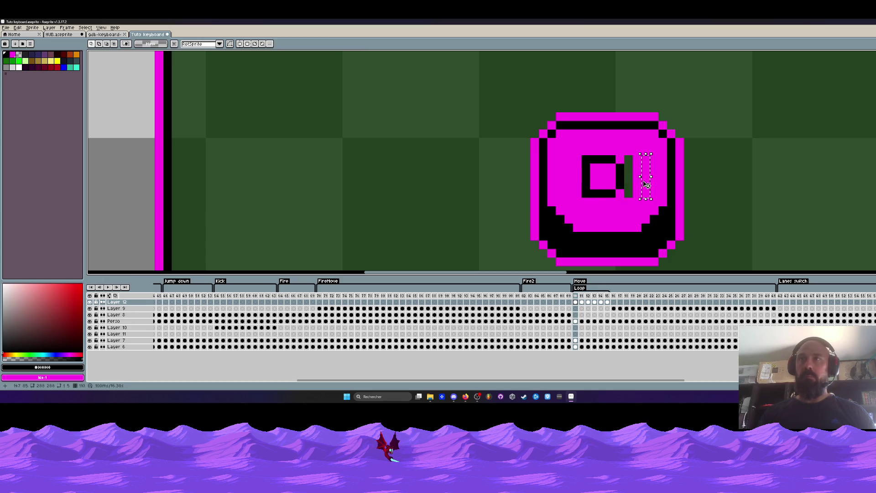
{"action": "left_click", "coordinate": [636, 182]}
{"action": "scroll", "coordinate": [618, 172], "scroll_direction": "down", "scroll_amount": 4}
{"action": "scroll", "coordinate": [622, 180], "scroll_direction": "up", "scroll_amount": 5}
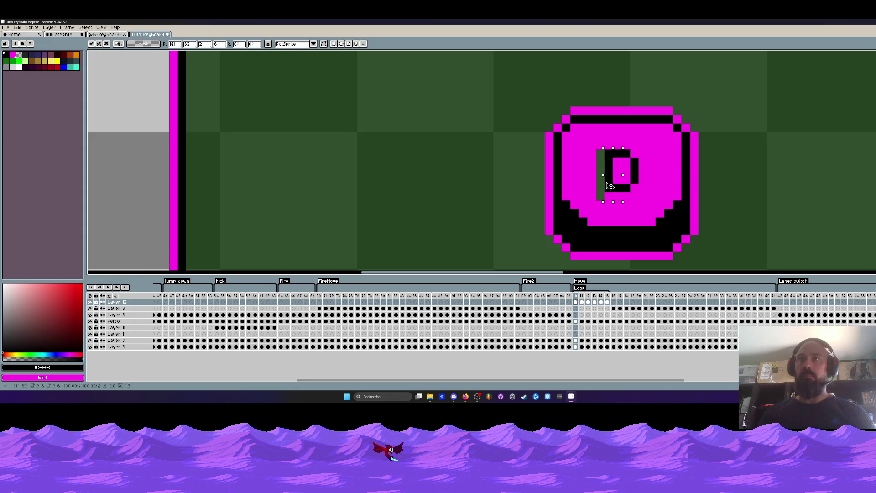
{"action": "left_click_drag", "start_coordinate": [606, 186], "coordinate": [588, 181]}
{"action": "left_click", "coordinate": [588, 181]}
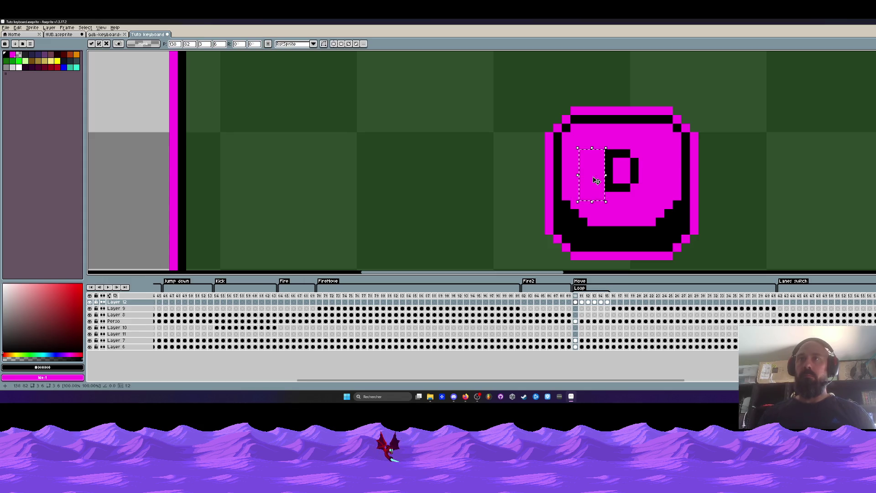
{"action": "scroll", "coordinate": [630, 183], "scroll_direction": "down", "scroll_amount": 4}
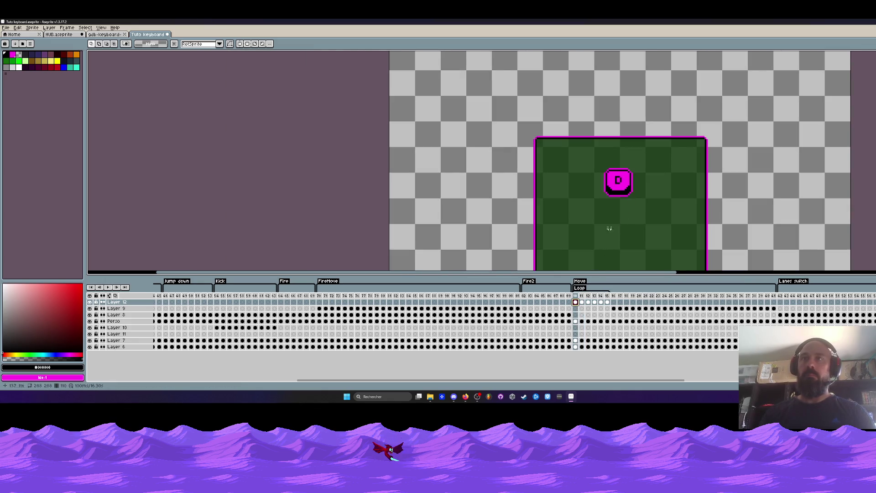
{"action": "scroll", "coordinate": [625, 189], "scroll_direction": "up", "scroll_amount": 2}
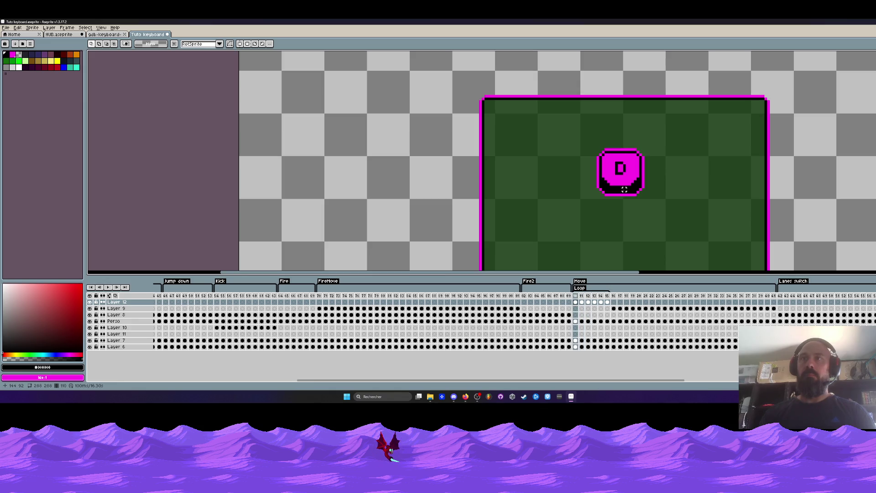
{"action": "scroll", "coordinate": [622, 176], "scroll_direction": "up", "scroll_amount": 1}
{"action": "scroll", "coordinate": [622, 176], "scroll_direction": "up", "scroll_amount": 1}
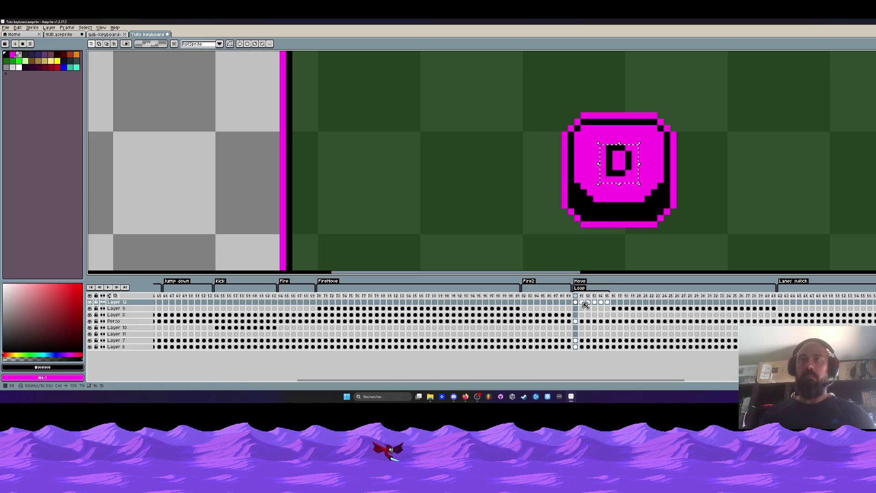
Place the D on the next two Loop frames, raising it one pixel on the pressed frame
{"action": "left_click", "coordinate": [584, 302]}
{"action": "left_click", "coordinate": [617, 168]}
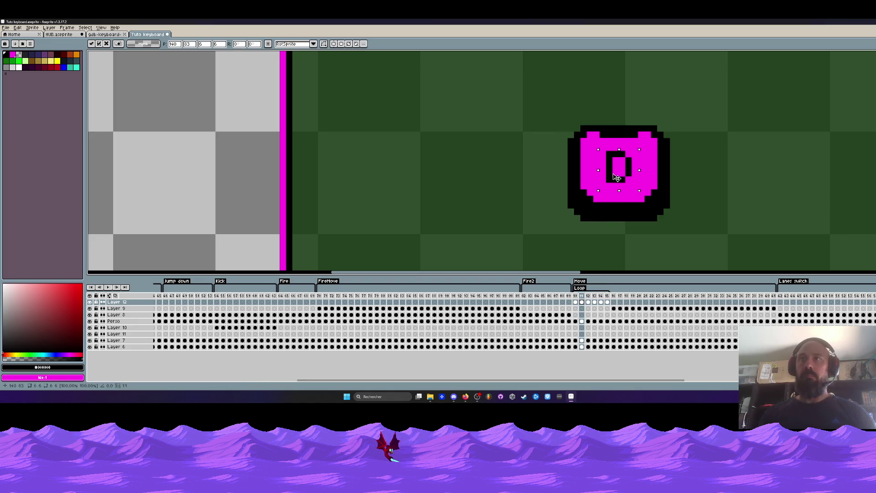
{"action": "left_click", "coordinate": [589, 302]}
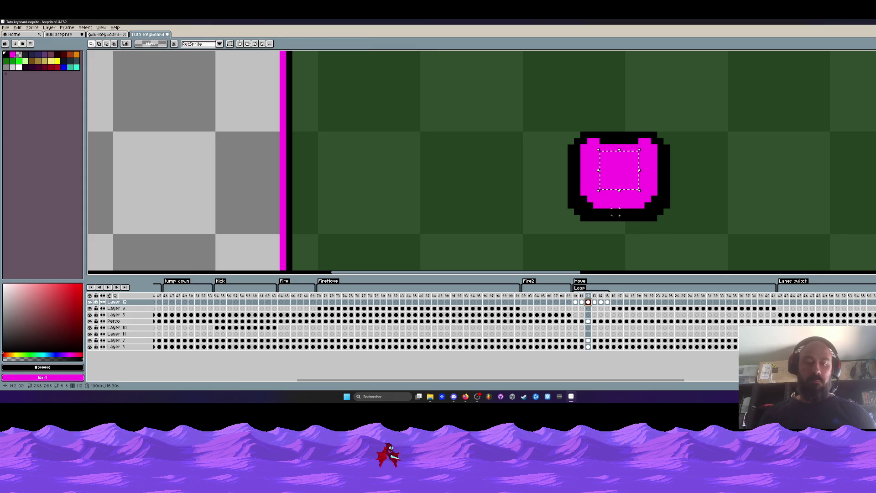
{"action": "key", "text": "Up"}
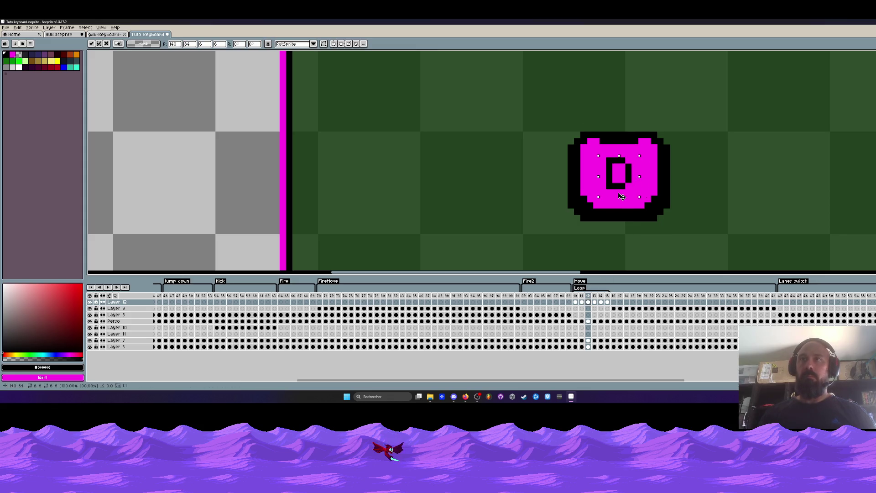
Carry the D to the last Loop frame, raise it one pixel, and play the key loop
{"action": "left_click", "coordinate": [595, 296]}
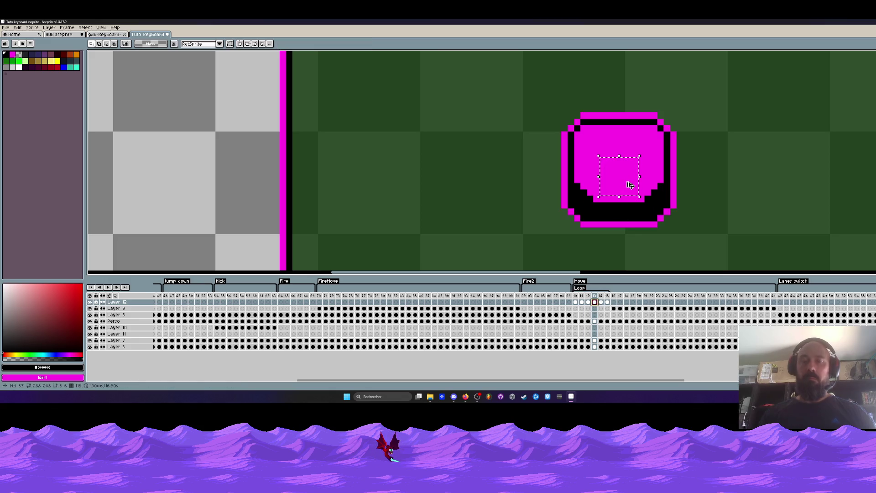
{"action": "key", "text": "Right"}
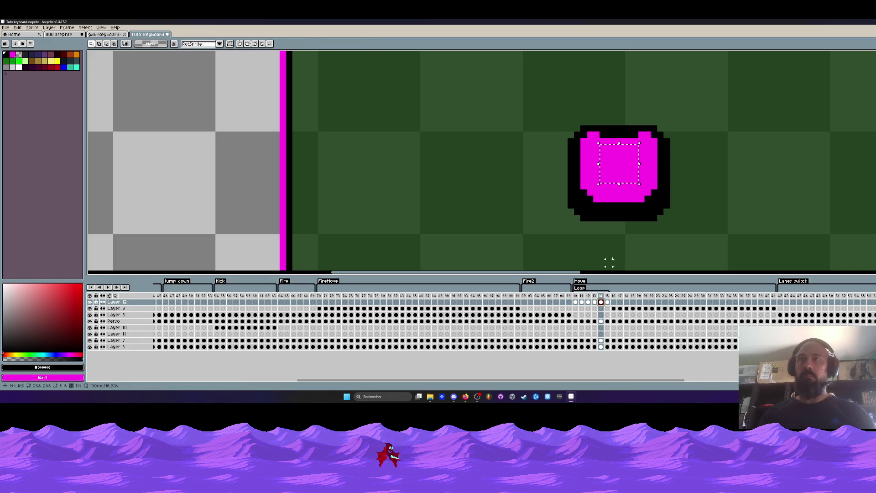
{"action": "key", "text": "Right"}
{"action": "key", "text": "Up"}
{"action": "key", "text": "Return"}
{"action": "key", "text": "Return"}
{"action": "scroll", "coordinate": [668, 213], "scroll_direction": "down", "scroll_amount": 2}
Zoom out and pan to watch the D key loop above the character, then stop playback
{"action": "scroll", "coordinate": [672, 212], "scroll_direction": "down", "scroll_amount": 1}
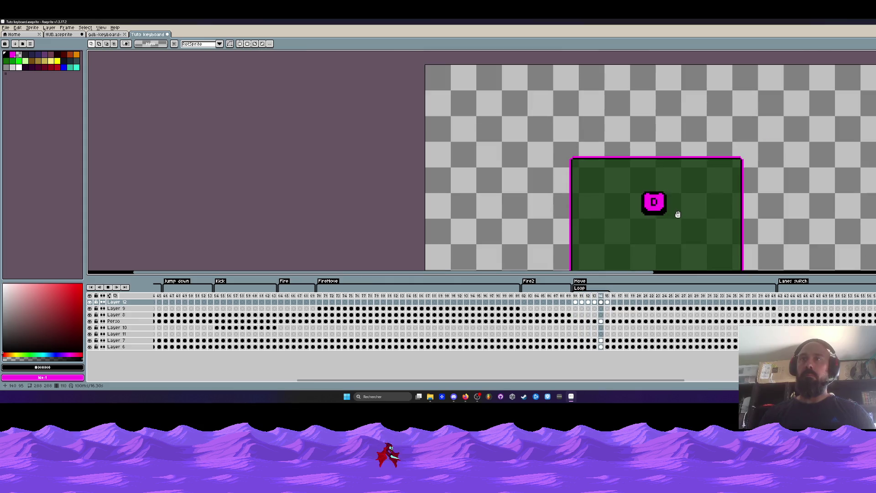
{"action": "scroll", "coordinate": [676, 214], "scroll_direction": "down", "scroll_amount": 2}
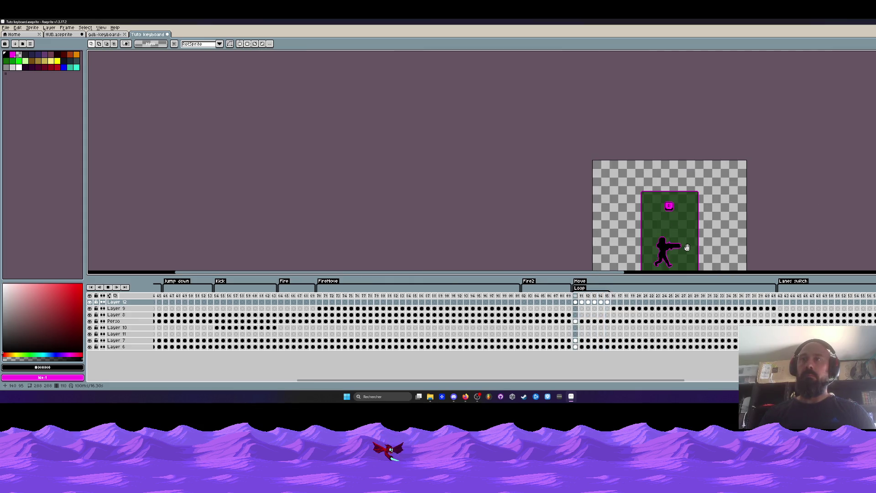
{"action": "scroll", "coordinate": [684, 248], "scroll_direction": "up", "scroll_amount": 1}
{"action": "left_click_drag", "start_coordinate": [663, 217], "coordinate": [663, 161]}
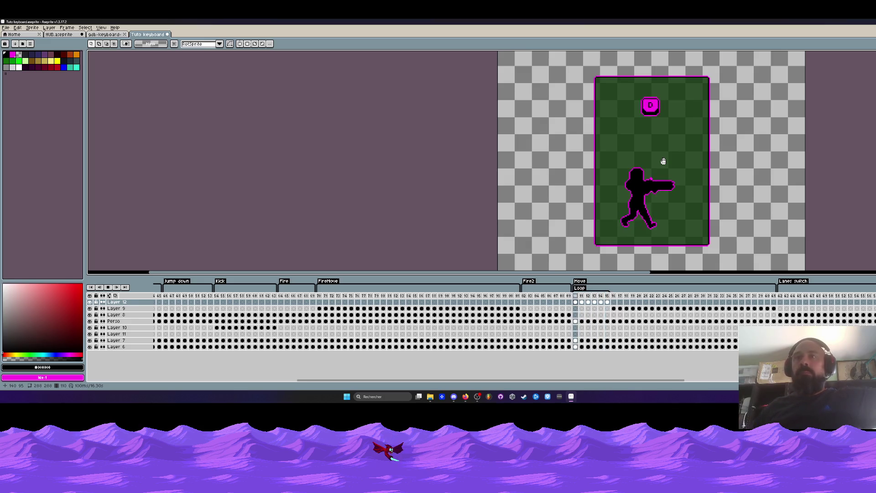
{"action": "key", "text": "Return"}
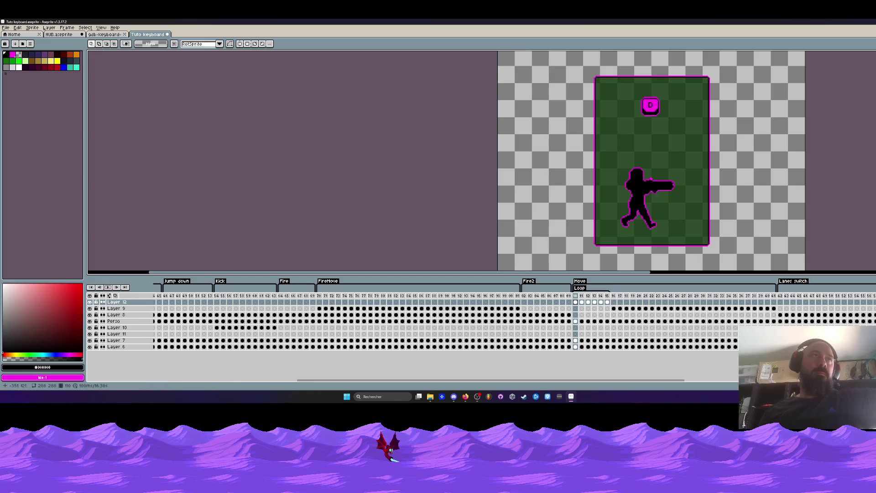
{"action": "left_click", "coordinate": [101, 35]}
Save and close HUB.aseprite, then open Tuto pops export from File Explorer
{"action": "left_click", "coordinate": [61, 34]}
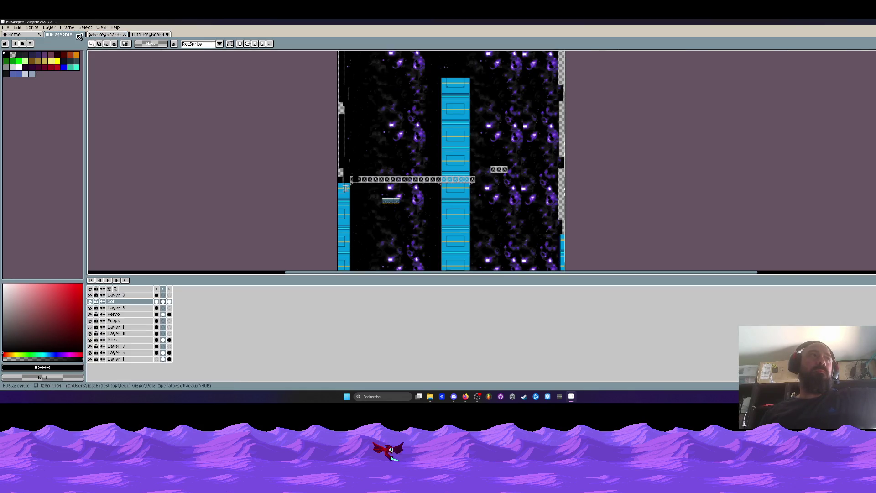
{"action": "left_click", "coordinate": [81, 36]}
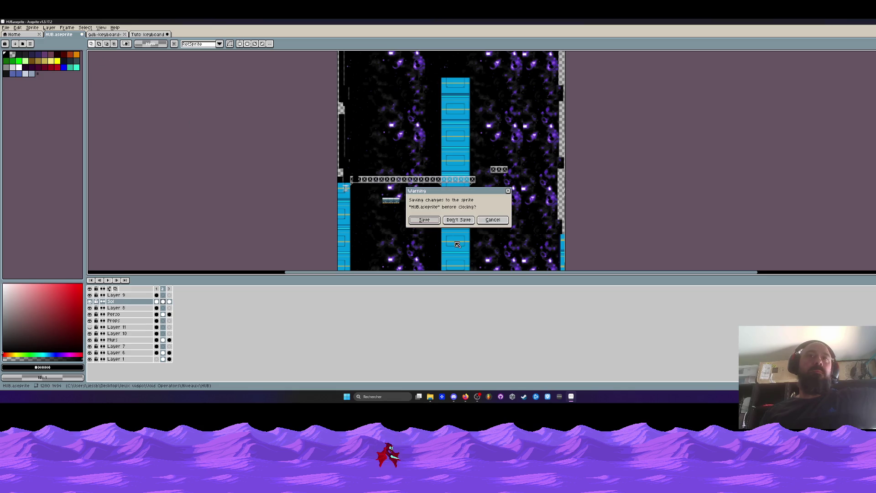
{"action": "left_click", "coordinate": [425, 220]}
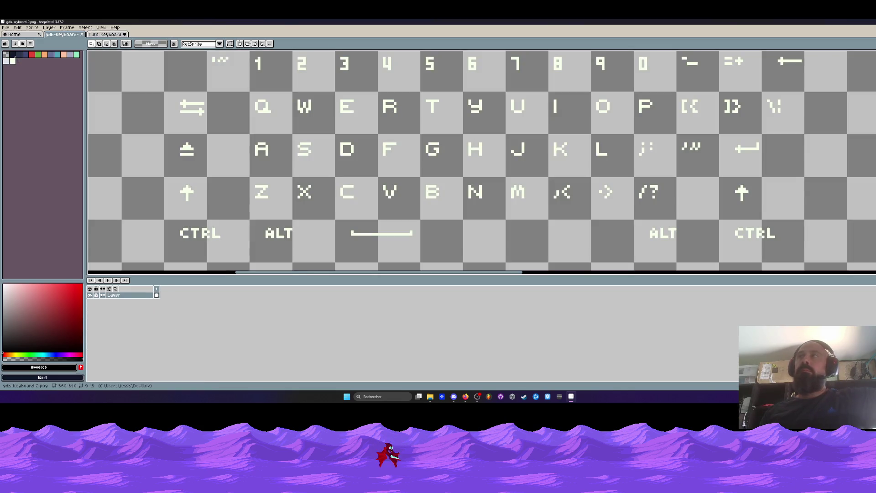
{"action": "left_click", "coordinate": [571, 397]}
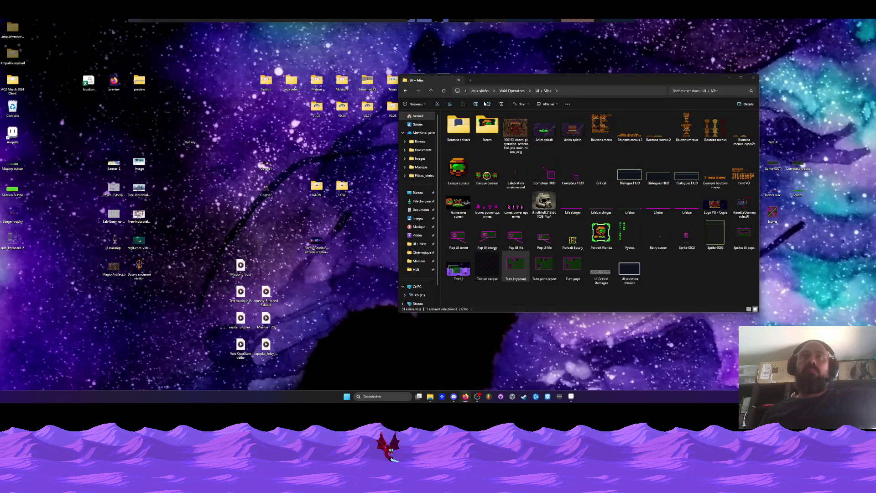
{"action": "double_click", "coordinate": [542, 265]}
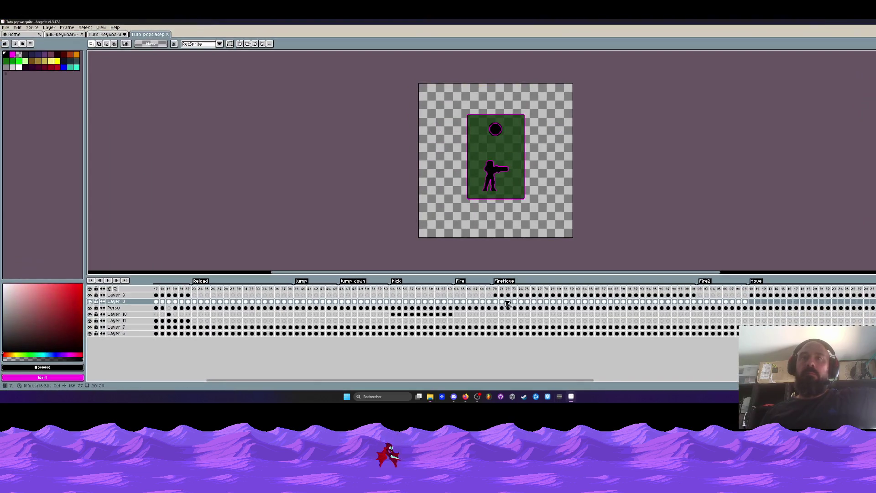
Play the Tuto pops Move animation from its tag start for reference, then return to Tuto keyboard
{"action": "left_click", "coordinate": [497, 290]}
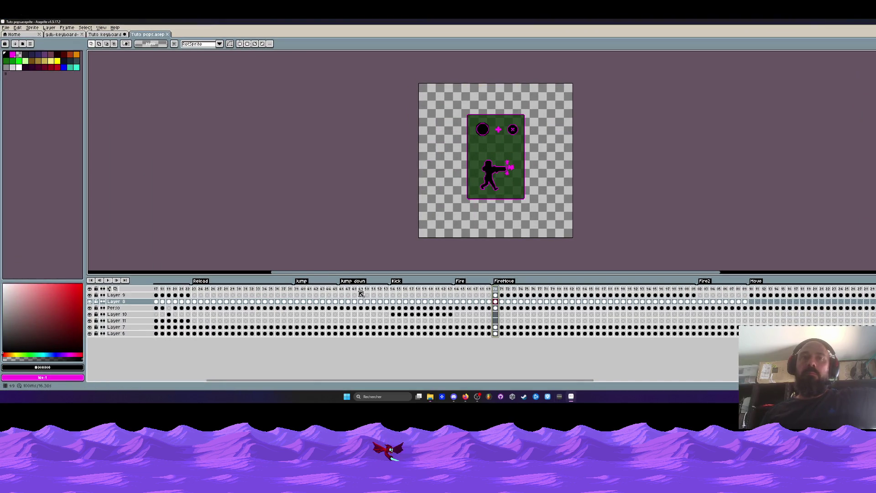
{"action": "left_click", "coordinate": [755, 291]}
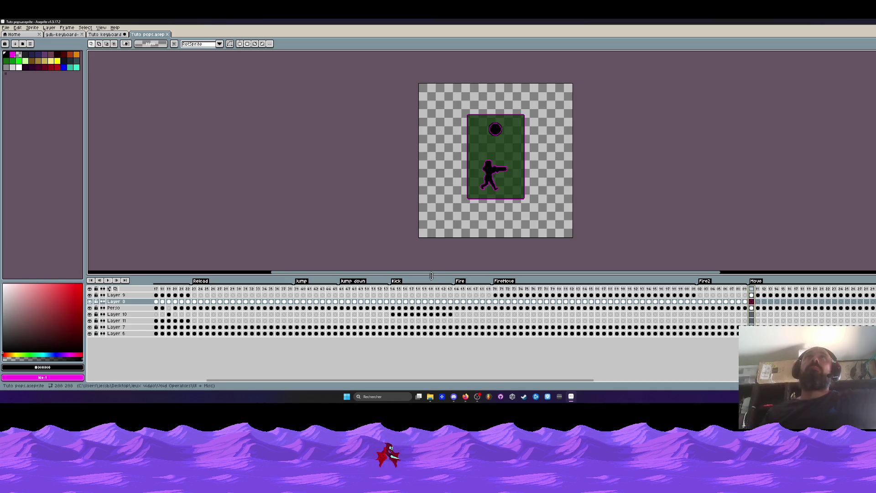
{"action": "left_click", "coordinate": [106, 281]}
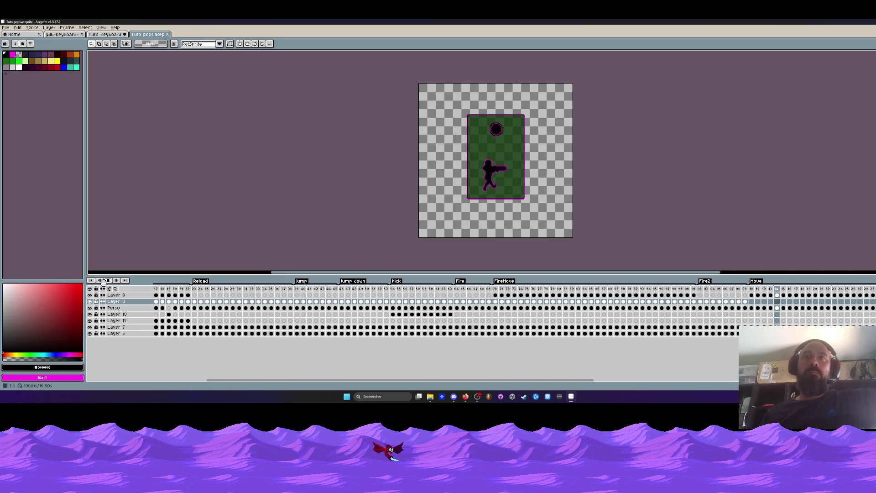
{"action": "left_click", "coordinate": [104, 282]}
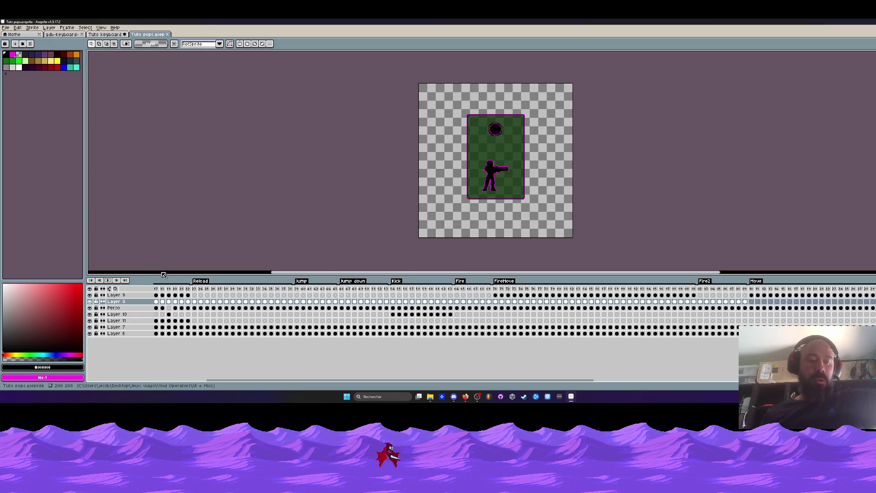
{"action": "key", "text": "ctrl+Tab"}
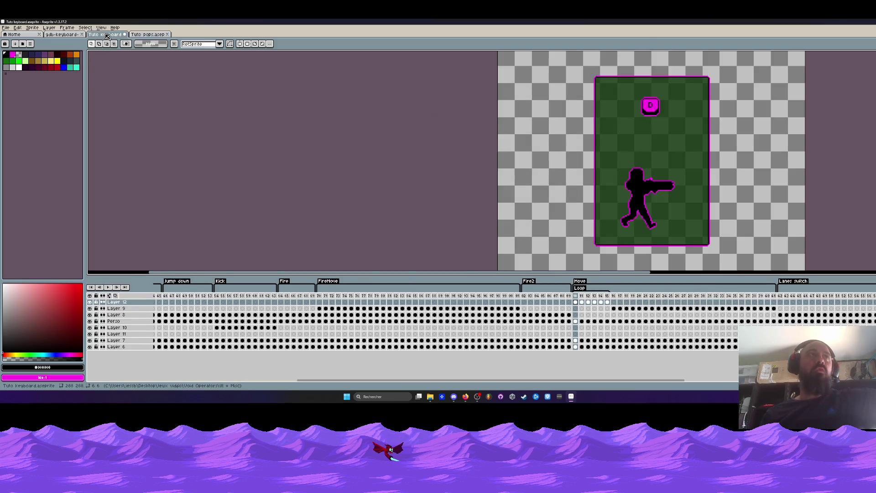
{"action": "scroll", "coordinate": [648, 148], "scroll_direction": "down", "scroll_amount": 1}
{"action": "scroll", "coordinate": [653, 144], "scroll_direction": "up", "scroll_amount": 1}
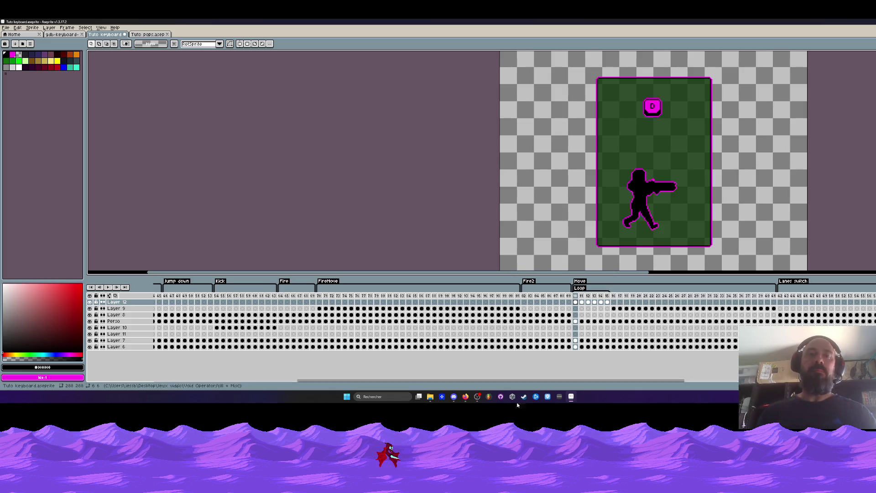
{"action": "left_click_drag", "start_coordinate": [513, 382], "coordinate": [533, 383]}
{"action": "left_click", "coordinate": [466, 397]}
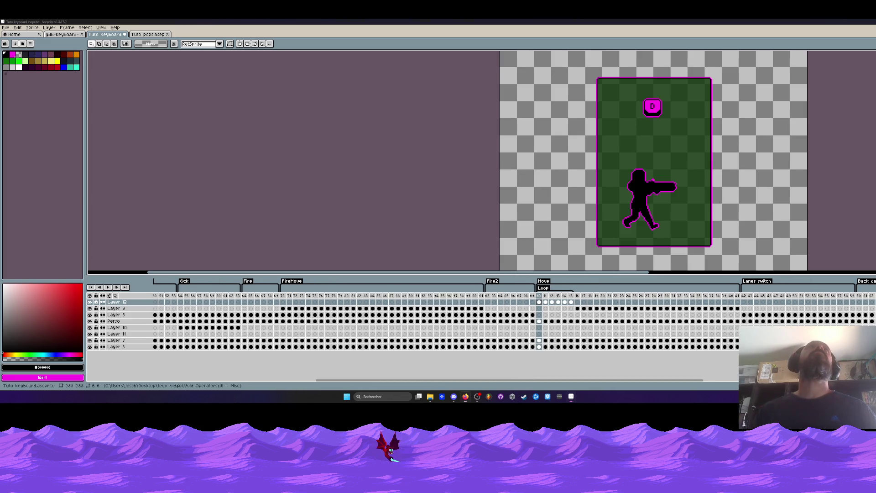
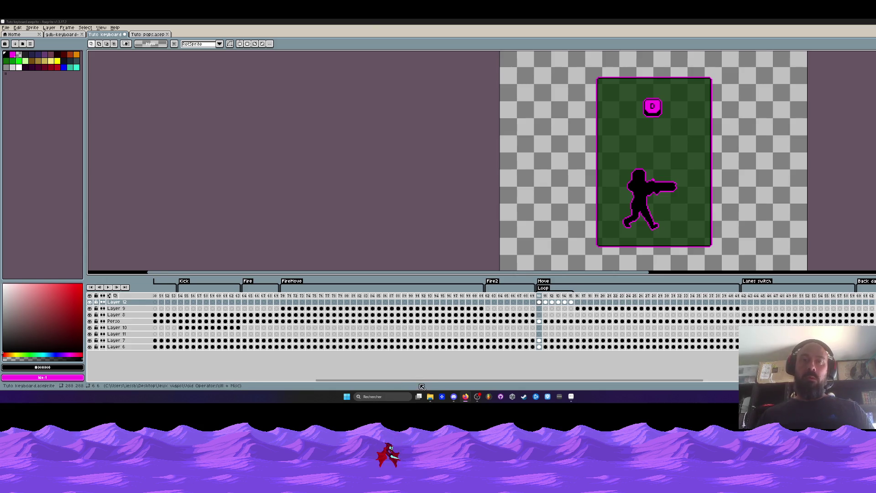
Select the D key press frames 10–15 on Layer 12 in the timeline
{"action": "left_click_drag", "start_coordinate": [422, 379], "coordinate": [450, 380]}
{"action": "left_click", "coordinate": [488, 303]}
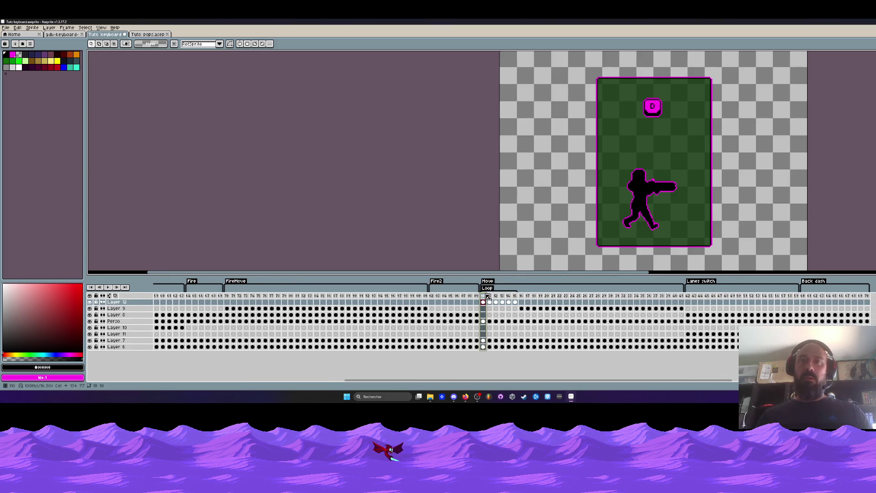
{"action": "scroll", "coordinate": [620, 183], "scroll_direction": "up", "scroll_amount": 1}
{"action": "key", "text": "period"}
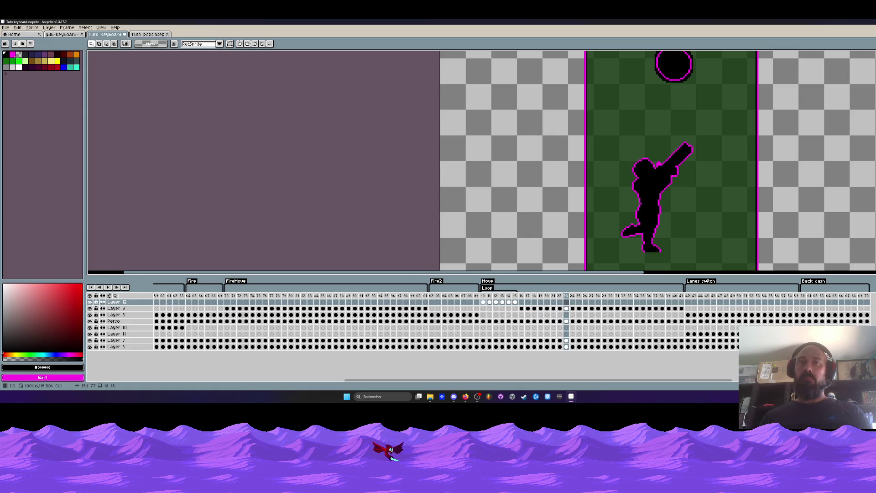
{"action": "left_click_drag", "start_coordinate": [516, 303], "coordinate": [487, 305]}
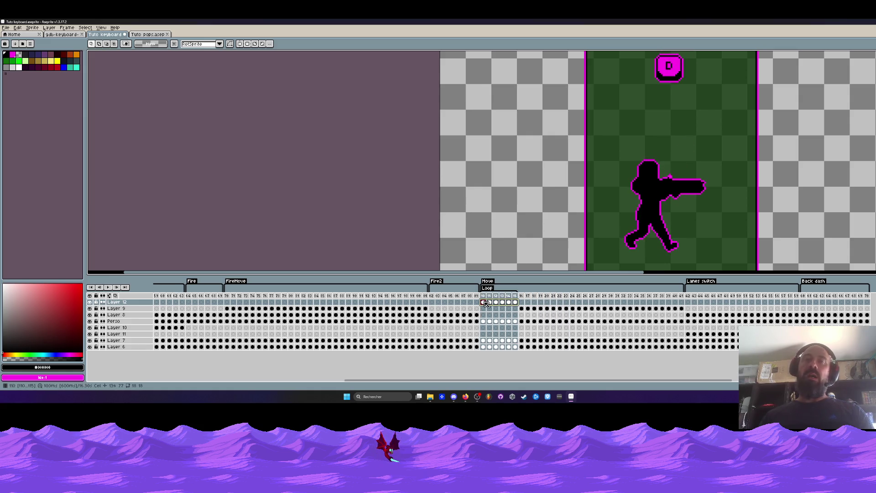
{"action": "left_click", "coordinate": [505, 304]}
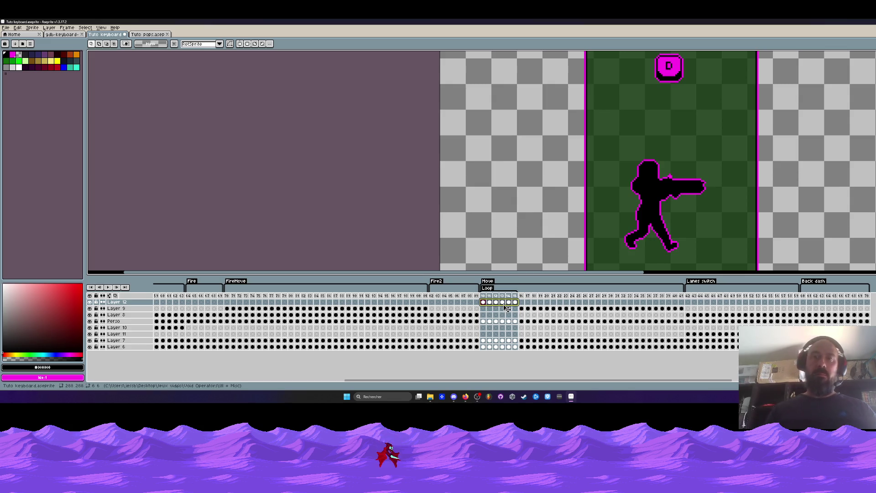
Paste the D key frames at frame 16 and step through the new frames to check them
{"action": "left_click", "coordinate": [522, 295]}
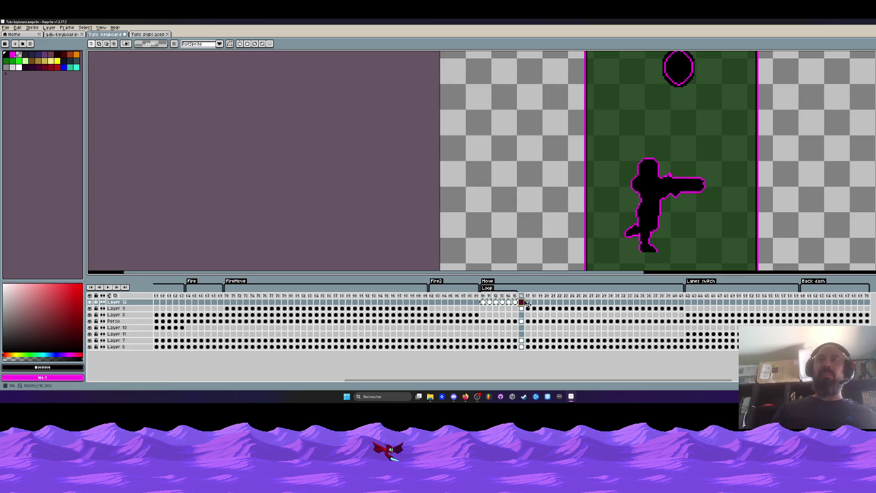
{"action": "left_click", "coordinate": [519, 303]}
{"action": "key", "text": "ctrl+v"}
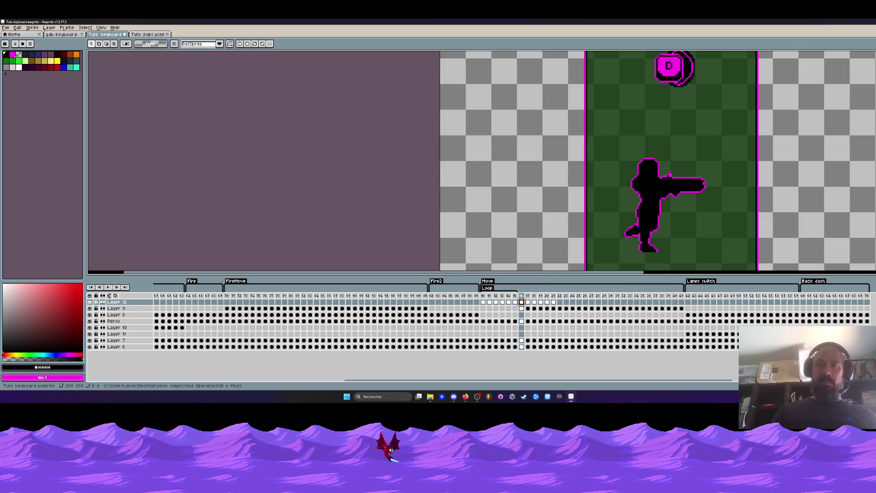
{"action": "key", "text": "Right"}
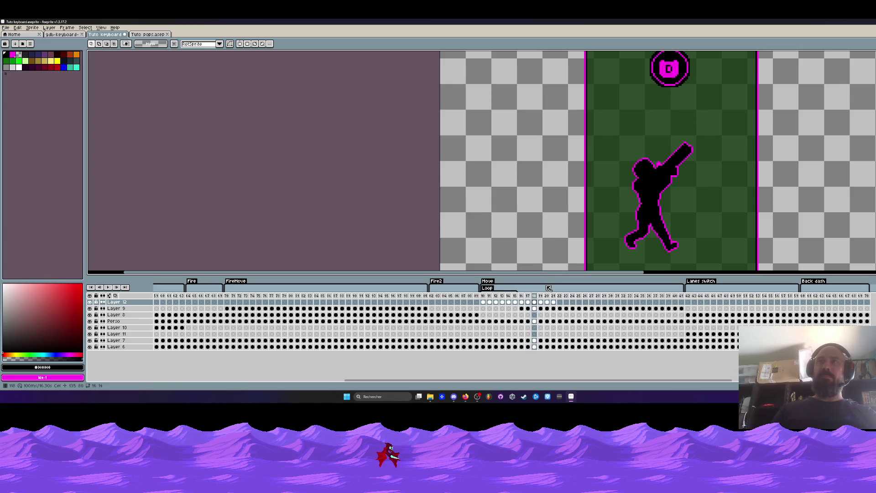
{"action": "key", "text": "Right"}
{"action": "key", "text": "Right"}
{"action": "key", "text": "Left"}
{"action": "key", "text": "Left"}
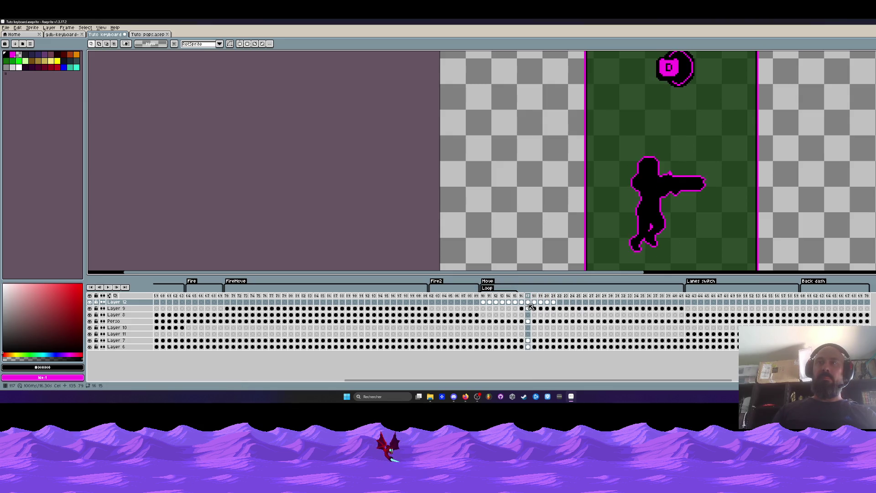
{"action": "key", "text": "Right"}
{"action": "mouse_move", "coordinate": [534, 304]}
{"action": "left_mouse_down"}
{"action": "mouse_move", "coordinate": [552, 320]}
{"action": "mouse_move", "coordinate": [522, 305]}
{"action": "mouse_move", "coordinate": [557, 299]}
{"action": "left_mouse_up"}
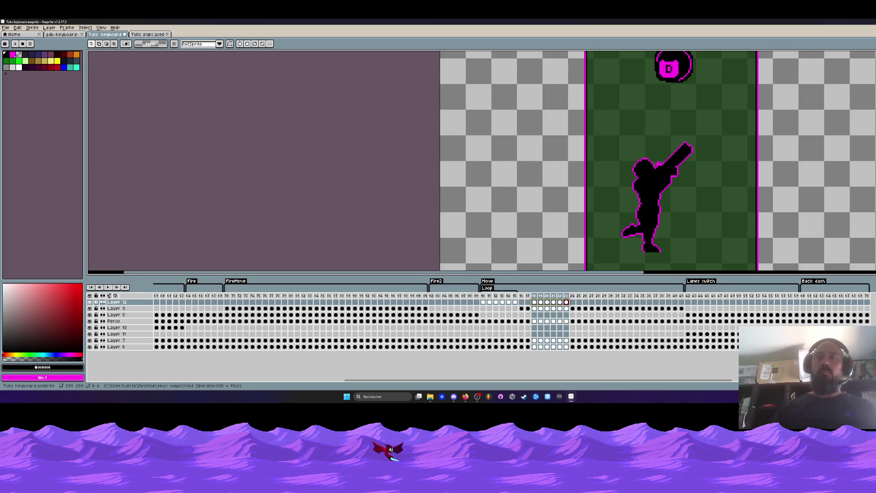
Paste another copy of the D key frames at frame 18 and replay from the Loop section
{"action": "left_click", "coordinate": [536, 302]}
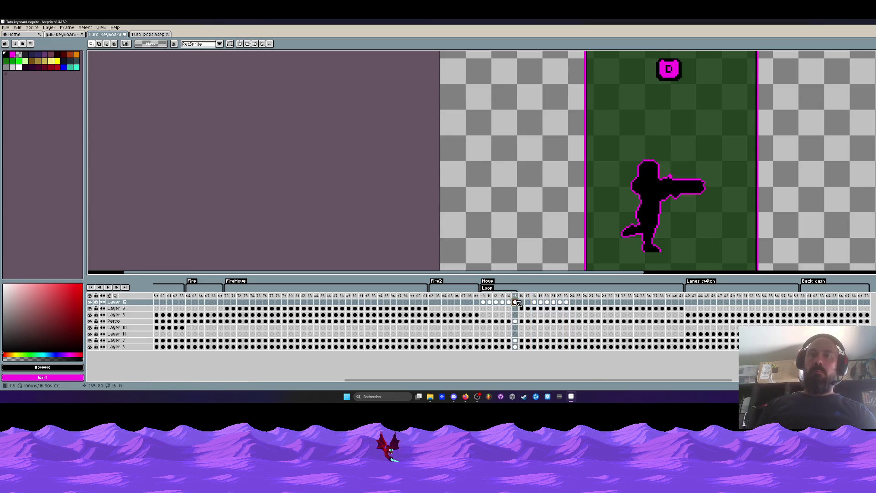
{"action": "key", "text": "Return"}
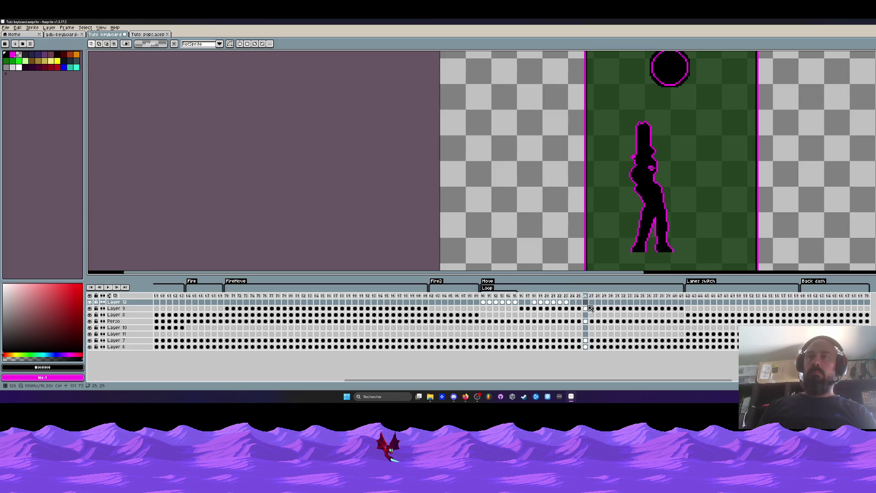
{"action": "key", "text": "ctrl+v"}
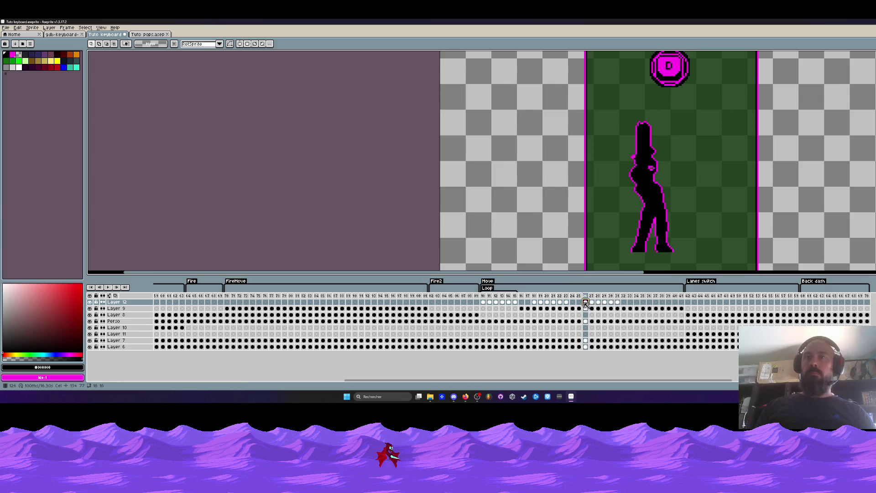
{"action": "left_click", "coordinate": [484, 302]}
{"action": "key", "text": "Return"}
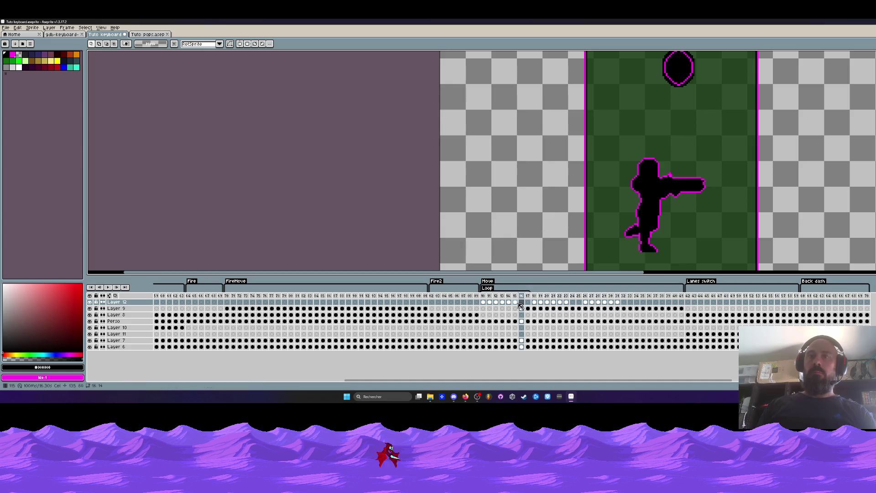
Step around frame 15 and select frames 13–15 on Layer 12
{"action": "left_click", "coordinate": [516, 302]}
{"action": "key", "text": "Left"}
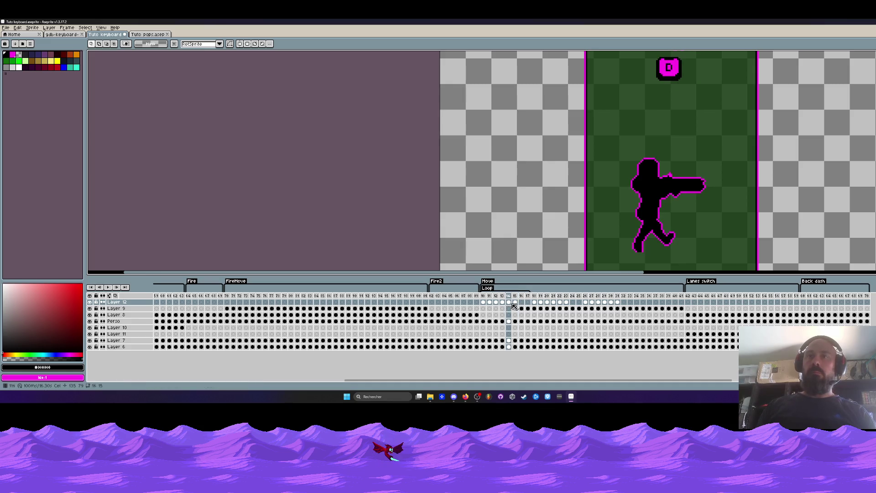
{"action": "key", "text": "Right"}
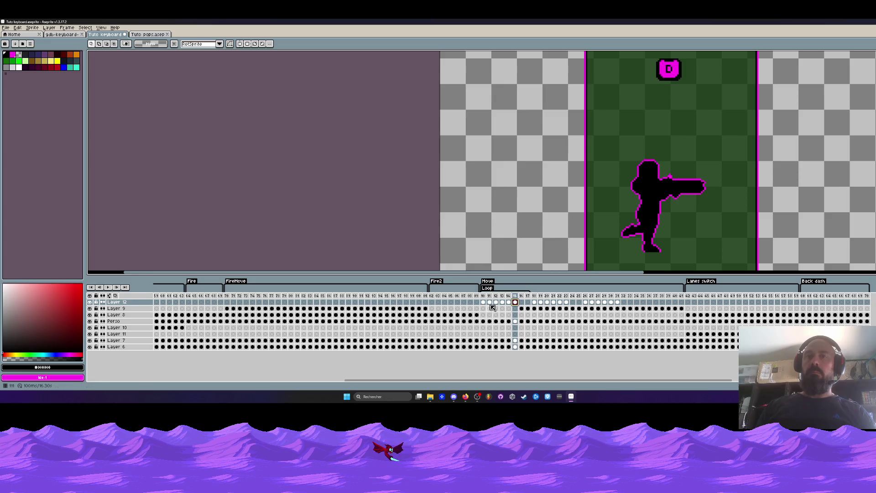
{"action": "left_click_drag", "start_coordinate": [517, 304], "coordinate": [509, 303]}
Copy the rightmost small blank keycap from the keyboard sprite sheet, then return to Tuto keyboard
{"action": "key", "text": "ctrl+Tab"}
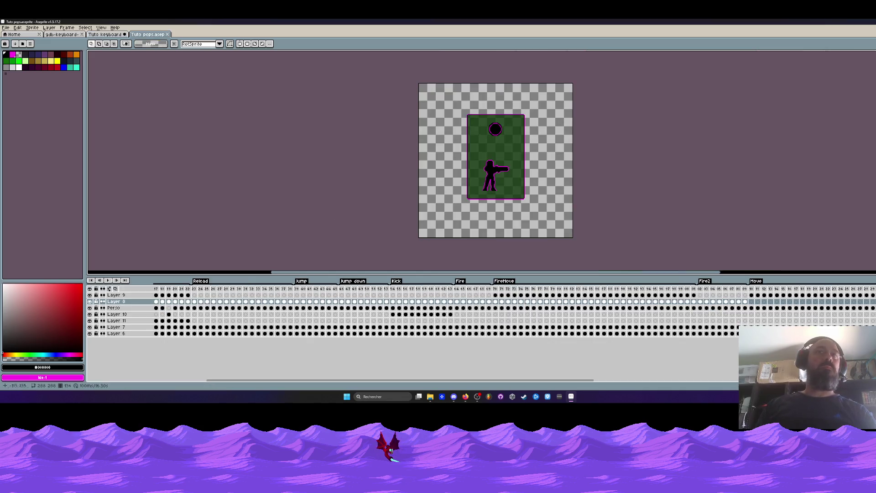
{"action": "key", "text": "ctrl+Tab"}
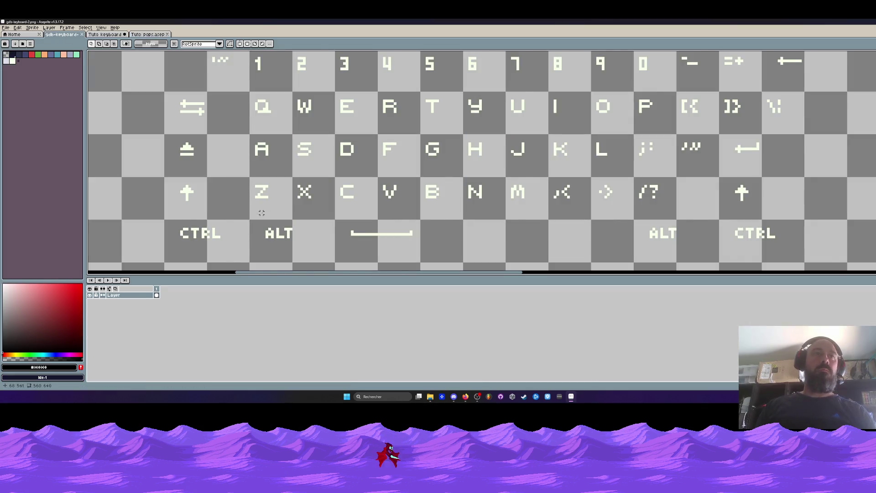
{"action": "scroll", "coordinate": [262, 213], "scroll_direction": "down", "scroll_amount": 5}
{"action": "scroll", "coordinate": [260, 224], "scroll_direction": "up", "scroll_amount": 5}
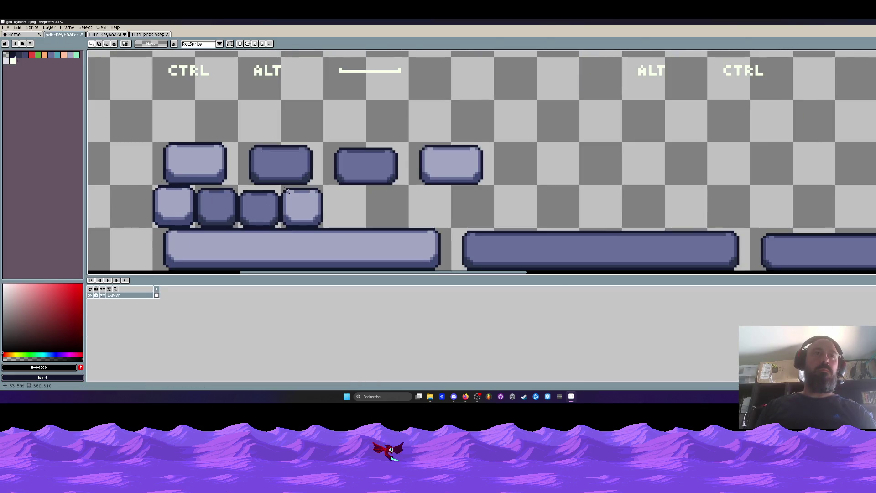
{"action": "left_click_drag", "start_coordinate": [281, 185], "coordinate": [338, 228]}
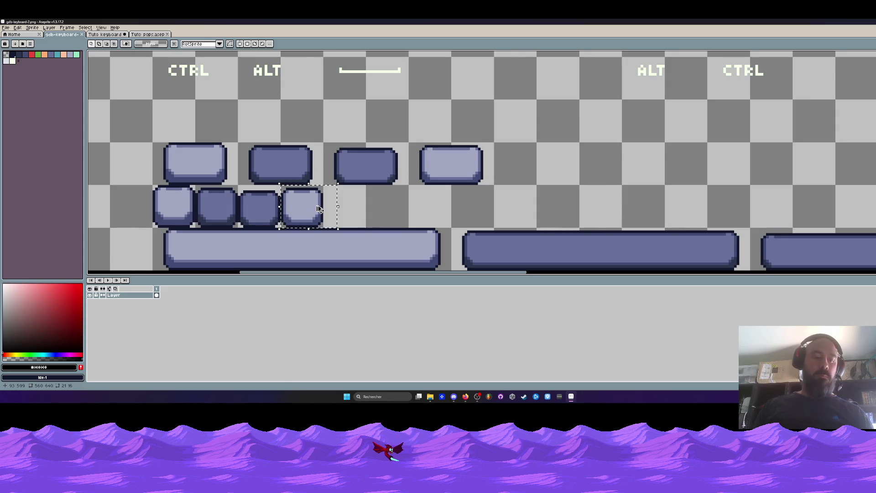
{"action": "left_click", "coordinate": [114, 34]}
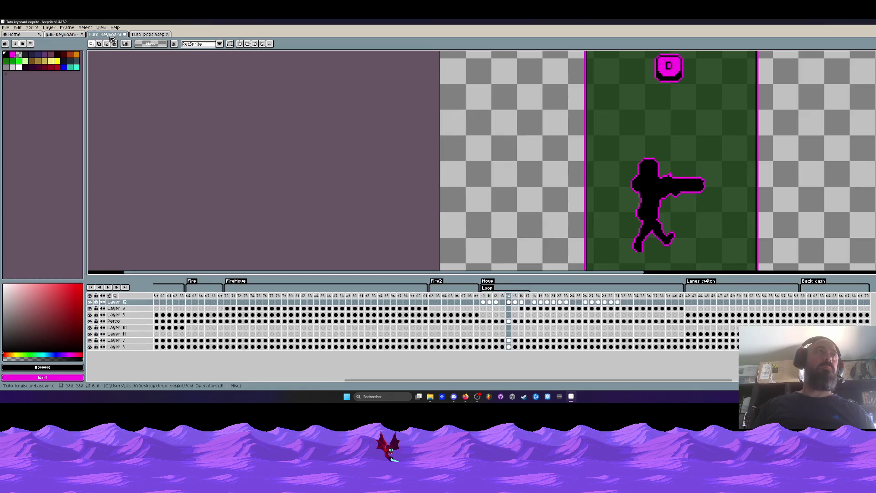
Paste the blank keycap into frame 13 and move it to the top of the green frame
{"action": "left_click", "coordinate": [502, 303]}
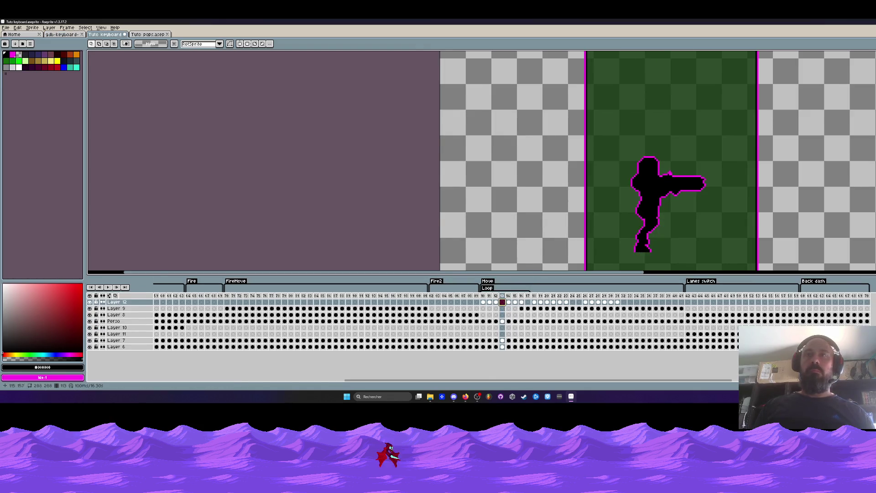
{"action": "scroll", "coordinate": [636, 135], "scroll_direction": "down", "scroll_amount": 1}
{"action": "key", "text": "ctrl+v"}
{"action": "left_click_drag", "start_coordinate": [601, 166], "coordinate": [668, 94]}
{"action": "scroll", "coordinate": [668, 94], "scroll_direction": "up", "scroll_amount": 2}
{"action": "key", "text": "Return"}
{"action": "scroll", "coordinate": [657, 103], "scroll_direction": "up", "scroll_amount": 1}
{"action": "left_click", "coordinate": [660, 106]}
Fine-tune the keycap's position above the character and commit it
{"action": "left_click_drag", "start_coordinate": [660, 106], "coordinate": [657, 90]}
{"action": "scroll", "coordinate": [673, 91], "scroll_direction": "down", "scroll_amount": 3}
{"action": "scroll", "coordinate": [673, 91], "scroll_direction": "up", "scroll_amount": 1}
{"action": "left_click", "coordinate": [847, 95]}
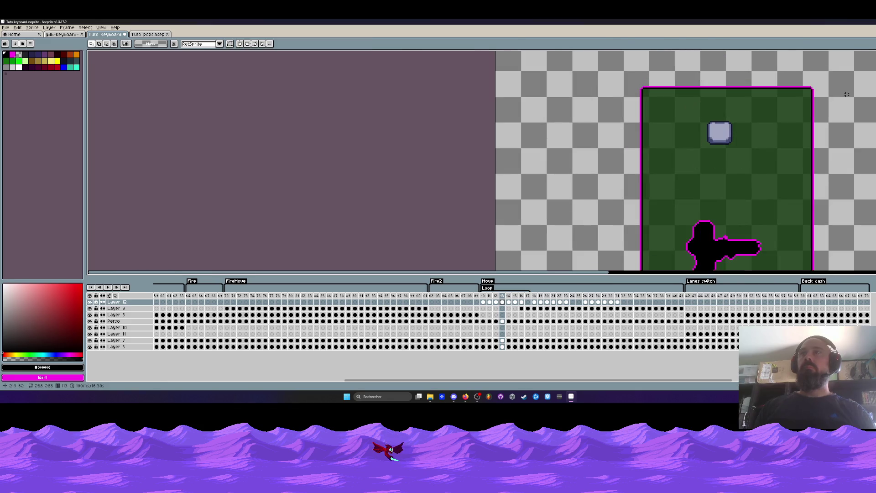
{"action": "scroll", "coordinate": [710, 119], "scroll_direction": "up", "scroll_amount": 1}
{"action": "left_click_drag", "start_coordinate": [728, 139], "coordinate": [749, 141]}
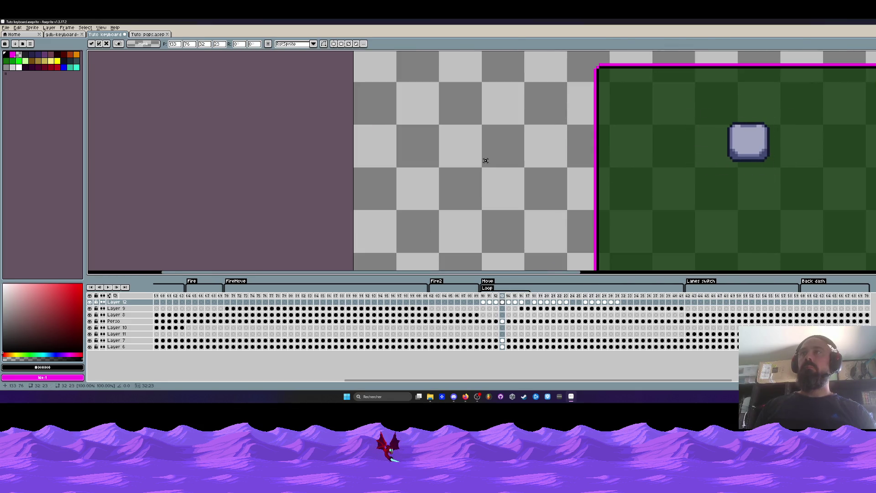
{"action": "key", "text": "ctrl+z"}
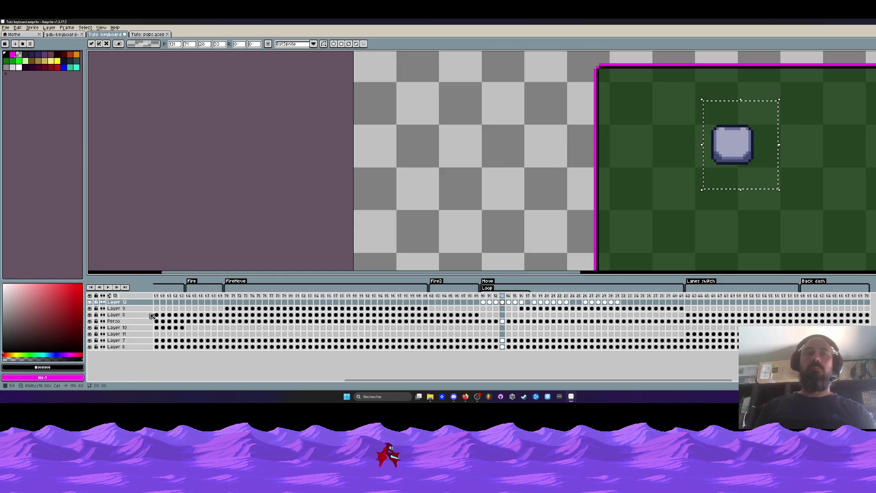
{"action": "mouse_move", "coordinate": [724, 152]}
{"action": "left_mouse_down"}
{"action": "mouse_move", "coordinate": [724, 184]}
{"action": "mouse_move", "coordinate": [727, 146]}
{"action": "left_mouse_up"}
{"action": "left_click", "coordinate": [506, 190]}
Compare the keycap with the neighbouring frame's D key and select the keycap area
{"action": "key", "text": "Left"}
{"action": "key", "text": "Right"}
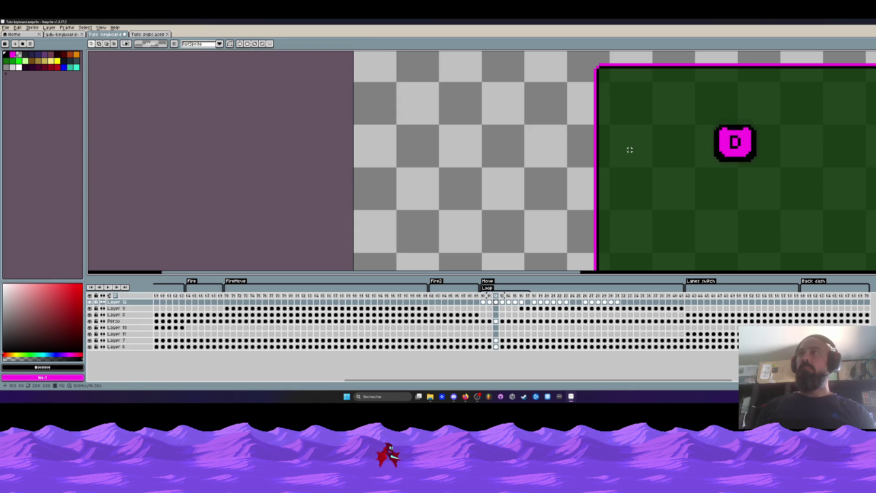
{"action": "scroll", "coordinate": [724, 157], "scroll_direction": "up", "scroll_amount": 2}
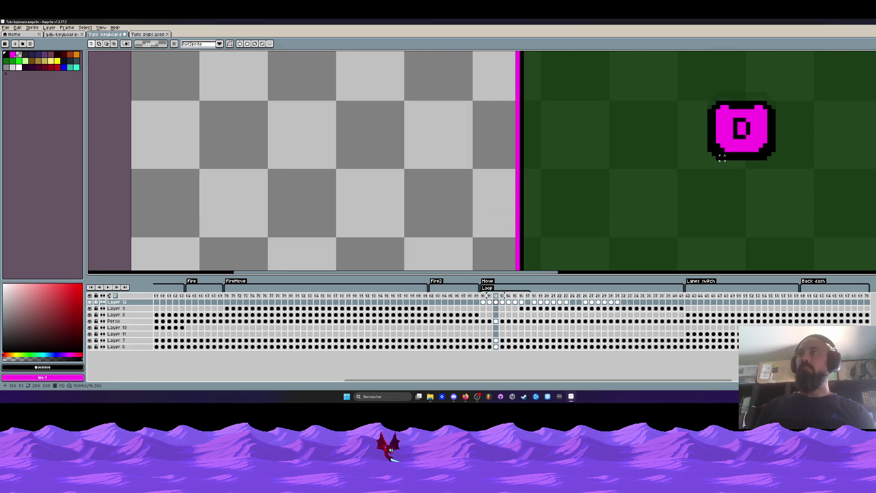
{"action": "mouse_move", "coordinate": [702, 78]}
{"action": "left_mouse_down"}
{"action": "mouse_move", "coordinate": [759, 109]}
{"action": "mouse_move", "coordinate": [799, 174]}
{"action": "left_mouse_up"}
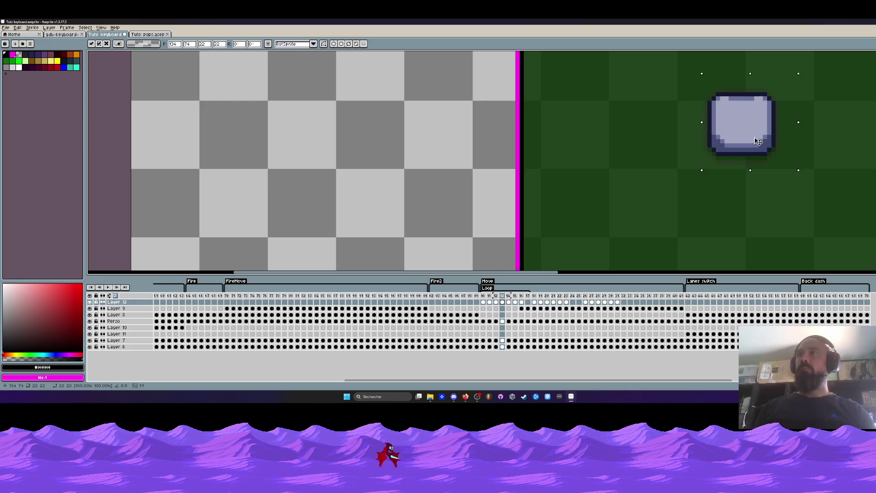
Sample the keycap's dark outline on frame 13 and replace it with a dark swatch
{"action": "key", "text": "ctrl+d"}
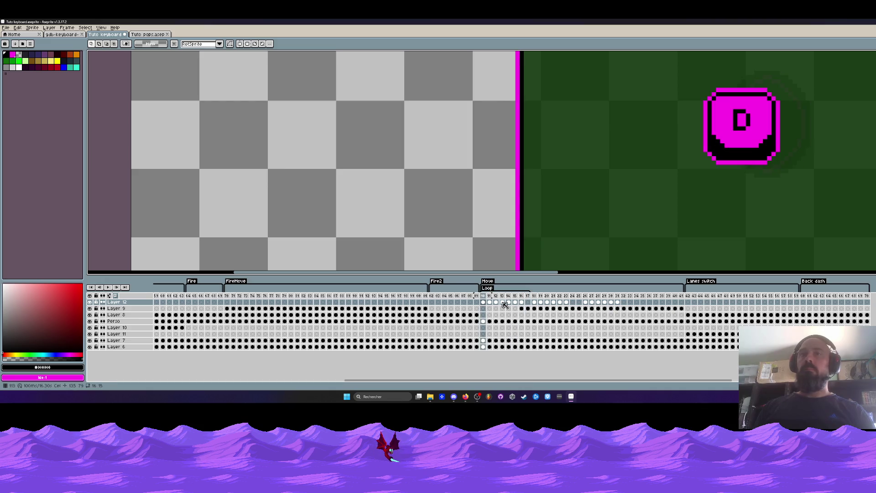
{"action": "left_click", "coordinate": [503, 303]}
{"action": "left_click_drag", "start_coordinate": [680, 74], "coordinate": [787, 182]}
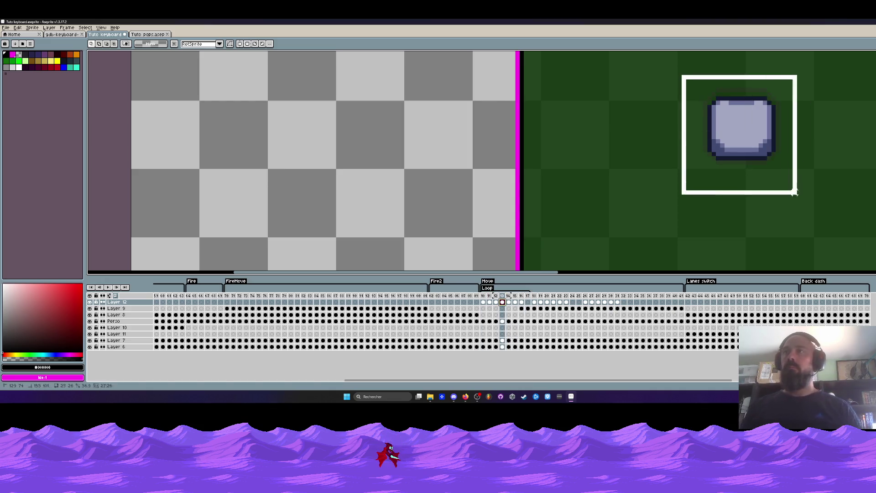
{"action": "scroll", "coordinate": [776, 152], "scroll_direction": "up", "scroll_amount": 1}
{"action": "key", "text": "i"}
{"action": "left_click", "coordinate": [773, 148]}
{"action": "key", "text": "shift+r"}
{"action": "left_click", "coordinate": [142, 95]}
{"action": "left_click", "coordinate": [142, 95]}
{"action": "left_click", "coordinate": [139, 87]}
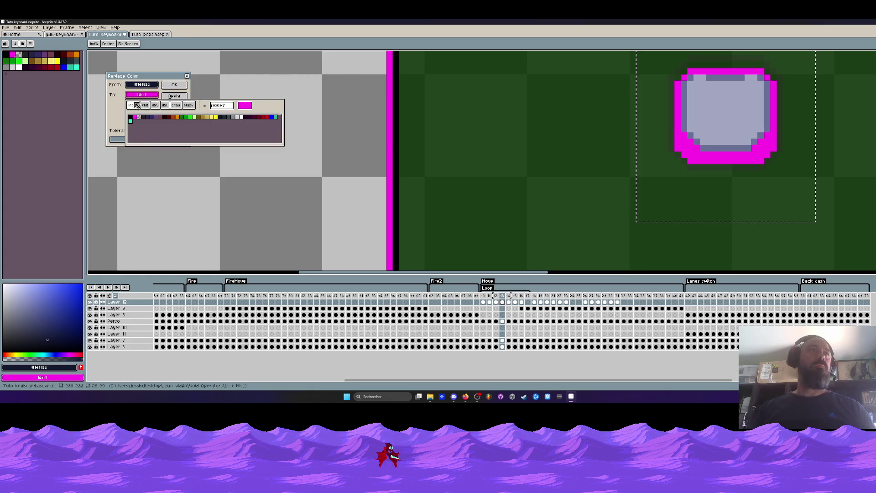
{"action": "left_click", "coordinate": [138, 105]}
{"action": "left_click", "coordinate": [175, 85]}
Replace the keycap's pale grey fill with magenta
{"action": "left_click", "coordinate": [718, 109]}
{"action": "key", "text": "shift+r"}
{"action": "left_click", "coordinate": [142, 94]}
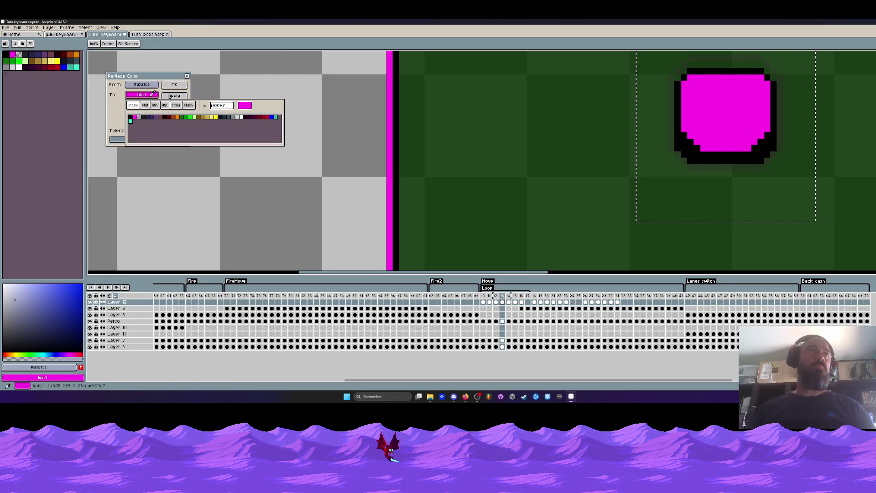
{"action": "left_click", "coordinate": [135, 118]}
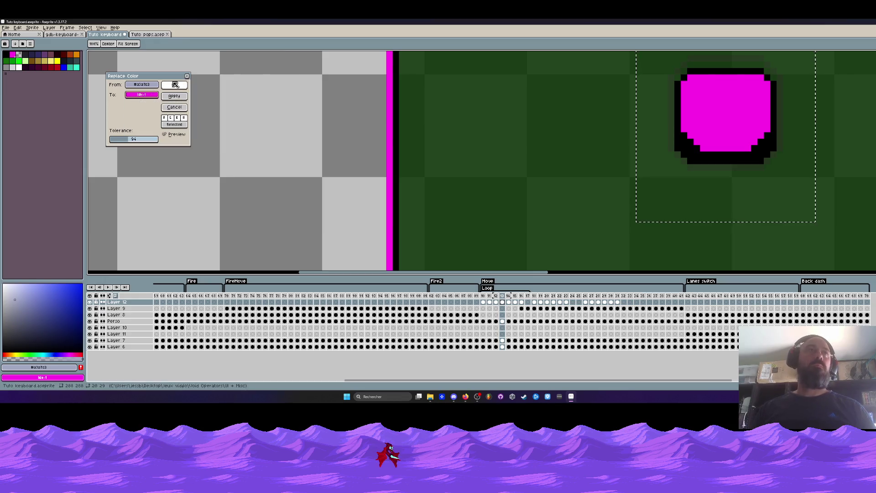
{"action": "left_click", "coordinate": [174, 85]}
{"action": "scroll", "coordinate": [738, 92], "scroll_direction": "down", "scroll_amount": 3}
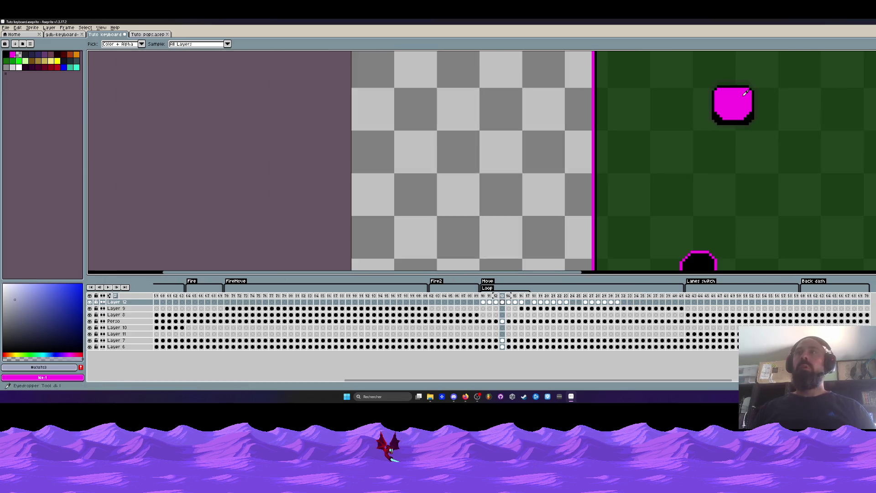
Review the recoloured keycap across frames 110–117
{"action": "left_click", "coordinate": [479, 297]}
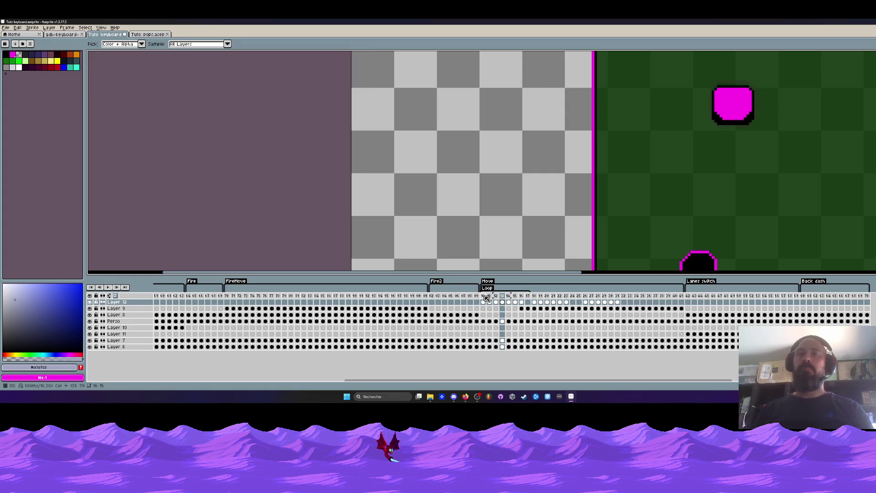
{"action": "left_click", "coordinate": [483, 302]}
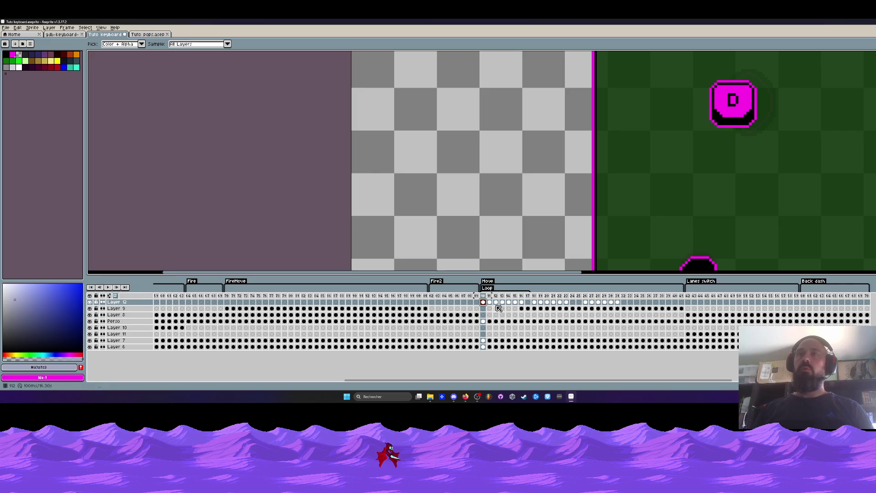
{"action": "left_click", "coordinate": [503, 303]}
{"action": "key", "text": "m"}
{"action": "left_click_drag", "start_coordinate": [689, 70], "coordinate": [780, 141]}
{"action": "key", "text": "ctrl+d"}
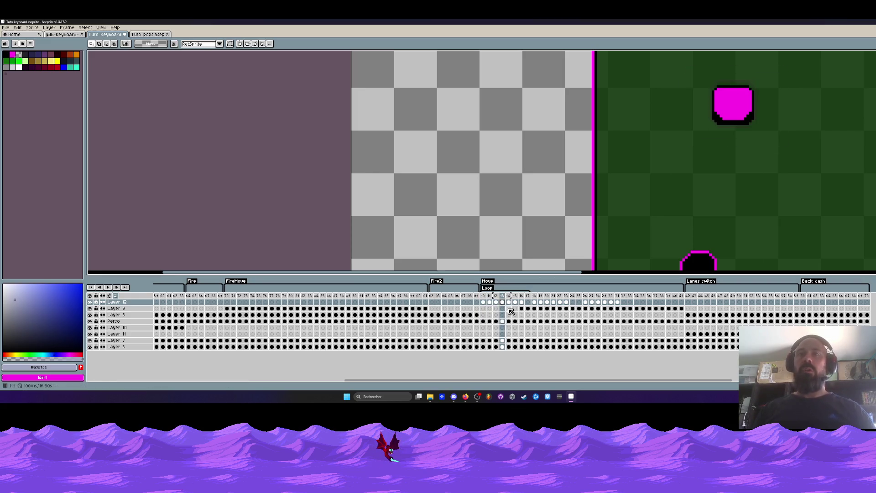
{"action": "left_click", "coordinate": [505, 304]}
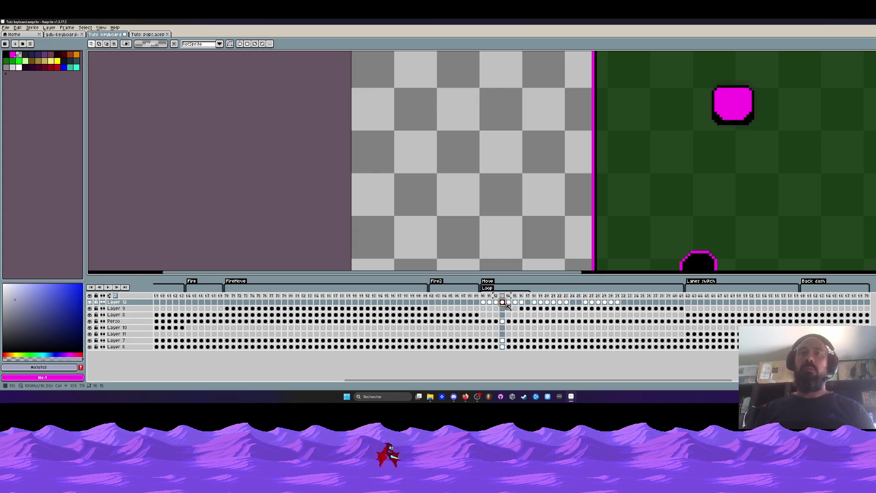
{"action": "left_click", "coordinate": [528, 305]}
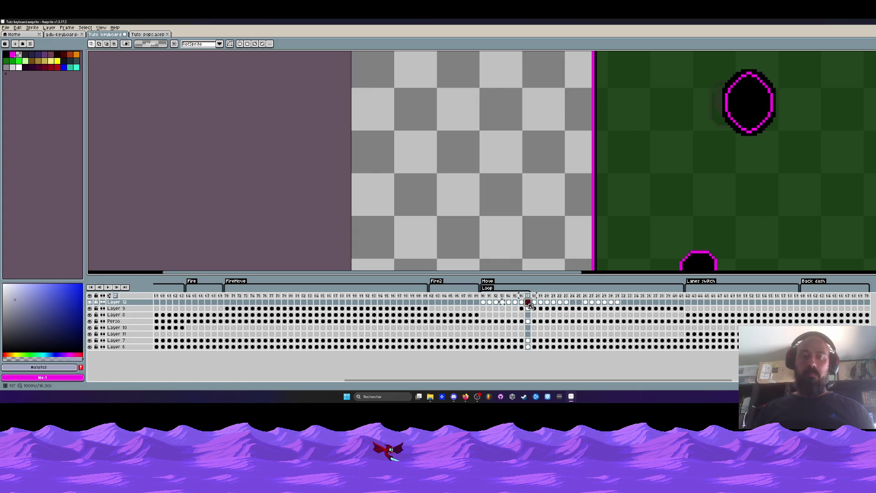
{"action": "scroll", "coordinate": [747, 127], "scroll_direction": "down", "scroll_amount": 1}
{"action": "scroll", "coordinate": [748, 127], "scroll_direction": "down", "scroll_amount": 1}
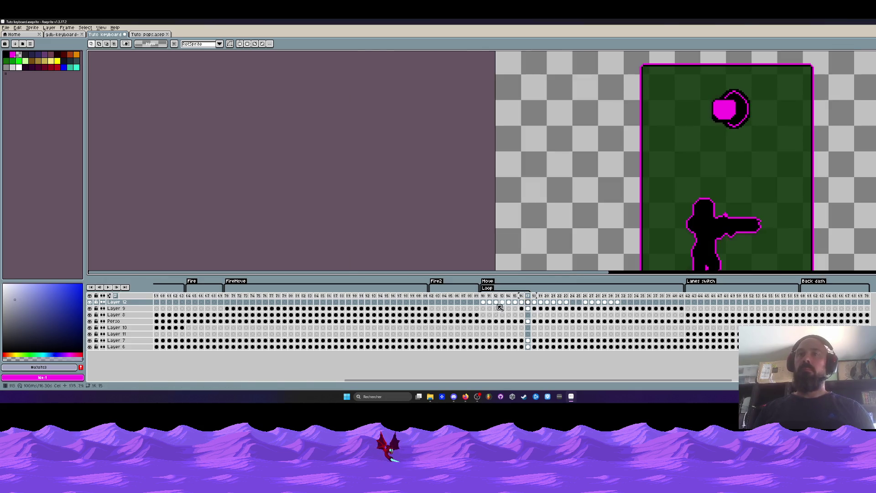
Play from frame 110, stop on frame 112, zoom in and select the D letter
{"action": "left_click", "coordinate": [486, 297]}
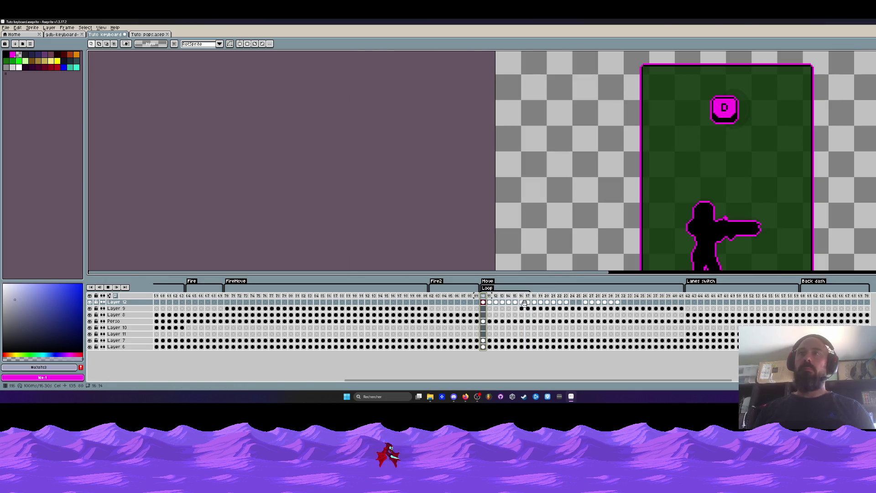
{"action": "key", "text": "Return"}
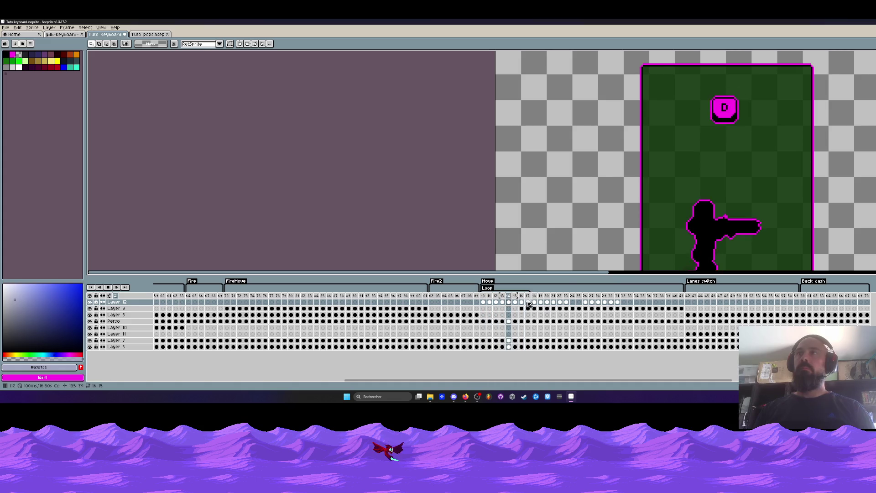
{"action": "key", "text": "plus"}
{"action": "key", "text": "plus"}
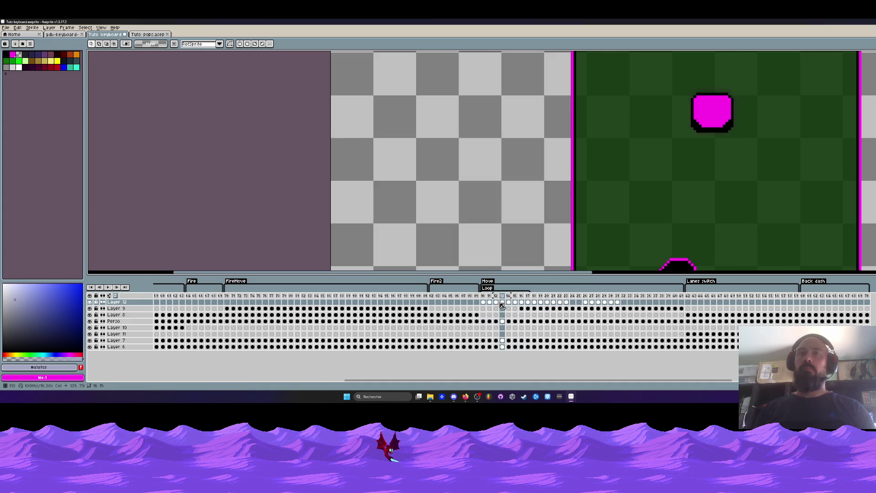
{"action": "key", "text": "Return"}
{"action": "key", "text": "plus"}
{"action": "key", "text": "plus"}
{"action": "left_click_drag", "start_coordinate": [681, 97], "coordinate": [708, 132]}
Copy the D letter and paste it onto frame 113's keycap face
{"action": "key", "text": "ctrl+d"}
{"action": "key", "text": "Right"}
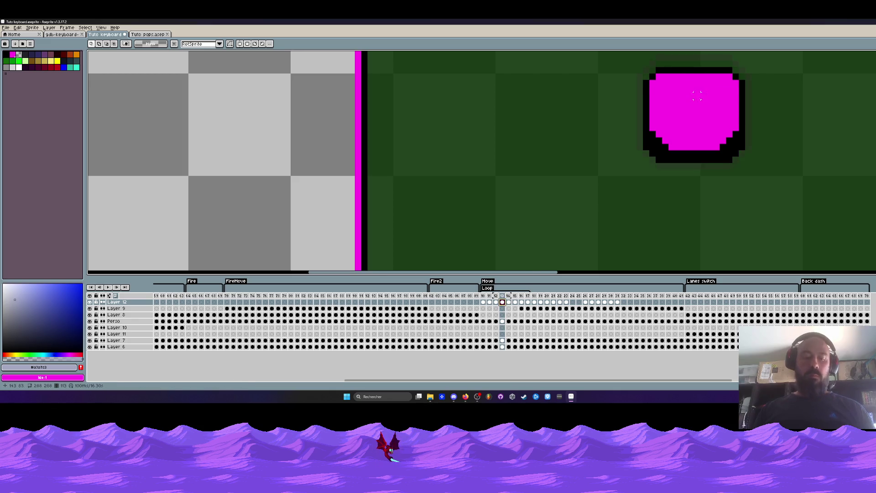
{"action": "key", "text": "ctrl+v"}
{"action": "left_click_drag", "start_coordinate": [695, 111], "coordinate": [696, 103]}
{"action": "left_click", "coordinate": [570, 108]}
{"action": "key", "text": "Return"}
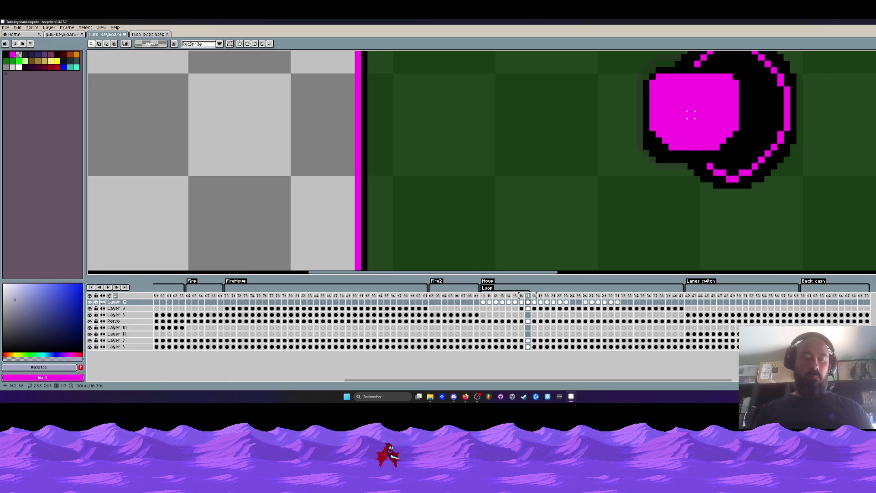
Paste the D onto the next frame's keycap, shift it up into place and commit
{"action": "key", "text": "ctrl+v"}
{"action": "left_click_drag", "start_coordinate": [692, 114], "coordinate": [692, 106]}
{"action": "key", "text": "Return"}
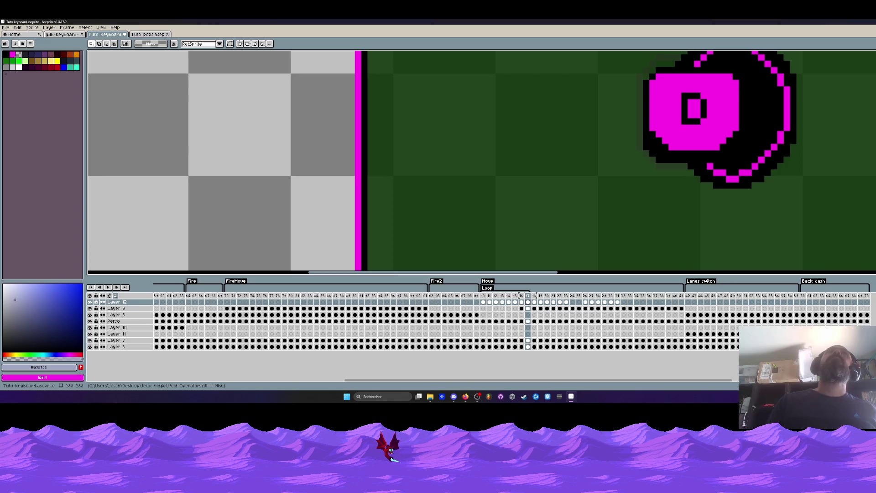
{"action": "left_click", "coordinate": [466, 397]}
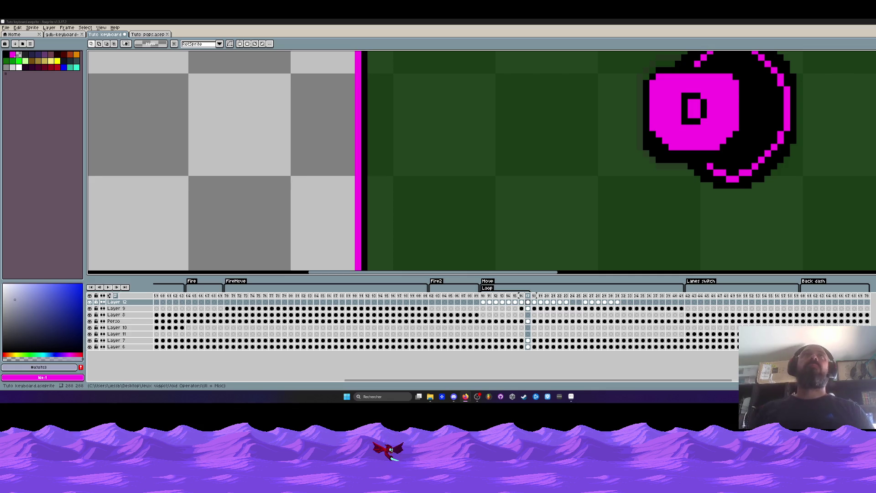
Copy the D key-press frames 110–117 and paste them at frame 126
{"action": "scroll", "coordinate": [654, 153], "scroll_direction": "down", "scroll_amount": 3}
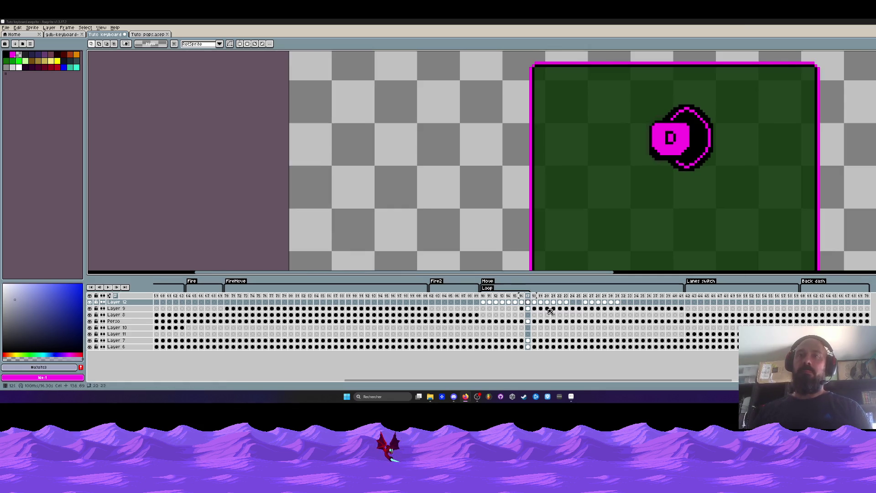
{"action": "key", "text": "Return"}
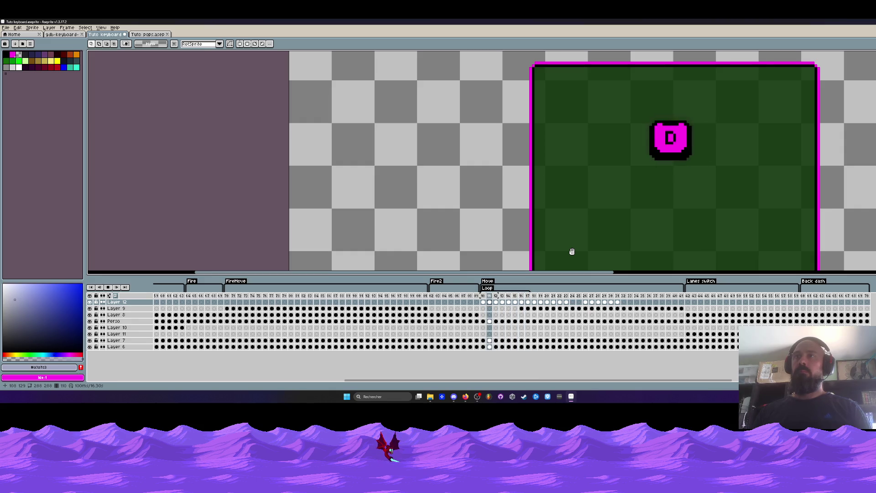
{"action": "scroll", "coordinate": [746, 152], "scroll_direction": "down", "scroll_amount": 1}
{"action": "scroll", "coordinate": [736, 143], "scroll_direction": "up", "scroll_amount": 1}
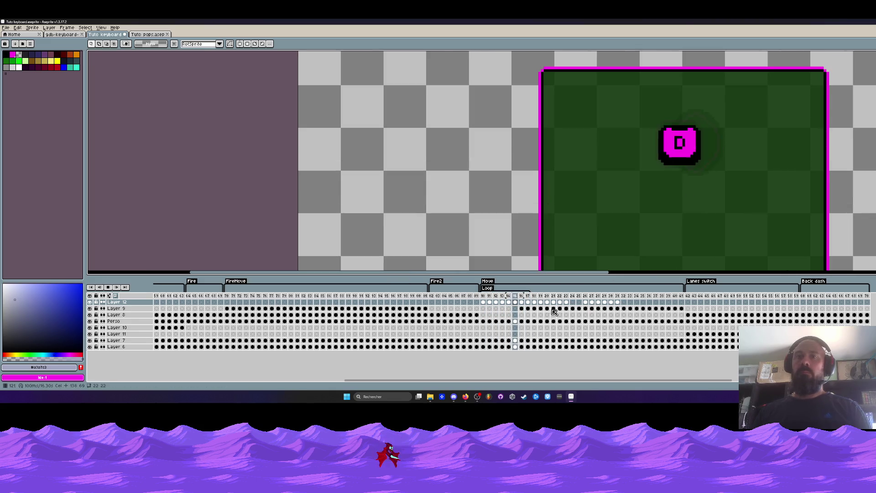
{"action": "left_click_drag", "start_coordinate": [534, 305], "coordinate": [617, 306]}
{"action": "left_click_drag", "start_coordinate": [530, 303], "coordinate": [483, 304]}
{"action": "key", "text": "Return"}
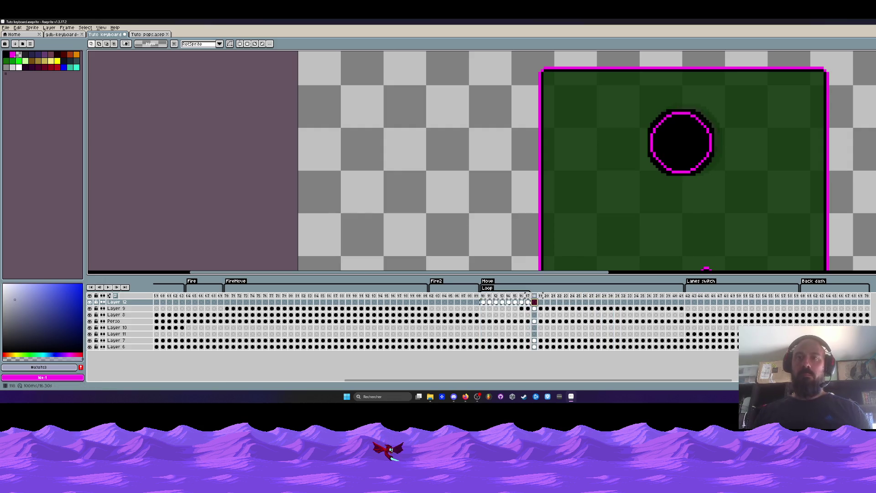
{"action": "key", "text": "ctrl+v"}
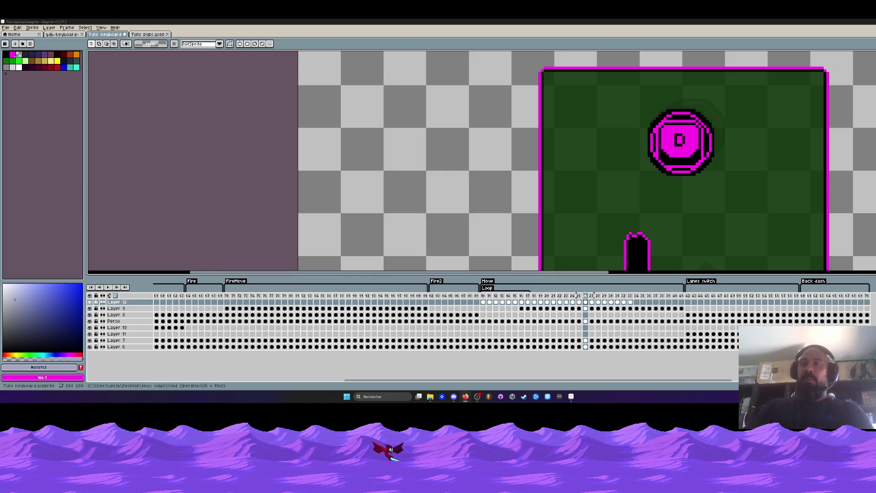
Review playback, then move the pasted frames 125–133 block further right on Layer 12
{"action": "left_click", "coordinate": [544, 294]}
{"action": "key", "text": "Return"}
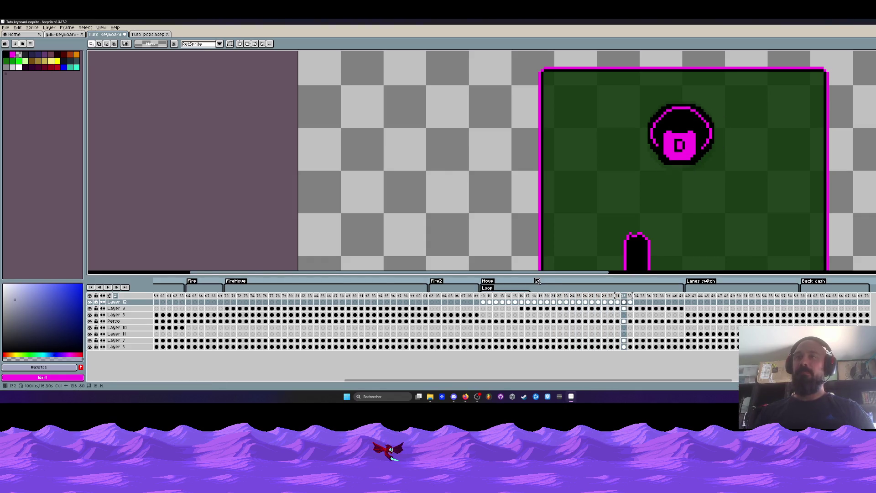
{"action": "left_click_drag", "start_coordinate": [631, 306], "coordinate": [583, 305]}
{"action": "left_click", "coordinate": [599, 303]}
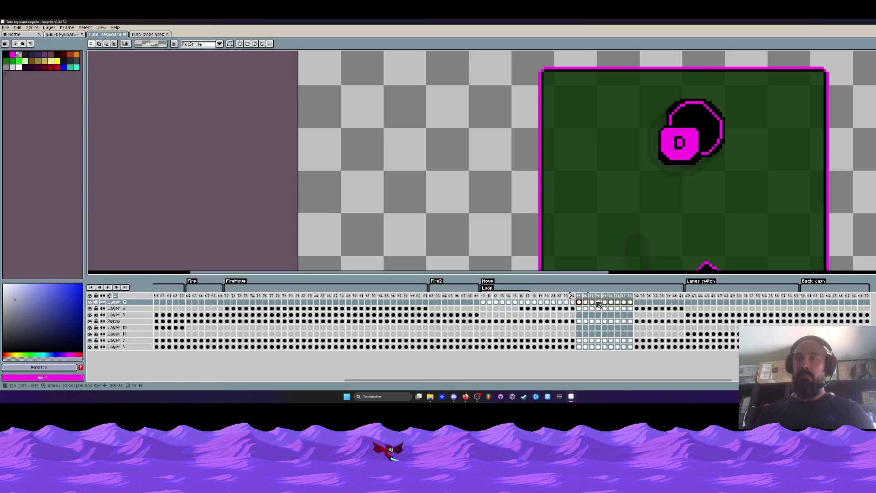
{"action": "left_click_drag", "start_coordinate": [589, 306], "coordinate": [649, 304]}
{"action": "left_click_drag", "start_coordinate": [535, 300], "coordinate": [573, 296]}
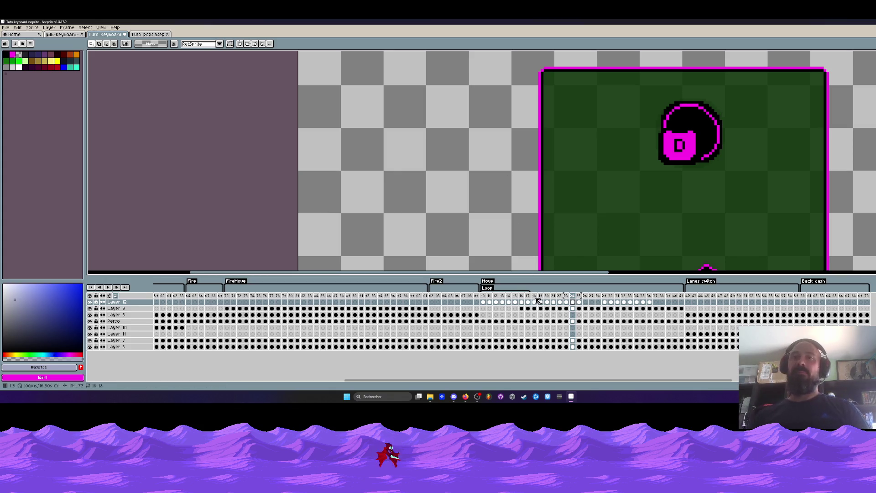
{"action": "left_click_drag", "start_coordinate": [535, 295], "coordinate": [579, 295]}
{"action": "scroll", "coordinate": [625, 220], "scroll_direction": "down", "scroll_amount": 1}
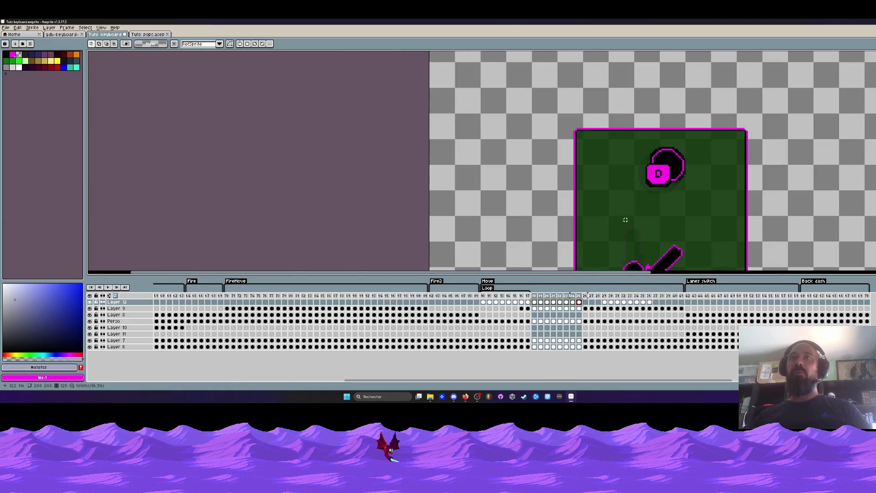
Move the D keycap pixels left across the eight-frame range and confirm the position
{"action": "scroll", "coordinate": [632, 181], "scroll_direction": "up", "scroll_amount": 1}
{"action": "mouse_move", "coordinate": [558, 78]}
{"action": "left_mouse_down"}
{"action": "mouse_move", "coordinate": [611, 107]}
{"action": "mouse_move", "coordinate": [761, 235]}
{"action": "left_mouse_up"}
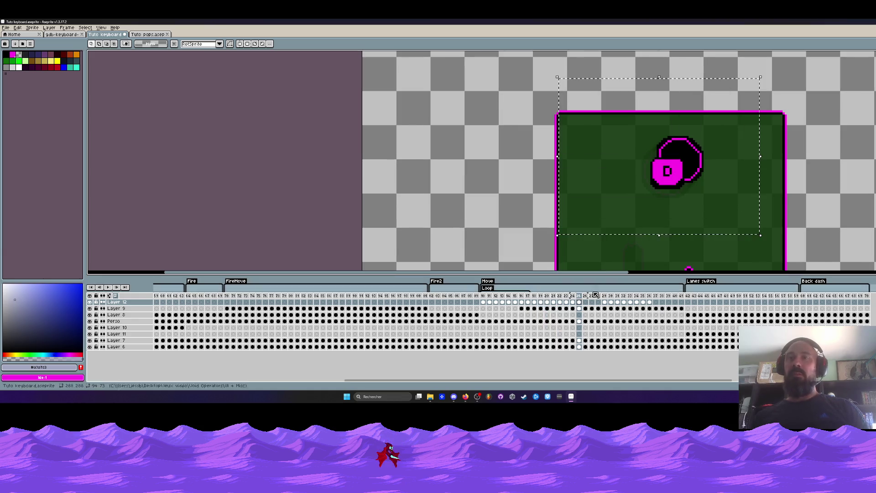
{"action": "left_click", "coordinate": [573, 302]}
{"action": "left_click_drag", "start_coordinate": [561, 305], "coordinate": [535, 303]}
{"action": "scroll", "coordinate": [693, 151], "scroll_direction": "up", "scroll_amount": 1}
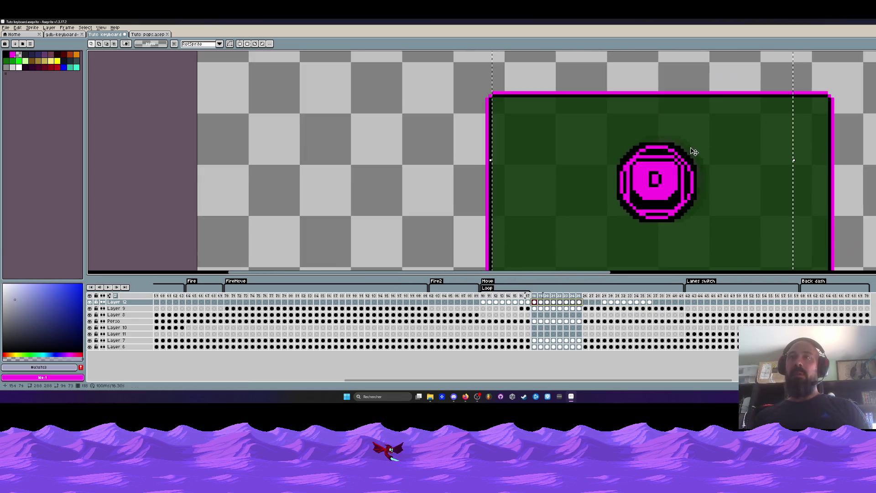
{"action": "left_click_drag", "start_coordinate": [661, 192], "coordinate": [609, 192]}
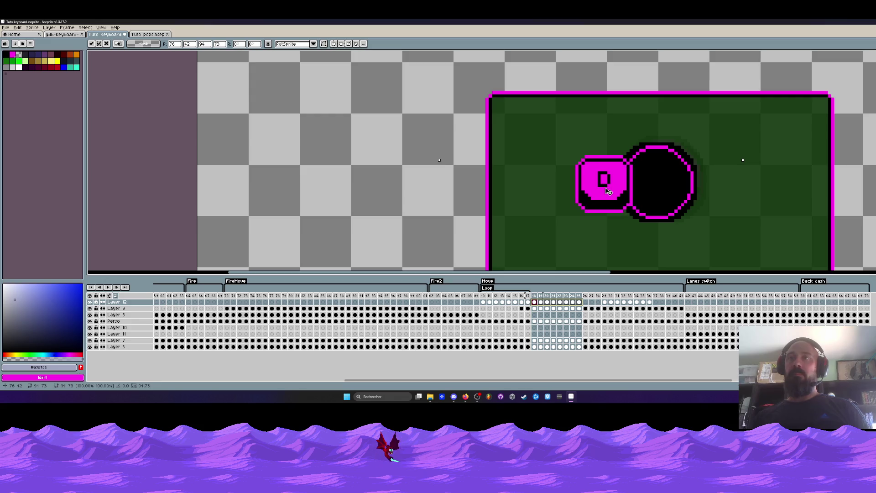
{"action": "scroll", "coordinate": [608, 192], "scroll_direction": "down", "scroll_amount": 1}
{"action": "key", "text": "Return"}
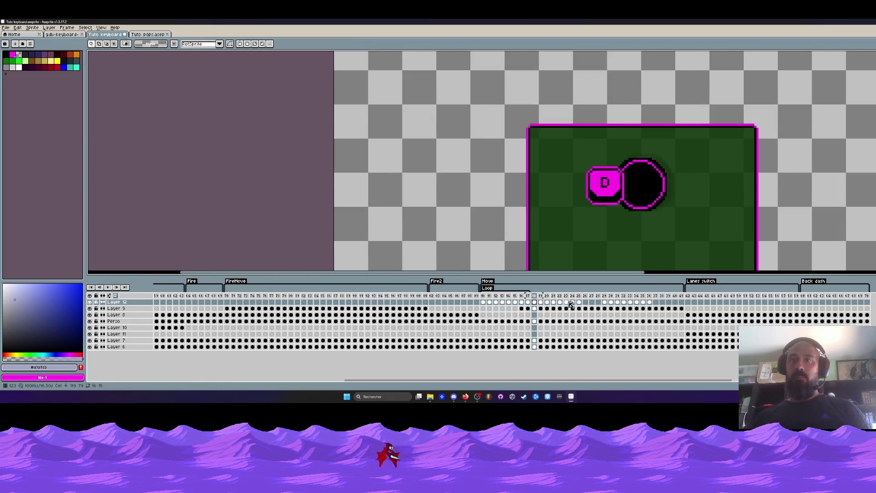
{"action": "key", "text": "ctrl+shift+d"}
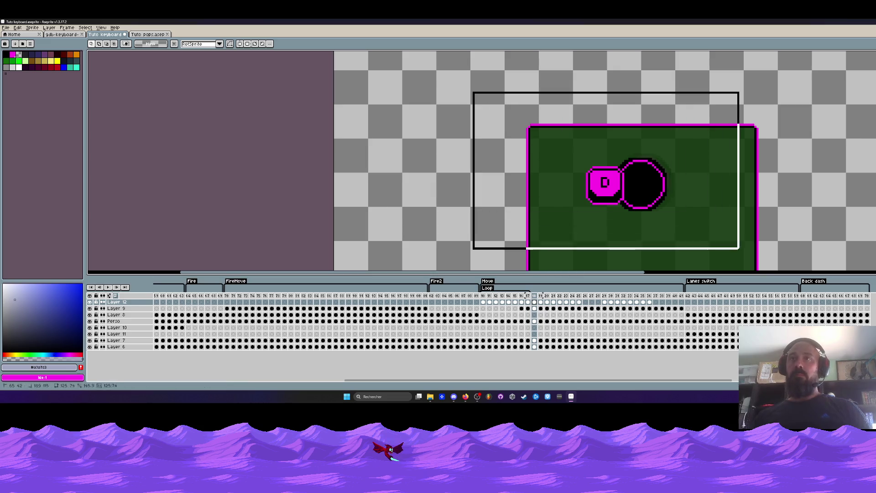
{"action": "key", "text": "ctrl+d"}
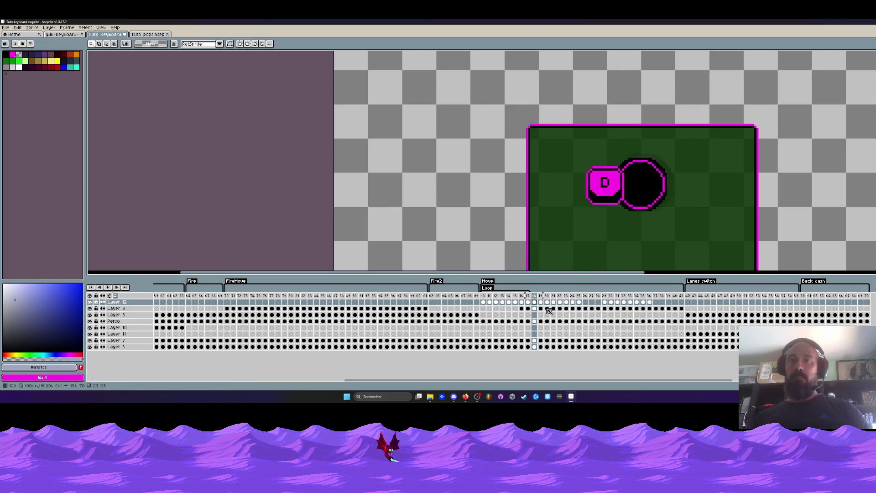
Copy Layer 12 frames 18–25 into a new Layer 13 and place that D right of the circle
{"action": "key", "text": "shift+n"}
{"action": "left_click_drag", "start_coordinate": [580, 310], "coordinate": [537, 310]}
{"action": "key", "text": "ctrl+c"}
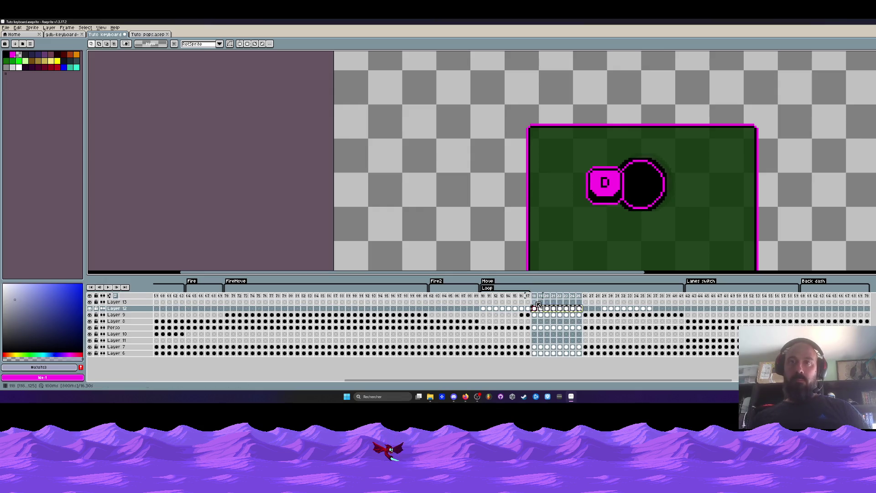
{"action": "left_click", "coordinate": [537, 303]}
{"action": "key", "text": "ctrl+v"}
{"action": "left_click", "coordinate": [535, 302]}
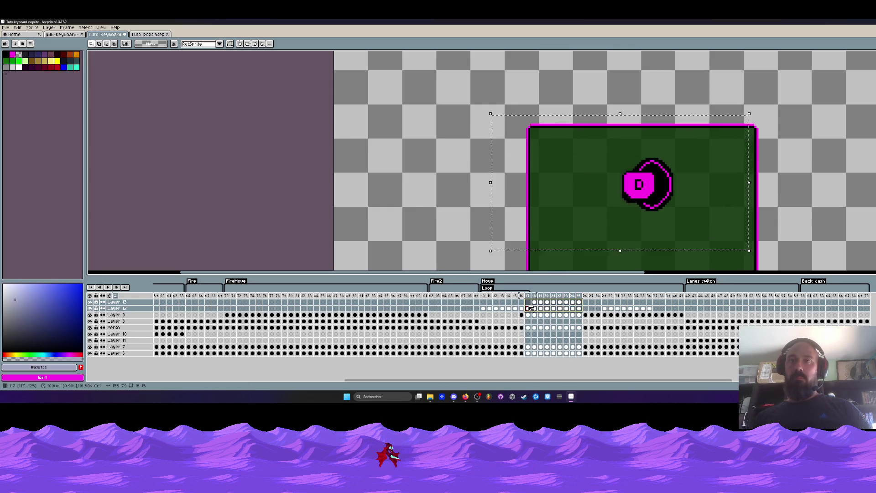
{"action": "left_click_drag", "start_coordinate": [618, 194], "coordinate": [690, 194]}
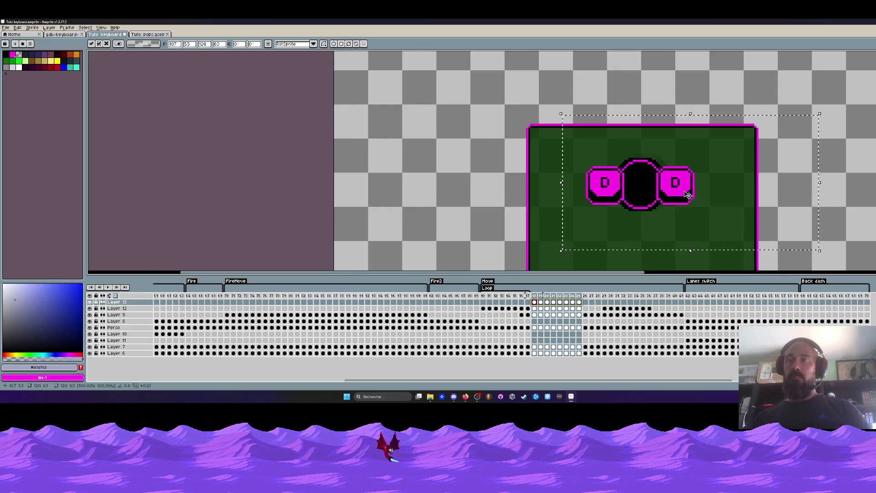
{"action": "scroll", "coordinate": [689, 195], "scroll_direction": "down", "scroll_amount": 1}
{"action": "left_click", "coordinate": [522, 207]}
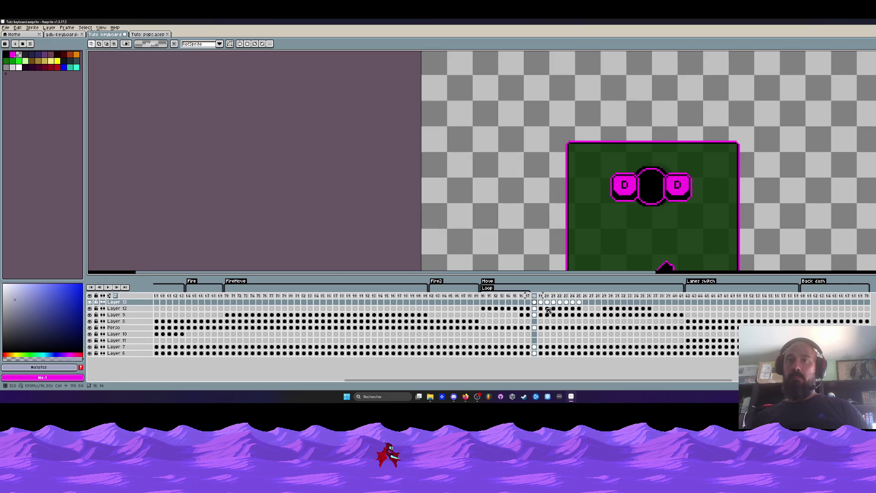
Delete the black circle from Layer 9 frames 16–25
{"action": "left_click_drag", "start_coordinate": [522, 316], "coordinate": [580, 316]}
{"action": "key", "text": "Delete"}
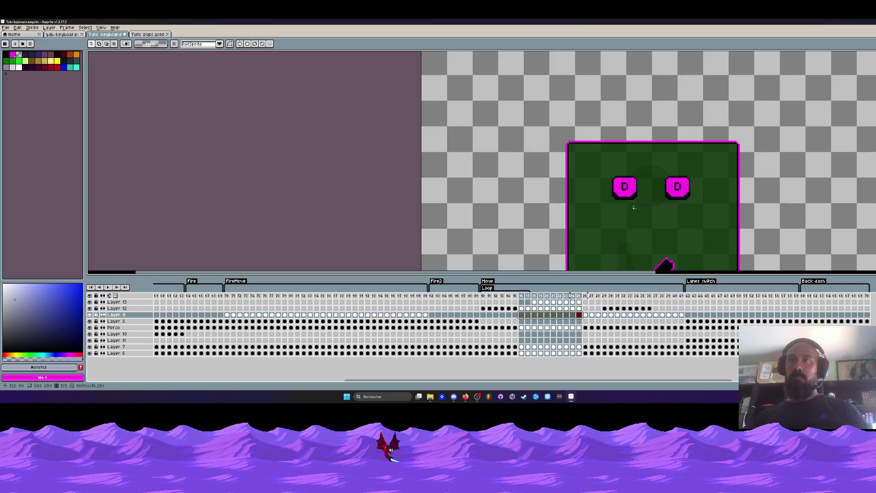
{"action": "scroll", "coordinate": [645, 192], "scroll_direction": "up", "scroll_amount": 2}
Select and copy the magenta plus sign from a later frame
{"action": "left_click_drag", "start_coordinate": [182, 297], "coordinate": [289, 300]}
{"action": "left_click_drag", "start_coordinate": [645, 162], "coordinate": [699, 205]}
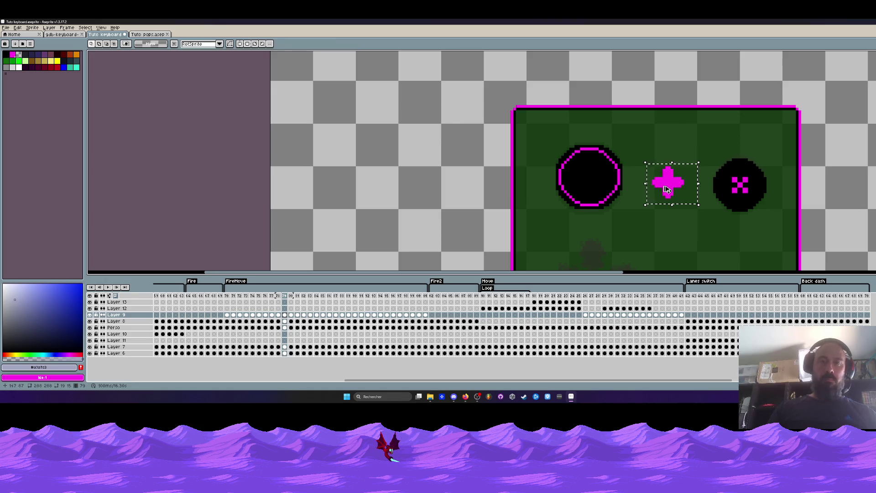
{"action": "key", "text": "ctrl+d"}
Paste the plus sign on Layer 13 frame 18 between the two D keys and commit it
{"action": "left_click", "coordinate": [605, 309]}
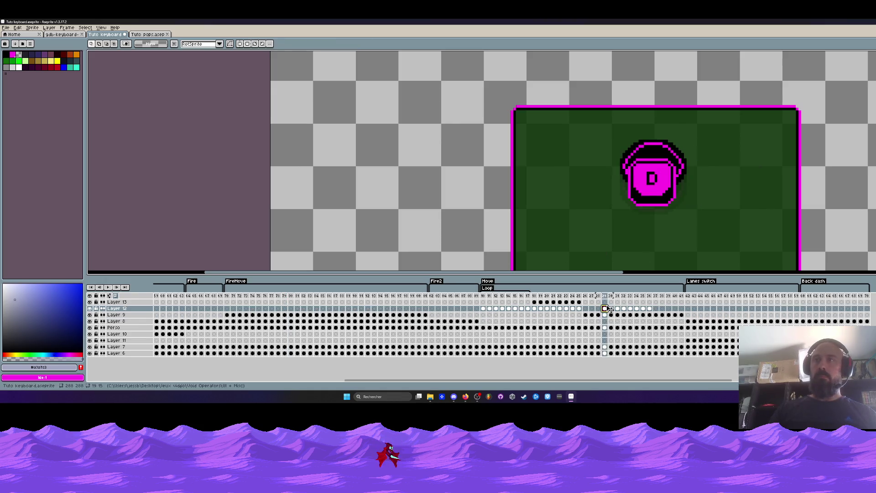
{"action": "left_click", "coordinate": [535, 302]}
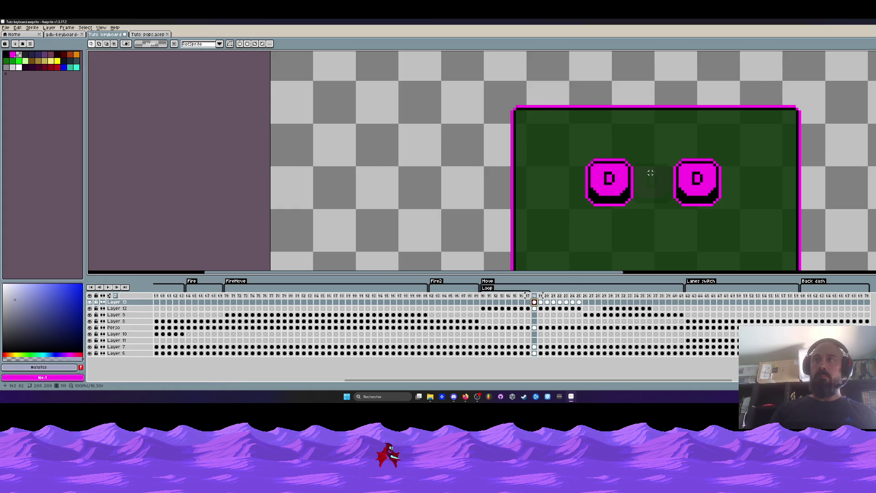
{"action": "scroll", "coordinate": [651, 173], "scroll_direction": "up", "scroll_amount": 1}
{"action": "key", "text": "ctrl+v"}
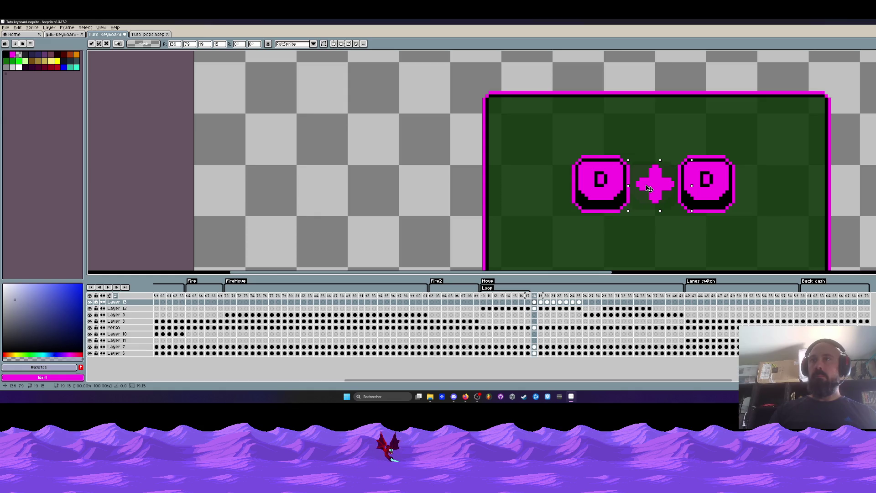
{"action": "scroll", "coordinate": [645, 182], "scroll_direction": "down", "scroll_amount": 1}
{"action": "left_click", "coordinate": [556, 180]}
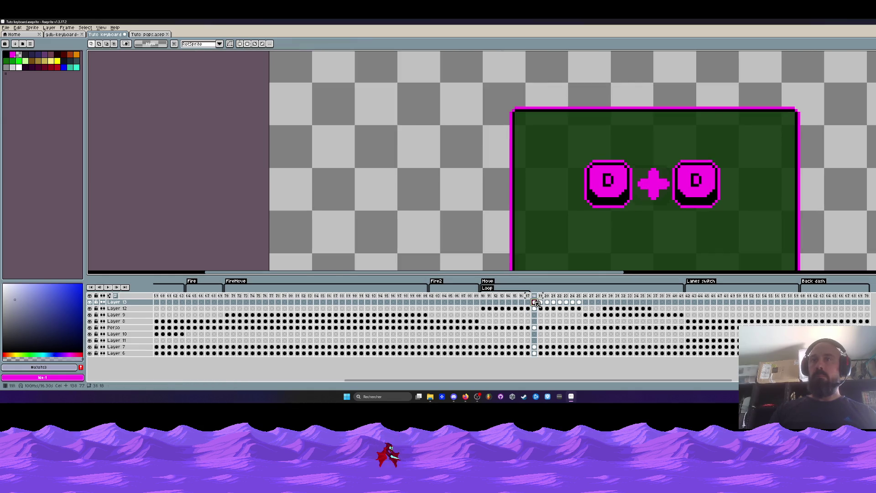
{"action": "mouse_move", "coordinate": [549, 138]}
{"action": "left_mouse_down"}
{"action": "mouse_move", "coordinate": [616, 229]}
{"action": "mouse_move", "coordinate": [639, 244]}
{"action": "left_mouse_up"}
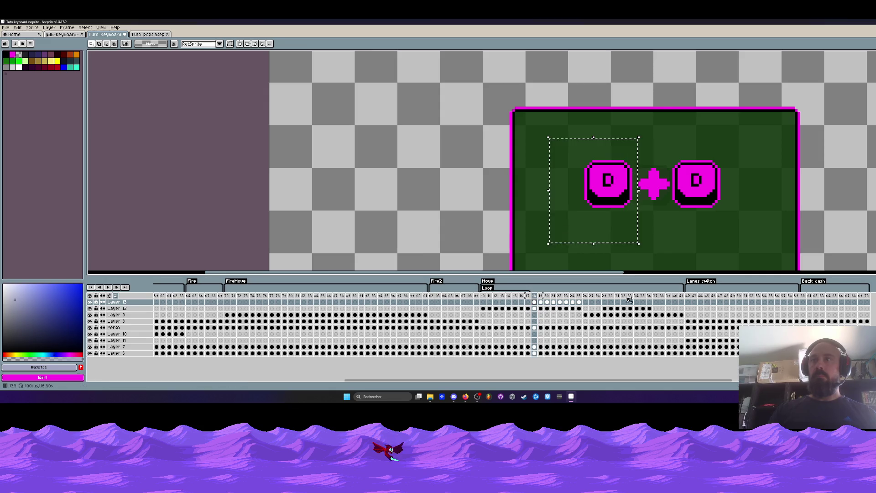
Nudge the left D key leftward across frames 18–25 and commit the move
{"action": "left_click_drag", "start_coordinate": [580, 309], "coordinate": [535, 309]}
{"action": "key", "text": "Left"}
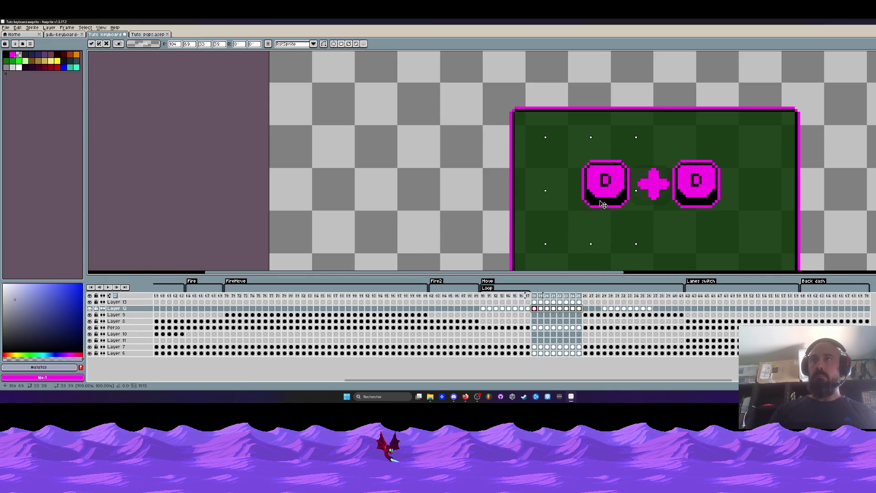
{"action": "left_click", "coordinate": [693, 160]}
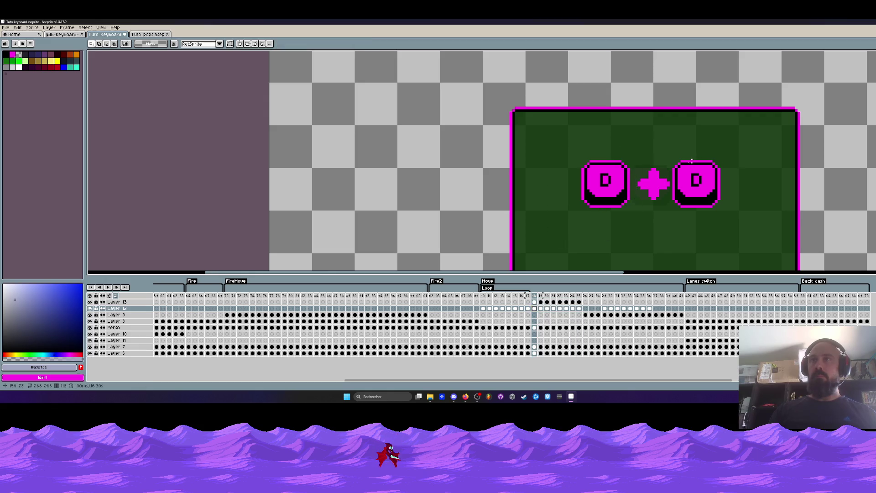
{"action": "left_click_drag", "start_coordinate": [570, 141], "coordinate": [634, 227]}
{"action": "left_click_drag", "start_coordinate": [579, 308], "coordinate": [545, 310]}
{"action": "left_click_drag", "start_coordinate": [602, 187], "coordinate": [594, 189]}
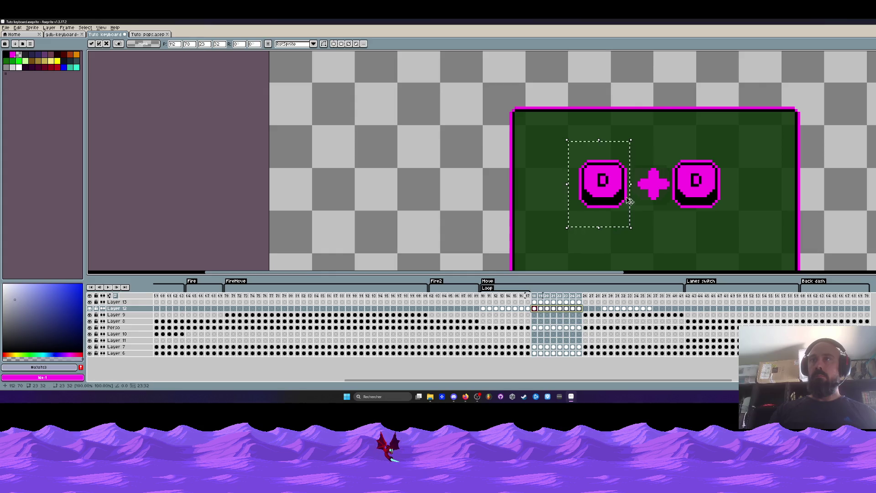
{"action": "left_click", "coordinate": [669, 143]}
Shift the right D key slightly right across frames 18–25 and commit
{"action": "left_click_drag", "start_coordinate": [668, 143], "coordinate": [751, 235]}
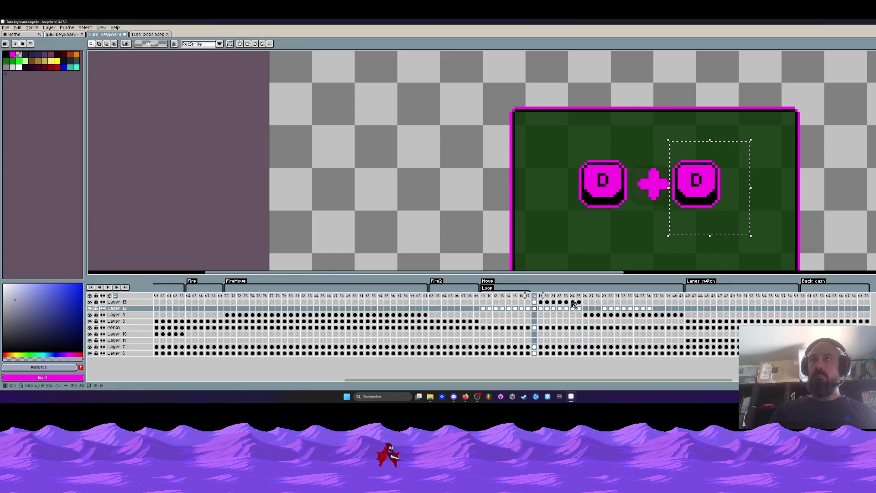
{"action": "left_click_drag", "start_coordinate": [538, 303], "coordinate": [579, 303]}
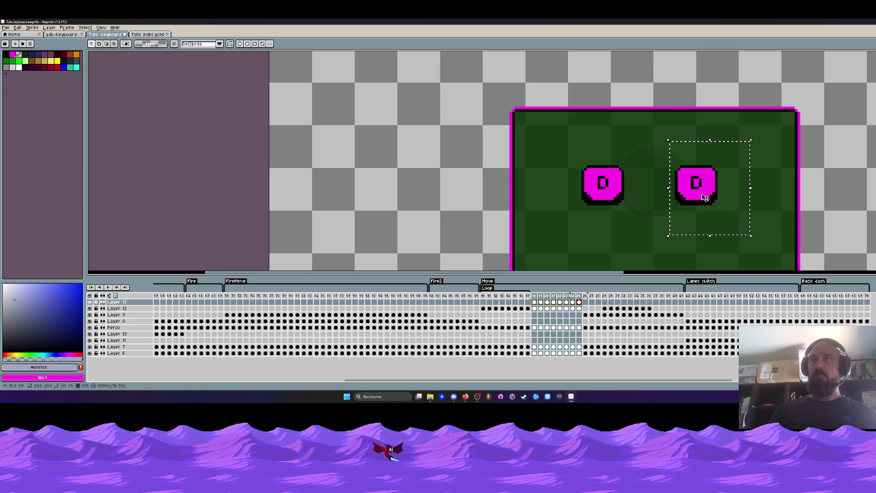
{"action": "key", "text": "Home"}
{"action": "left_click_drag", "start_coordinate": [701, 191], "coordinate": [707, 192]}
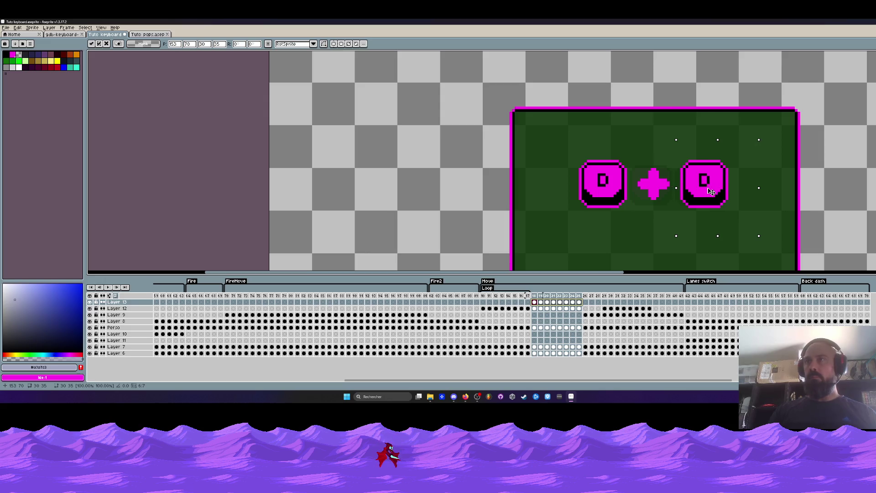
{"action": "left_click", "coordinate": [633, 91]}
{"action": "scroll", "coordinate": [633, 91], "scroll_direction": "down", "scroll_amount": 2}
{"action": "scroll", "coordinate": [634, 90], "scroll_direction": "down", "scroll_amount": 1}
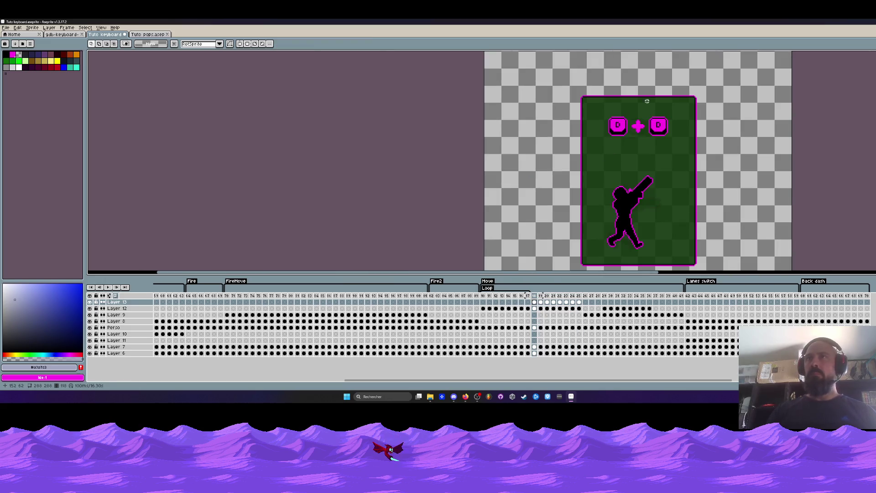
Preview the animation, then select the plus sign on frame 18 of Layer 13
{"action": "scroll", "coordinate": [638, 124], "scroll_direction": "up", "scroll_amount": 2}
{"action": "key", "text": "Return"}
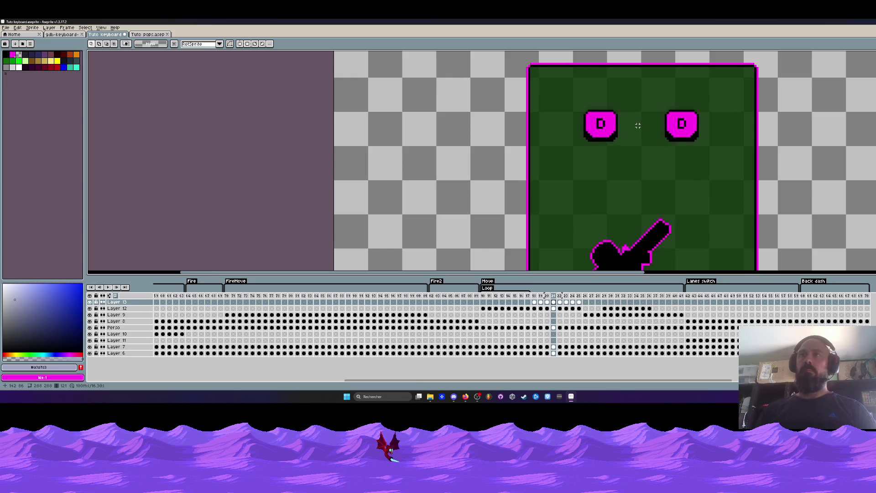
{"action": "left_click", "coordinate": [535, 303]}
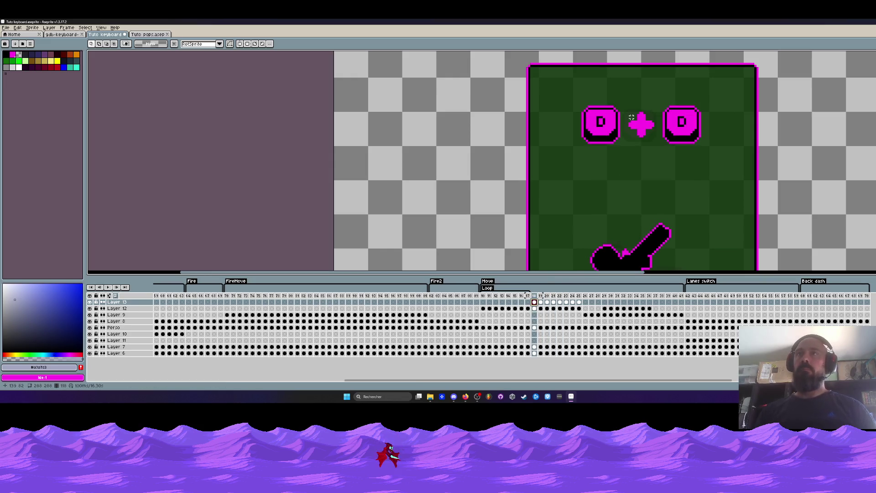
{"action": "left_click", "coordinate": [649, 123]}
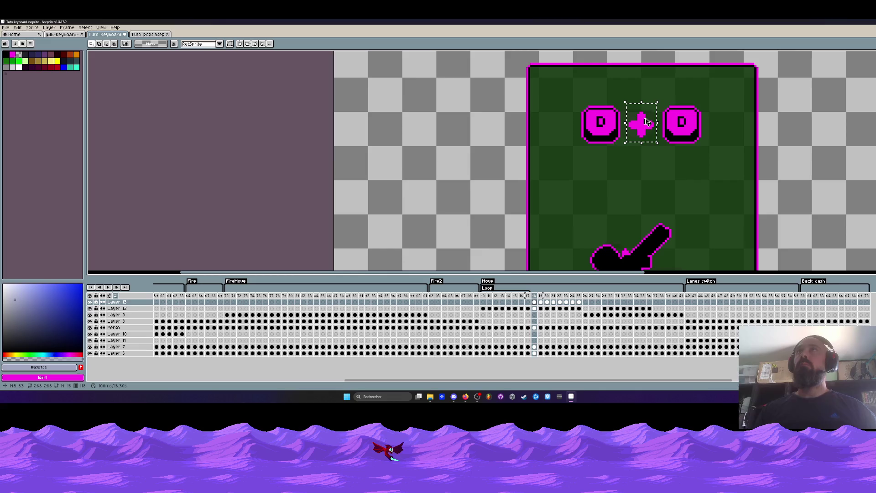
Paste the plus sign into each of frames 19 through 25
{"action": "key", "text": "period"}
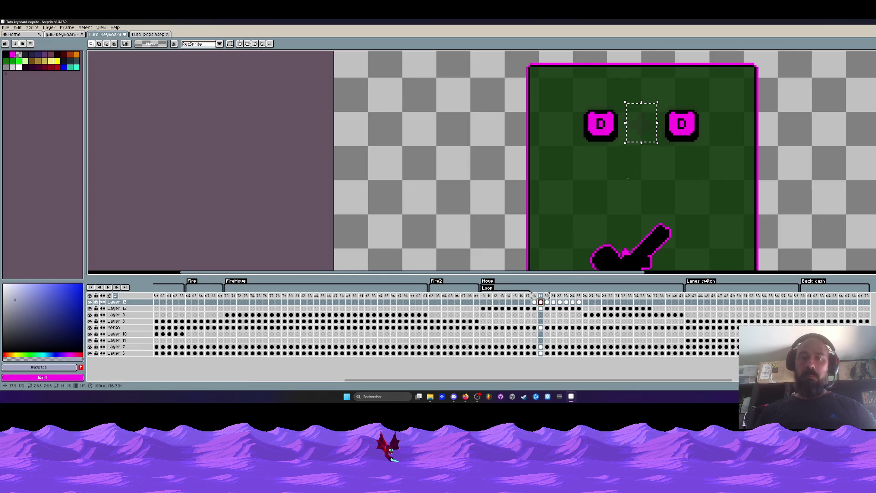
{"action": "key", "text": "ctrl+v"}
{"action": "key", "text": "period"}
{"action": "key", "text": "ctrl+v"}
{"action": "key", "text": "period"}
{"action": "key", "text": "ctrl+v"}
{"action": "key", "text": "period"}
{"action": "key", "text": "ctrl+v"}
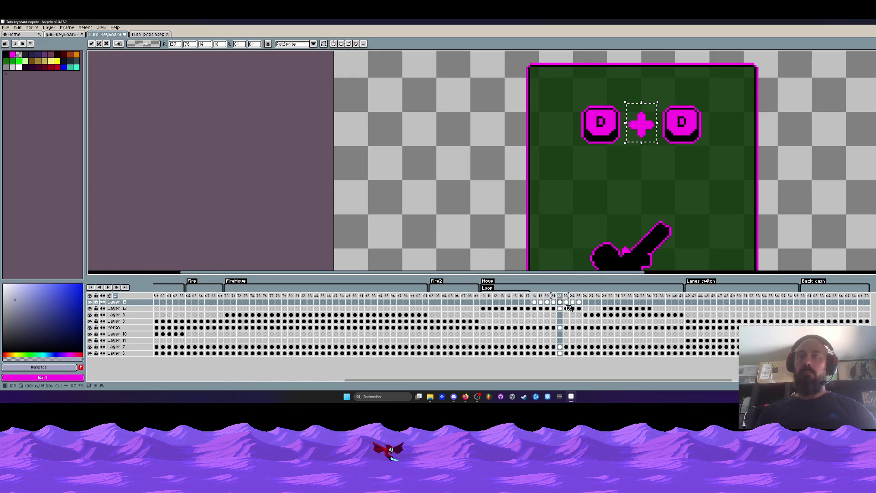
{"action": "key", "text": "period"}
{"action": "key", "text": "ctrl+v"}
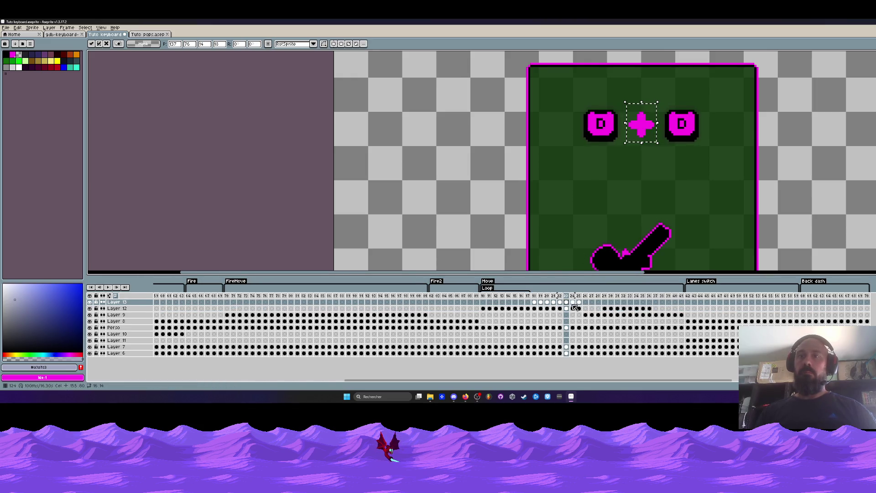
{"action": "key", "text": "period"}
{"action": "key", "text": "ctrl+v"}
{"action": "key", "text": "period"}
{"action": "key", "text": "ctrl+v"}
{"action": "key", "text": "Return"}
Check the plus on frame 20, then go to frame 118 of the key prompt
{"action": "left_click", "coordinate": [546, 301]}
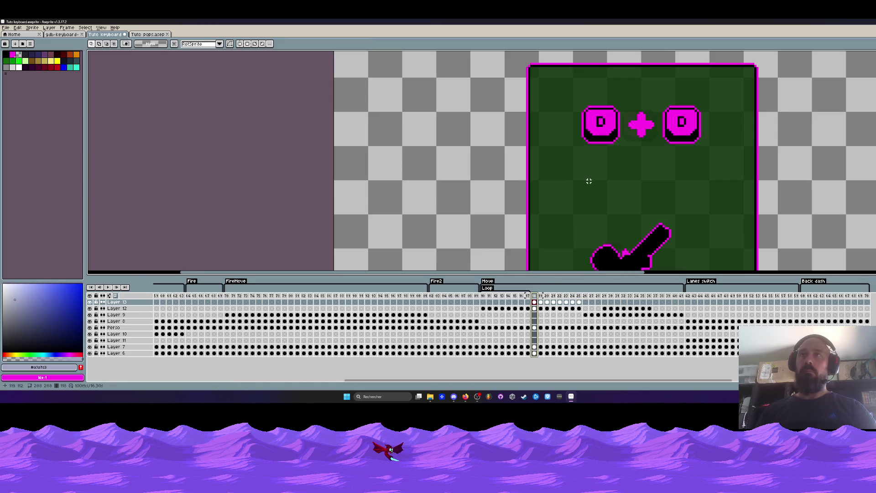
{"action": "left_click_drag", "start_coordinate": [483, 296], "coordinate": [521, 297]}
{"action": "left_click", "coordinate": [534, 302]}
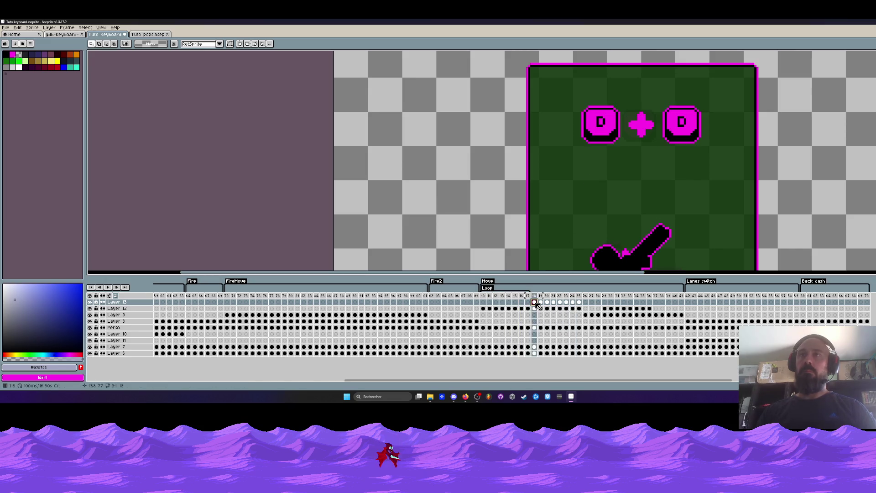
{"action": "scroll", "coordinate": [690, 105], "scroll_direction": "up", "scroll_amount": 2}
Pick the right key's magenta and paint over its D on successive key-press frames
{"action": "key", "text": "i"}
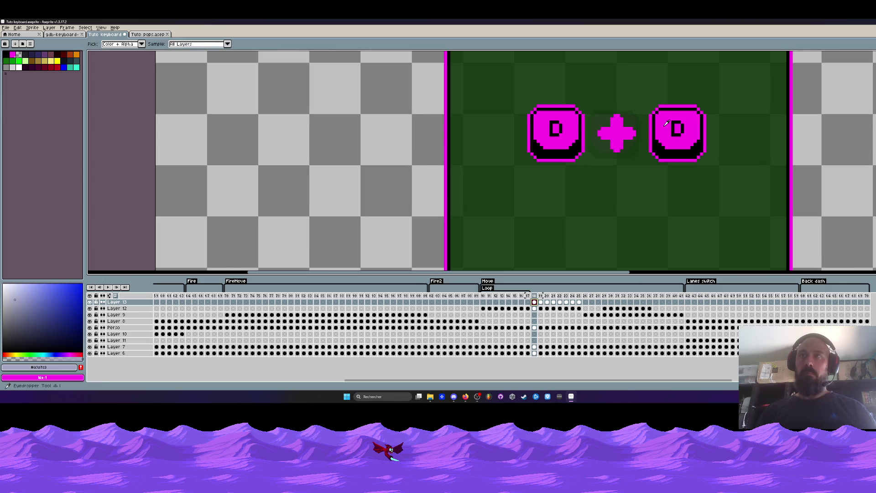
{"action": "left_click", "coordinate": [665, 123]}
{"action": "key", "text": "b"}
{"action": "left_click_drag", "start_coordinate": [674, 124], "coordinate": [679, 131]}
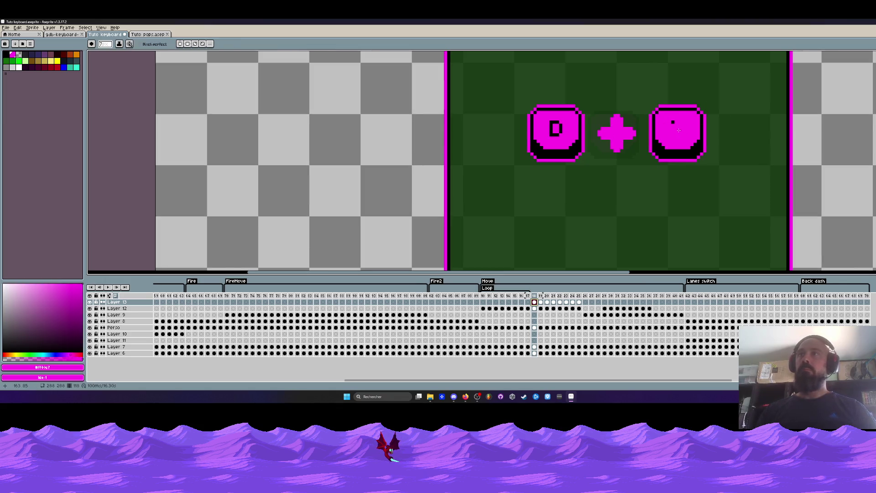
{"action": "key", "text": "Right"}
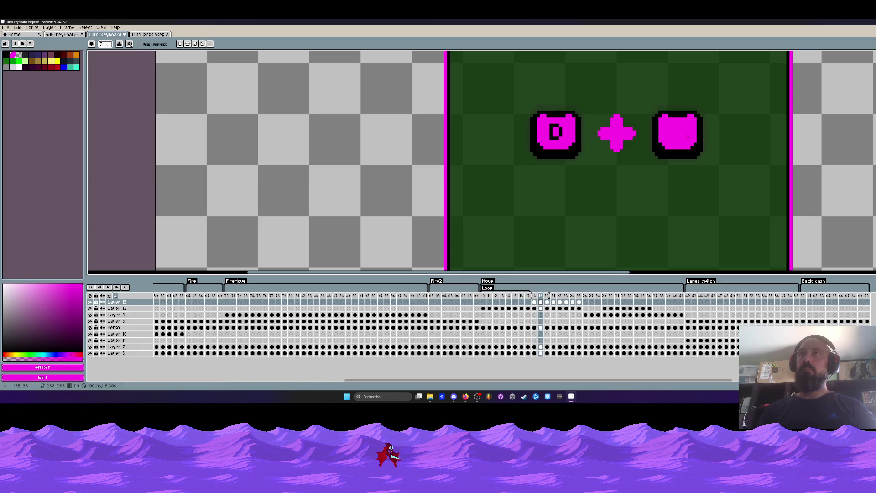
{"action": "key", "text": "Right"}
{"action": "key", "text": "Right"}
{"action": "left_click_drag", "start_coordinate": [676, 130], "coordinate": [686, 140]}
{"action": "key", "text": "Right"}
{"action": "key", "text": "Right"}
{"action": "key", "text": "Right"}
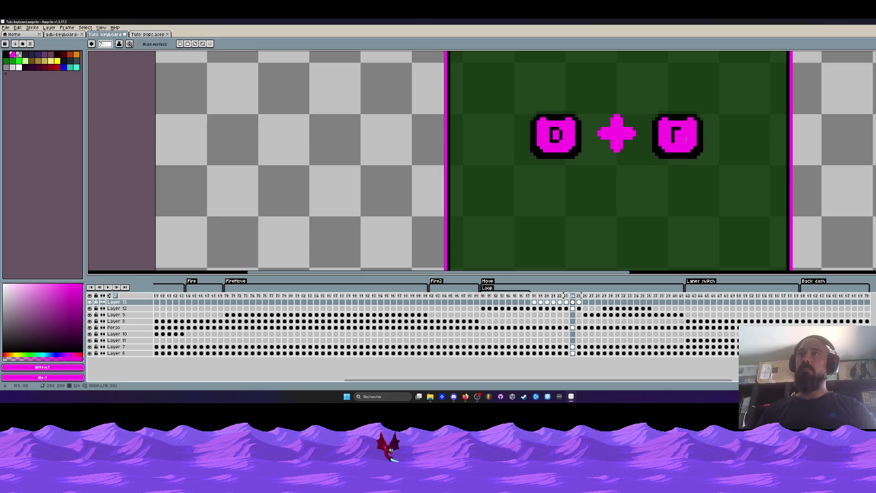
{"action": "key", "text": "Right"}
{"action": "key", "text": "Right"}
{"action": "scroll", "coordinate": [685, 135], "scroll_direction": "down", "scroll_amount": 1}
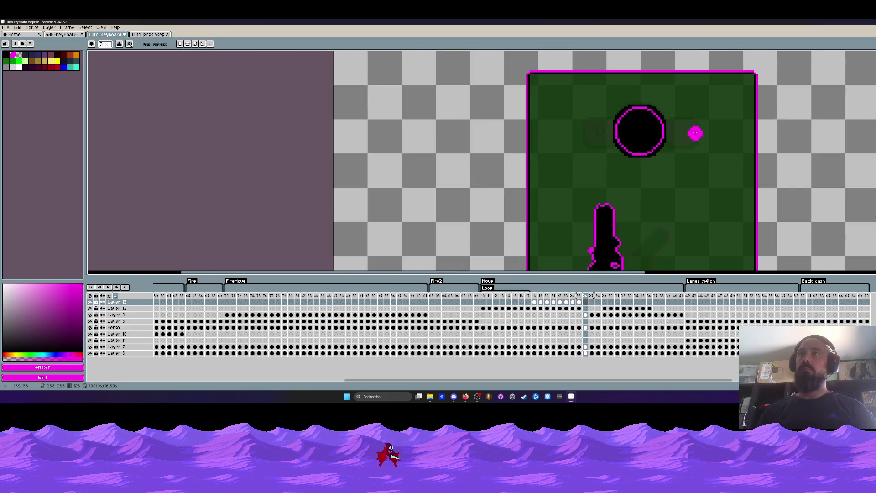
{"action": "key", "text": "Left"}
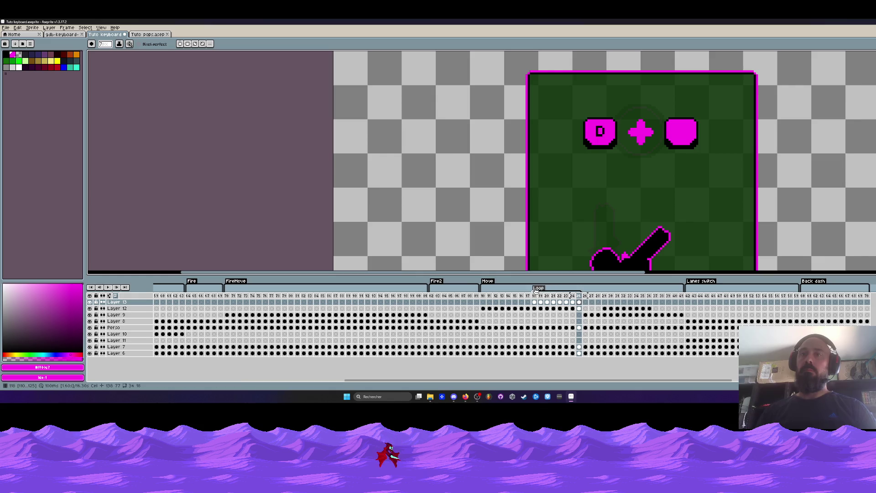
Drag the Loop tag's start edge so it begins at frame 118
{"action": "double_click", "coordinate": [537, 289]}
{"action": "left_click", "coordinate": [493, 254]}
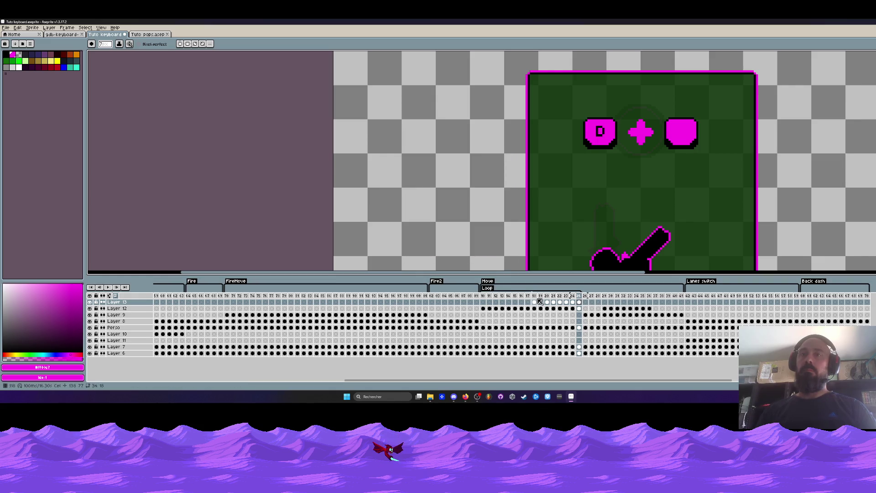
{"action": "left_click_drag", "start_coordinate": [485, 296], "coordinate": [535, 297]}
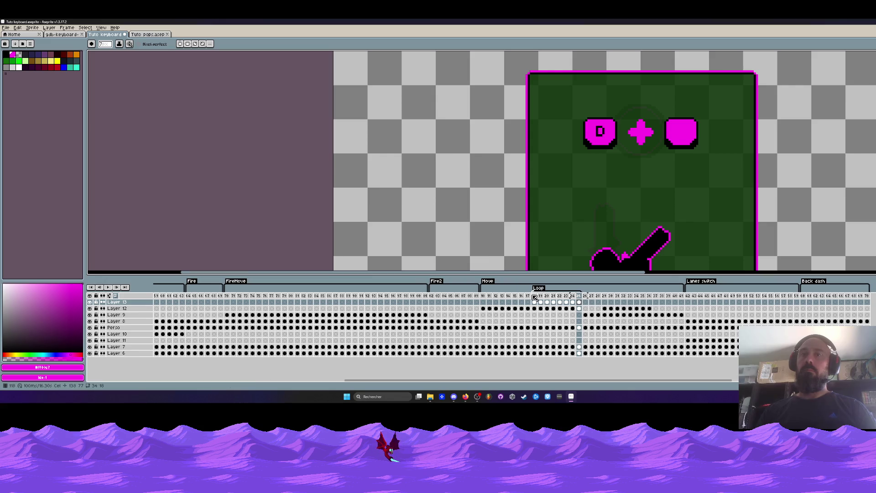
{"action": "double_click", "coordinate": [536, 296]}
{"action": "left_click", "coordinate": [492, 225]}
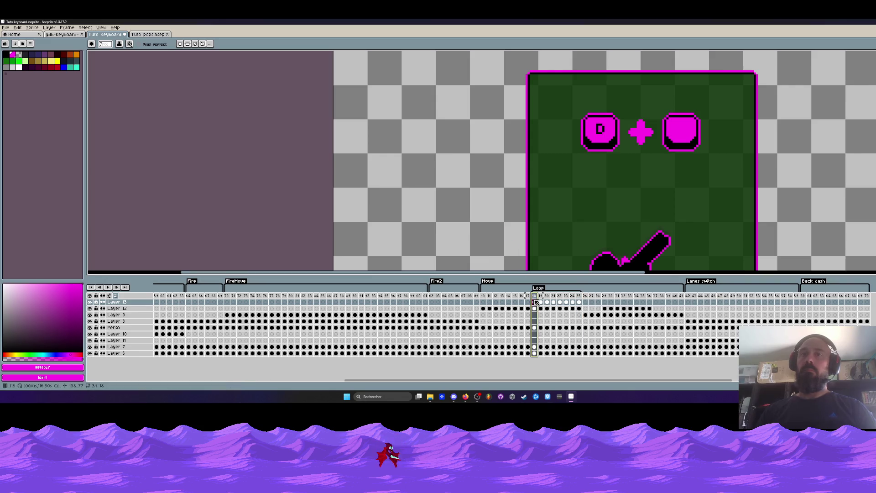
{"action": "left_click_drag", "start_coordinate": [539, 296], "coordinate": [533, 295]}
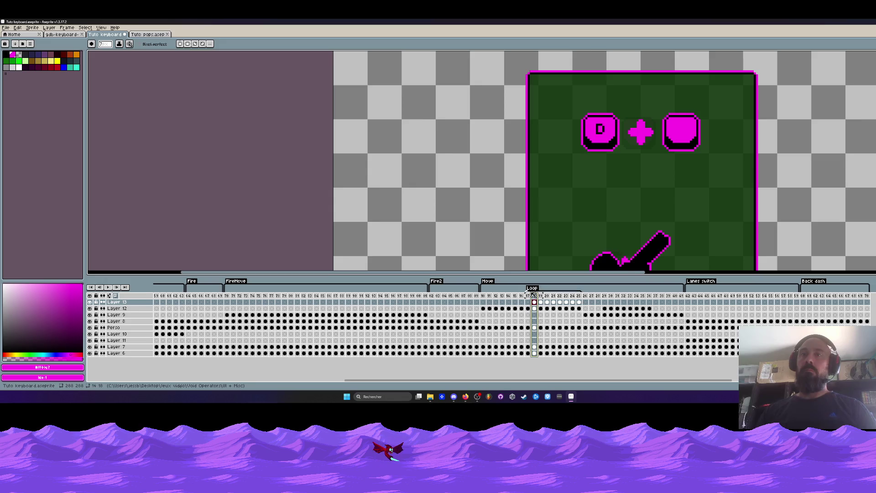
{"action": "left_click", "coordinate": [534, 297]}
Play the Loop animation to preview it, then stop at frame 118
{"action": "key", "text": "Return"}
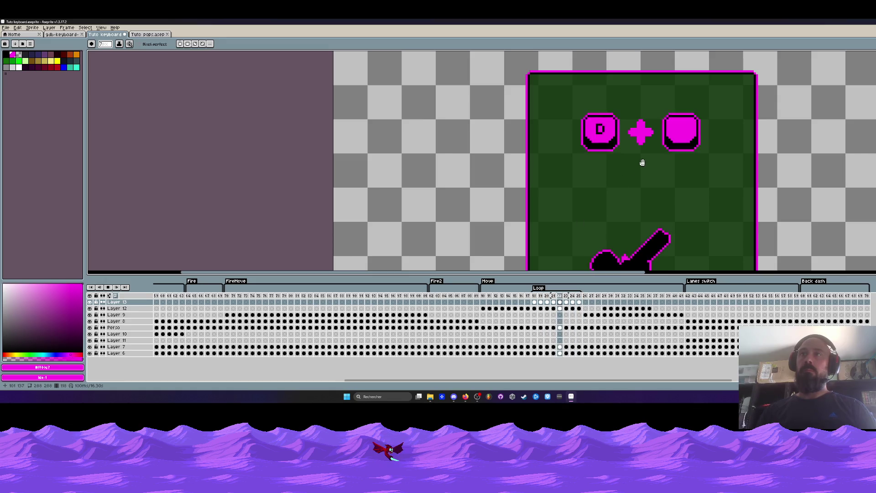
{"action": "left_click", "coordinate": [537, 296]}
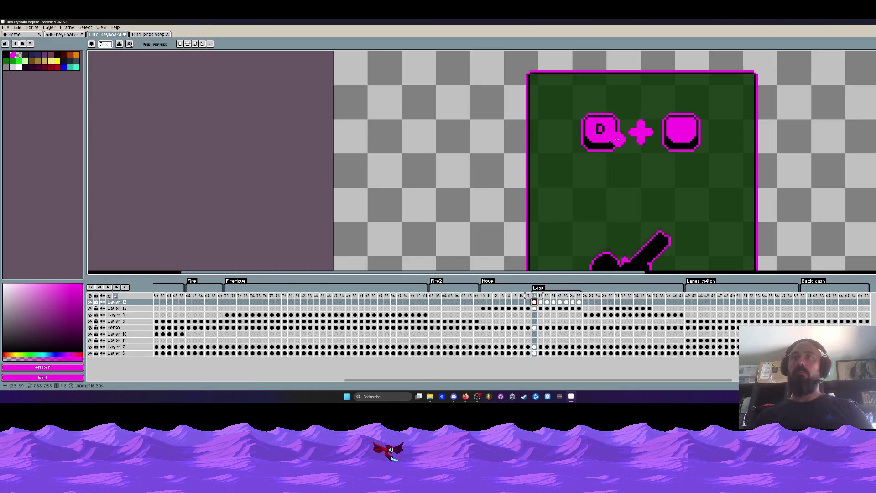
{"action": "scroll", "coordinate": [618, 137], "scroll_direction": "down", "scroll_amount": 2}
{"action": "left_click", "coordinate": [147, 34]}
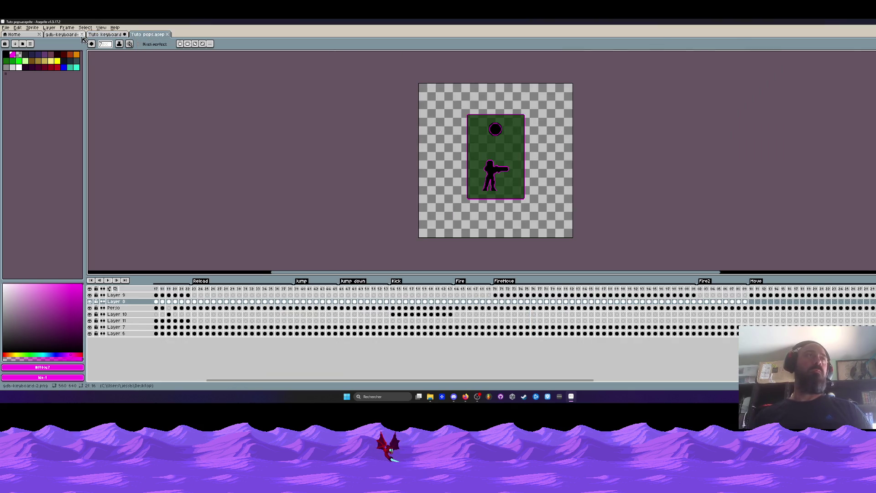
Marquee the Z key on the gdb-keyboard sheet and switch back to Tuto keyboard
{"action": "left_click", "coordinate": [63, 34]}
{"action": "scroll", "coordinate": [263, 194], "scroll_direction": "down", "scroll_amount": 3}
{"action": "scroll", "coordinate": [270, 182], "scroll_direction": "up", "scroll_amount": 3}
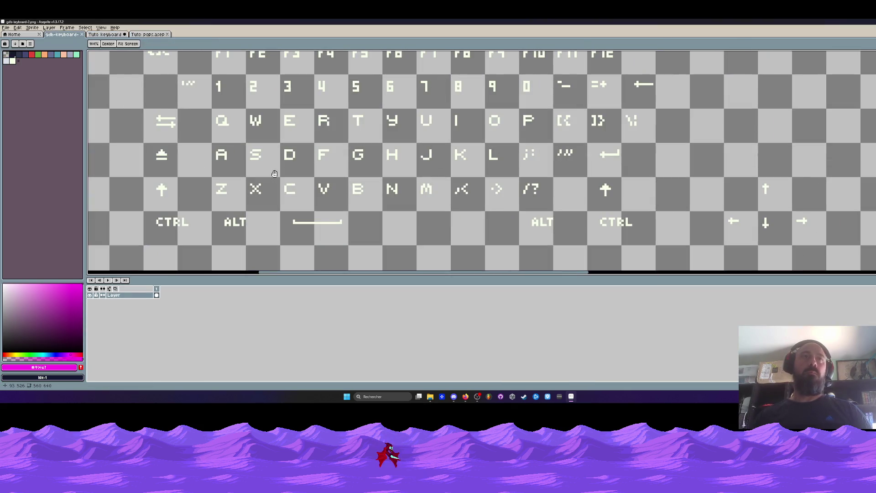
{"action": "key", "text": "m"}
{"action": "left_click_drag", "start_coordinate": [208, 175], "coordinate": [237, 205]}
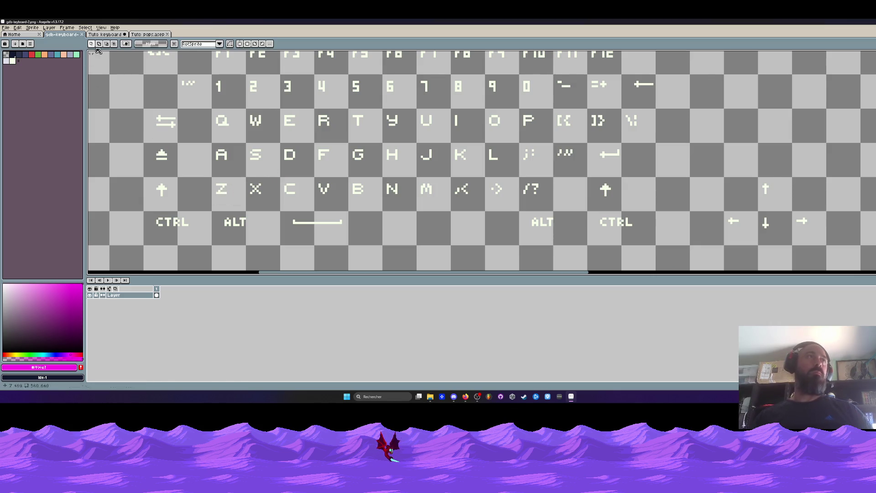
{"action": "key", "text": "ctrl+Tab"}
{"action": "scroll", "coordinate": [648, 132], "scroll_direction": "up", "scroll_amount": 2}
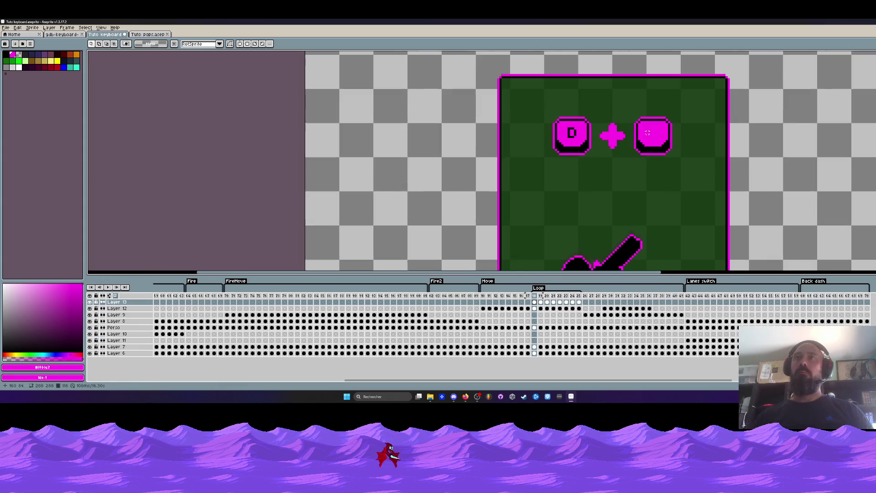
Paste the Z onto the blank right key on frame 118 and commit it
{"action": "left_click", "coordinate": [541, 303]}
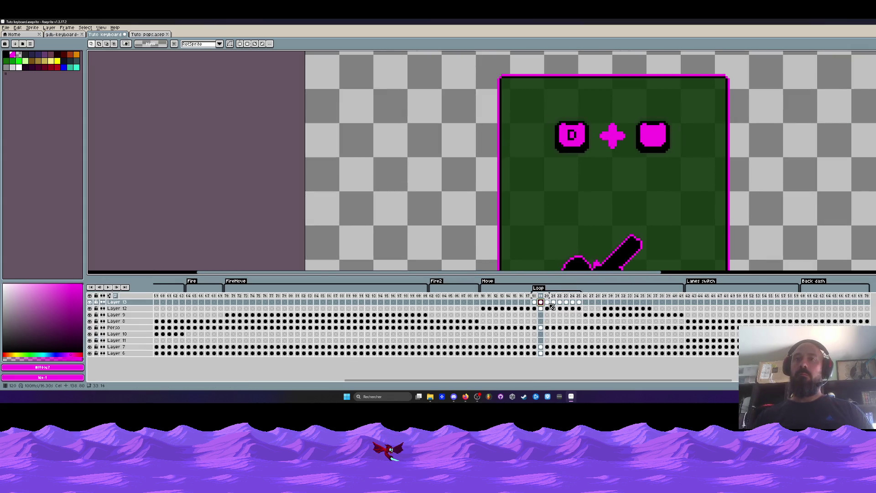
{"action": "left_click", "coordinate": [547, 303]}
{"action": "left_click", "coordinate": [535, 303]}
{"action": "scroll", "coordinate": [639, 144], "scroll_direction": "up", "scroll_amount": 1}
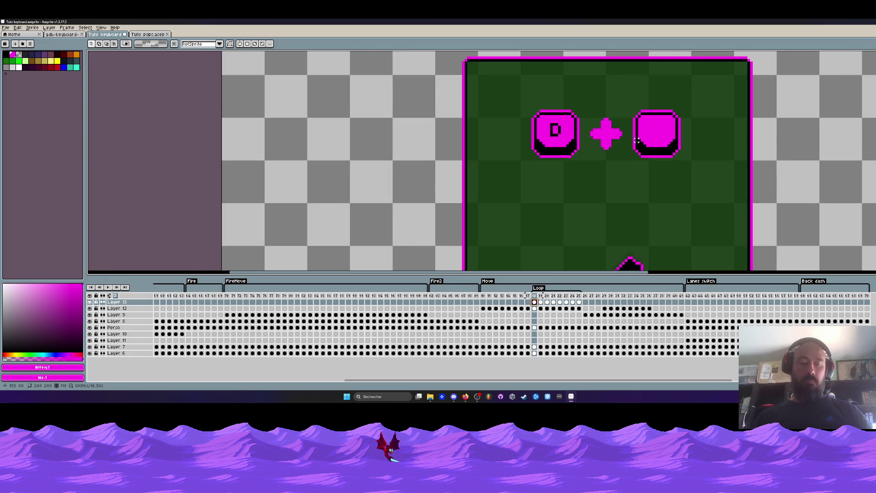
{"action": "key", "text": "ctrl+v"}
{"action": "mouse_move", "coordinate": [408, 172]}
{"action": "left_mouse_down"}
{"action": "mouse_move", "coordinate": [624, 151]}
{"action": "mouse_move", "coordinate": [652, 137]}
{"action": "mouse_move", "coordinate": [651, 159]}
{"action": "mouse_move", "coordinate": [653, 141]}
{"action": "left_mouse_up"}
{"action": "scroll", "coordinate": [659, 142], "scroll_direction": "up", "scroll_amount": 2}
{"action": "key", "text": "Return"}
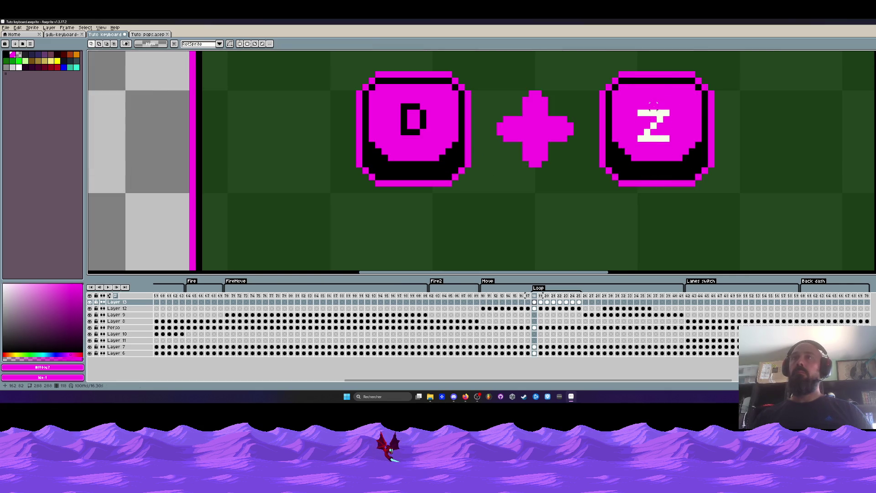
Shift selected parts of the Z glyph one pixel right
{"action": "left_click_drag", "start_coordinate": [649, 102], "coordinate": [684, 162]}
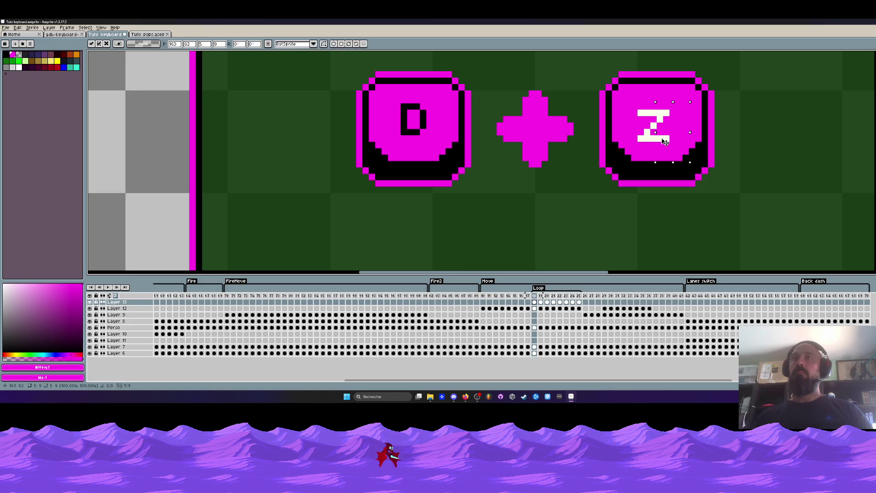
{"action": "key", "text": "Right"}
{"action": "key", "text": "Return"}
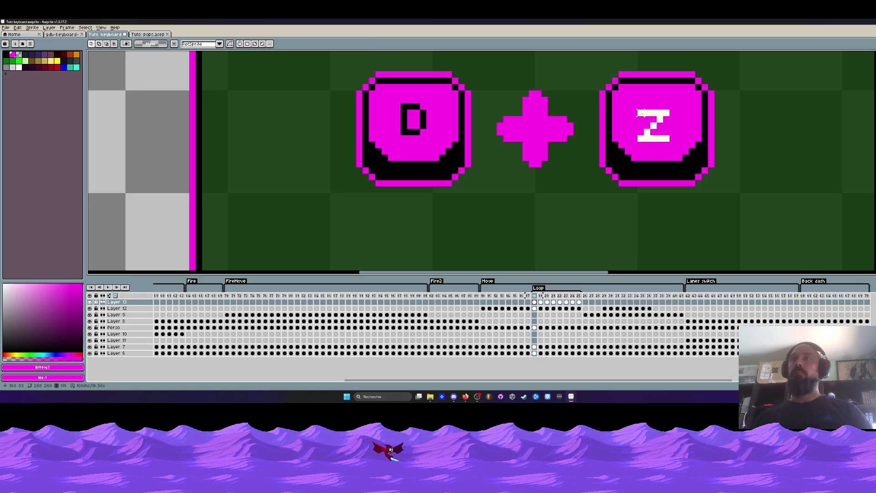
{"action": "left_click_drag", "start_coordinate": [634, 101], "coordinate": [659, 150]}
{"action": "key", "text": "Right"}
{"action": "key", "text": "Return"}
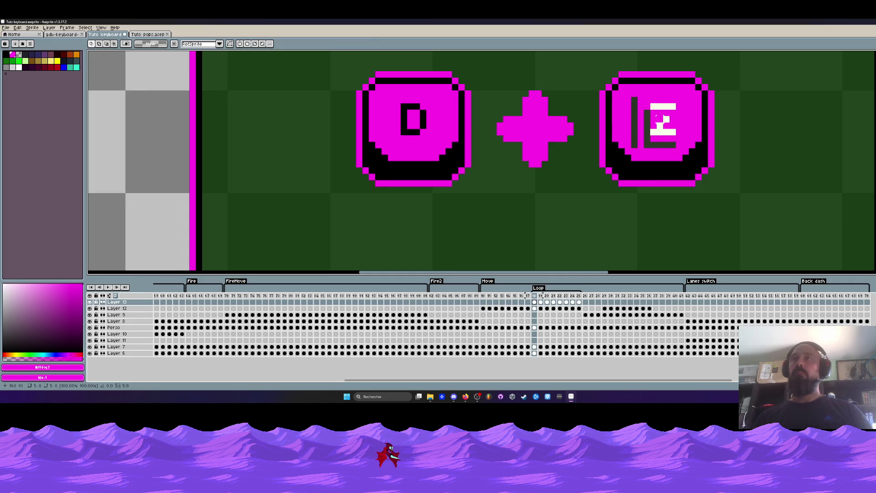
Pick the Z's off-white colour and set up a smaller pencil brush
{"action": "scroll", "coordinate": [662, 132], "scroll_direction": "up", "scroll_amount": 1}
{"action": "key", "text": "i"}
{"action": "left_click", "coordinate": [672, 118]}
{"action": "key", "text": "b"}
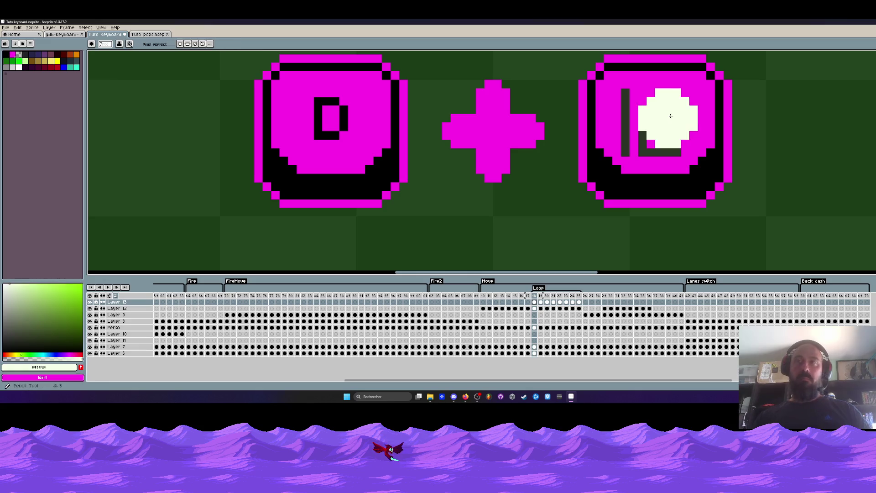
{"action": "key", "text": "minus"}
{"action": "key", "text": "minus"}
{"action": "key", "text": "minus"}
{"action": "scroll", "coordinate": [696, 114], "scroll_direction": "down", "scroll_amount": 3}
{"action": "key", "text": "v"}
{"action": "key", "text": "ctrl+z"}
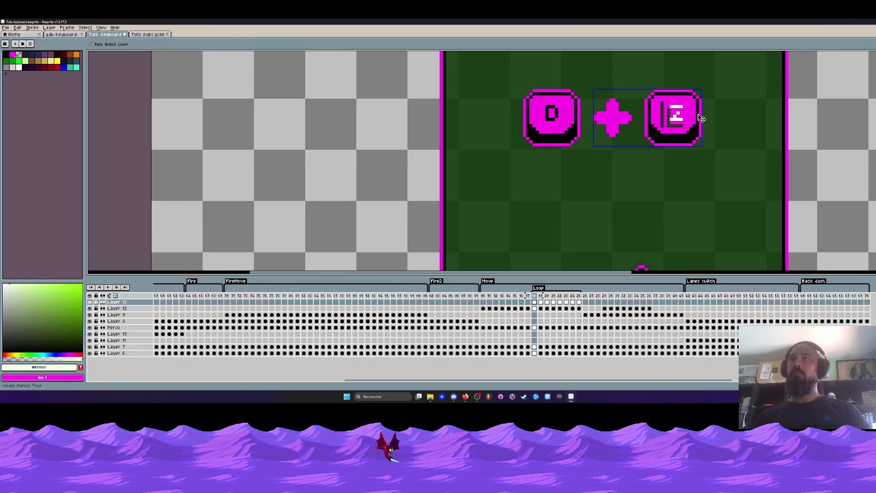
Try adding a text Z beside the tile with the Text tool, then discard it
{"action": "key", "text": "t"}
{"action": "scroll", "coordinate": [682, 108], "scroll_direction": "up", "scroll_amount": 2}
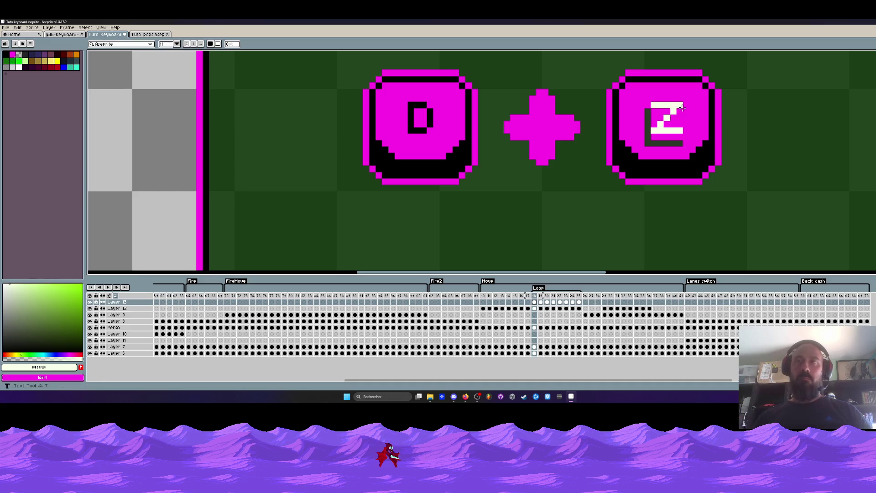
{"action": "left_click_drag", "start_coordinate": [100, 102], "coordinate": [170, 177]}
{"action": "type", "text": "Z"}
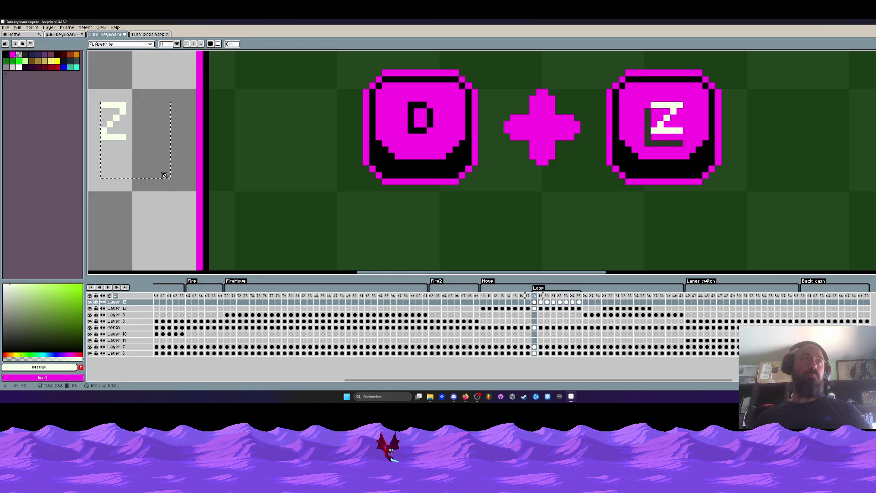
{"action": "key", "text": "Escape"}
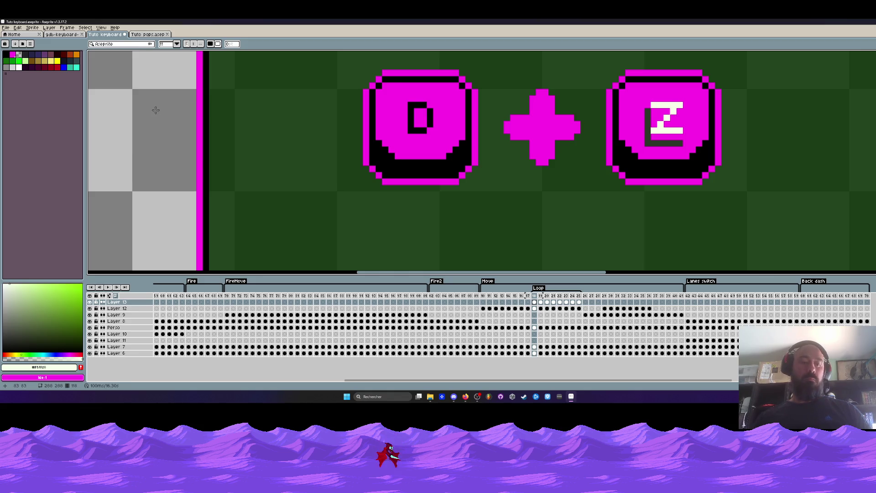
Zoom out, select and commit a canvas region, and pick the key's magenta colour
{"action": "scroll", "coordinate": [155, 110], "scroll_direction": "down", "scroll_amount": 3}
{"action": "key", "text": "minus"}
{"action": "key", "text": "minus"}
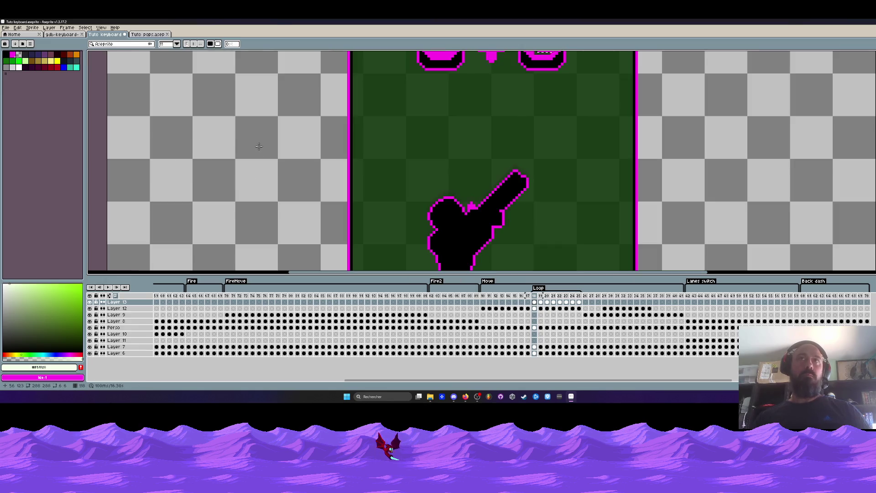
{"action": "scroll", "coordinate": [259, 146], "scroll_direction": "down", "scroll_amount": 2}
{"action": "scroll", "coordinate": [259, 146], "scroll_direction": "up", "scroll_amount": 1}
{"action": "left_click_drag", "start_coordinate": [208, 124], "coordinate": [254, 171]}
{"action": "type", "text": "Z"}
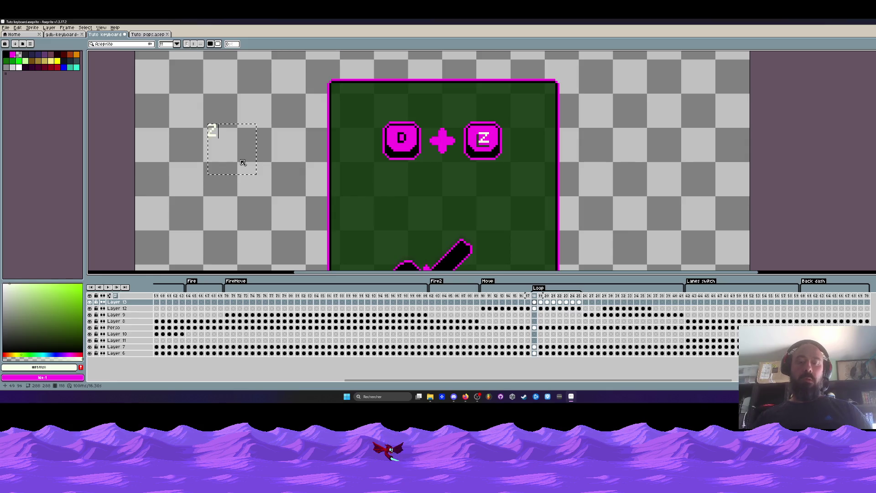
{"action": "key", "text": "Return"}
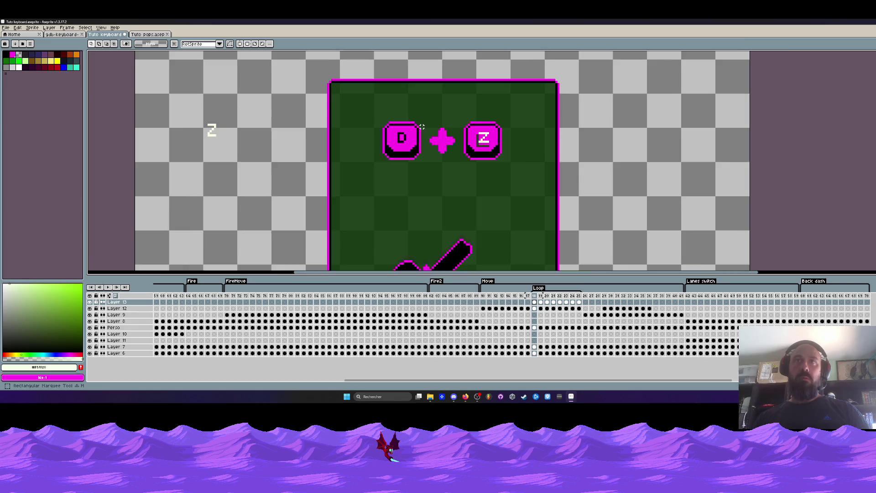
{"action": "scroll", "coordinate": [488, 137], "scroll_direction": "up", "scroll_amount": 2}
{"action": "left_click", "coordinate": [484, 133], "text": "alt"}
Write a new Z letter and place it on the blank right magenta key
{"action": "key", "text": "b"}
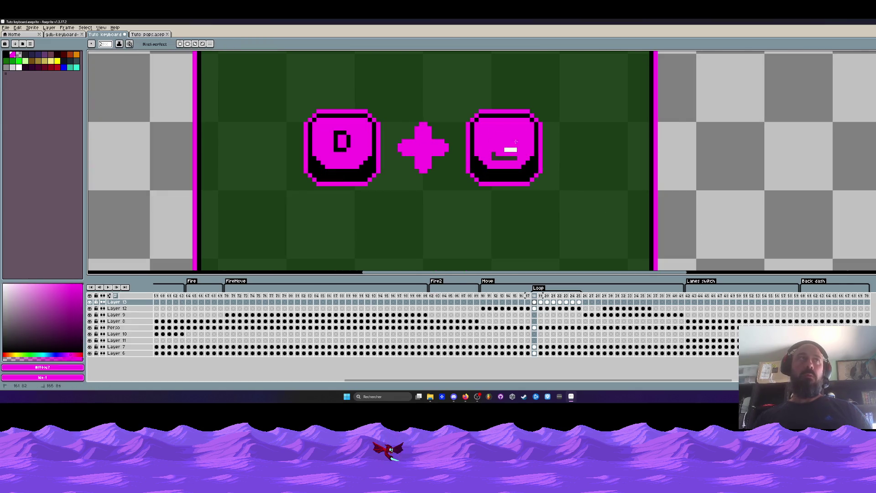
{"action": "scroll", "coordinate": [425, 144], "scroll_direction": "down", "scroll_amount": 1}
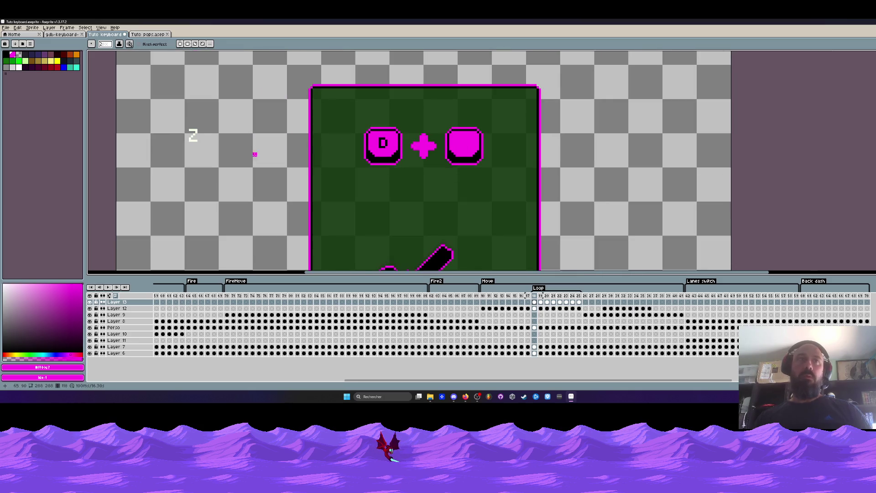
{"action": "key", "text": "t"}
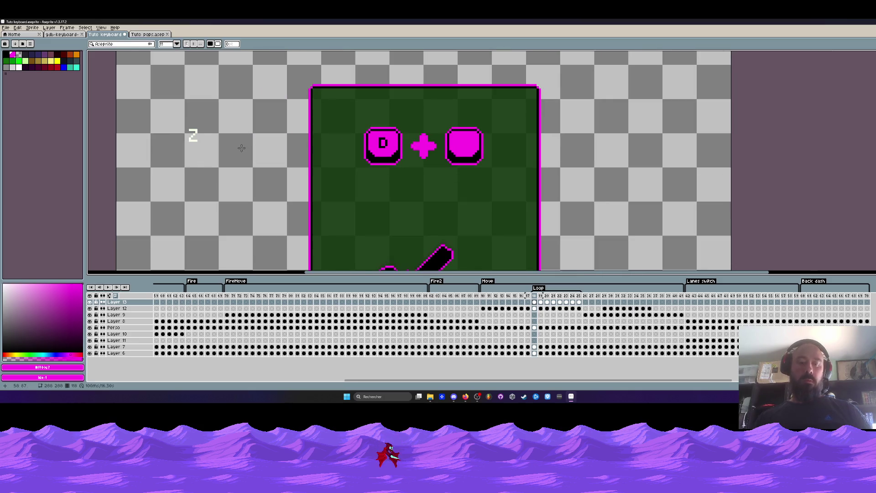
{"action": "key", "text": "Return"}
{"action": "left_click_drag", "start_coordinate": [458, 155], "coordinate": [472, 152]}
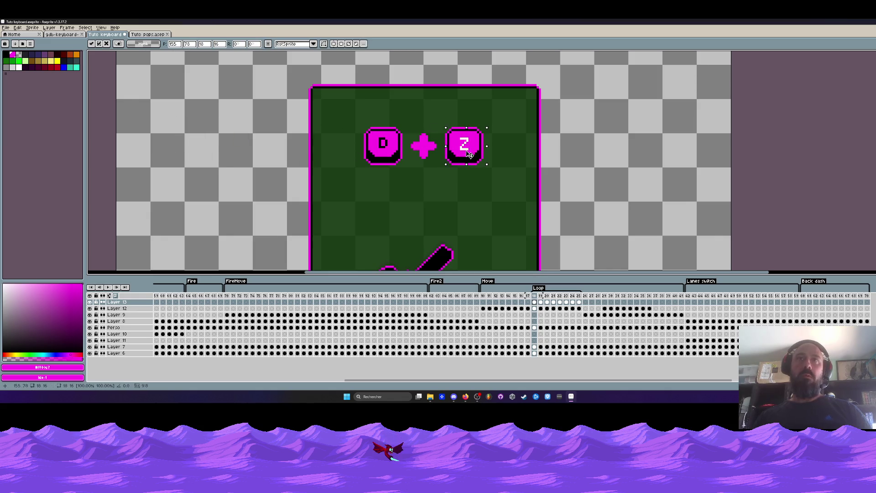
{"action": "scroll", "coordinate": [357, 151], "scroll_direction": "up", "scroll_amount": 2}
{"action": "mouse_move", "coordinate": [572, 141]}
{"action": "left_mouse_down"}
{"action": "mouse_move", "coordinate": [429, 148]}
{"action": "mouse_move", "coordinate": [575, 140]}
{"action": "left_mouse_up"}
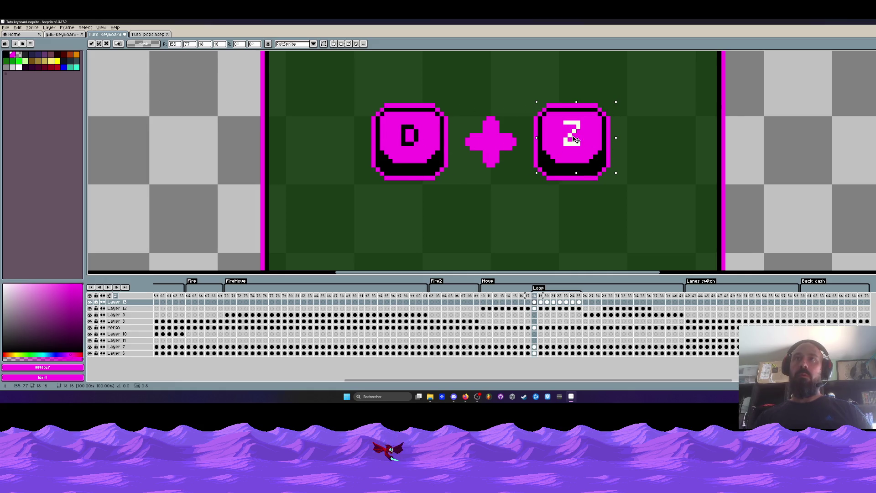
{"action": "scroll", "coordinate": [576, 140], "scroll_direction": "up", "scroll_amount": 2}
{"action": "key", "text": "Return"}
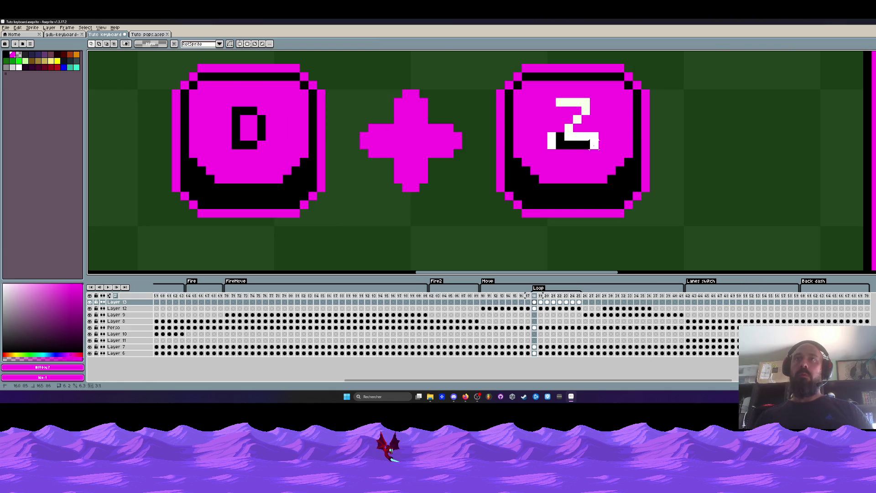
Remove the dark block over the Z and shift its bottom stroke one pixel left
{"action": "key", "text": "ctrl+z"}
{"action": "key", "text": "ctrl+y"}
{"action": "key", "text": "ctrl+z"}
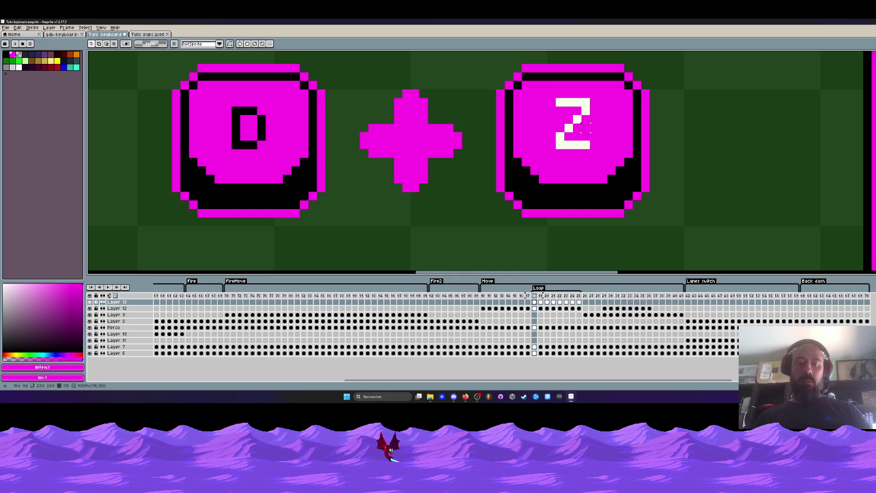
{"action": "key", "text": "i"}
{"action": "key", "text": "ctrl+z"}
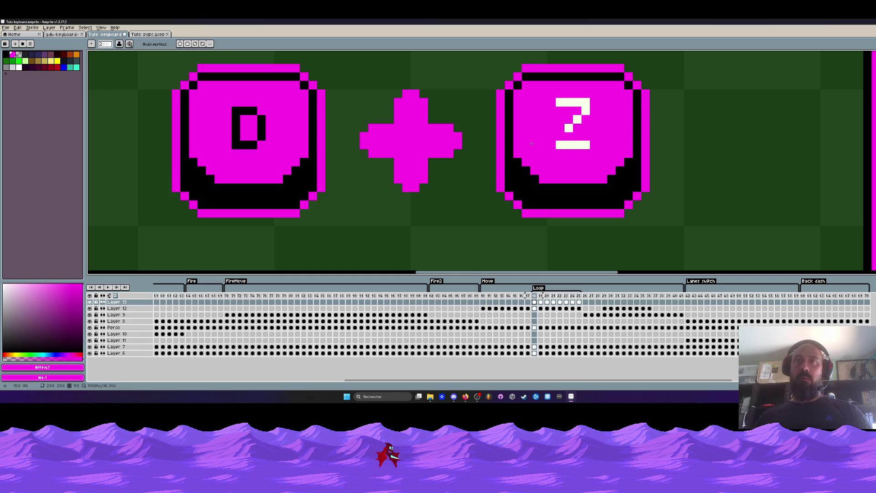
{"action": "key", "text": "m"}
{"action": "mouse_move", "coordinate": [535, 145]}
{"action": "left_mouse_down"}
{"action": "mouse_move", "coordinate": [590, 148]}
{"action": "mouse_move", "coordinate": [580, 139]}
{"action": "left_mouse_up"}
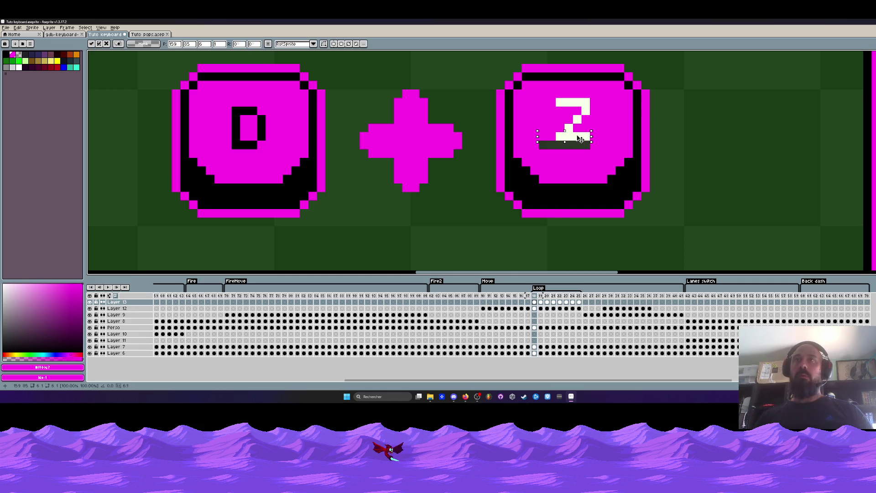
{"action": "key", "text": "Return"}
{"action": "scroll", "coordinate": [617, 125], "scroll_direction": "down", "scroll_amount": 3}
{"action": "scroll", "coordinate": [610, 124], "scroll_direction": "up", "scroll_amount": 3}
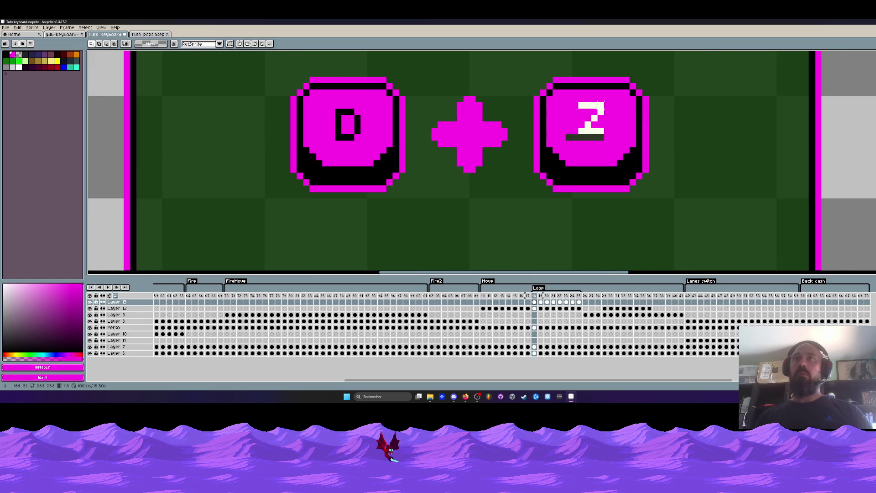
{"action": "key", "text": "ctrl+z"}
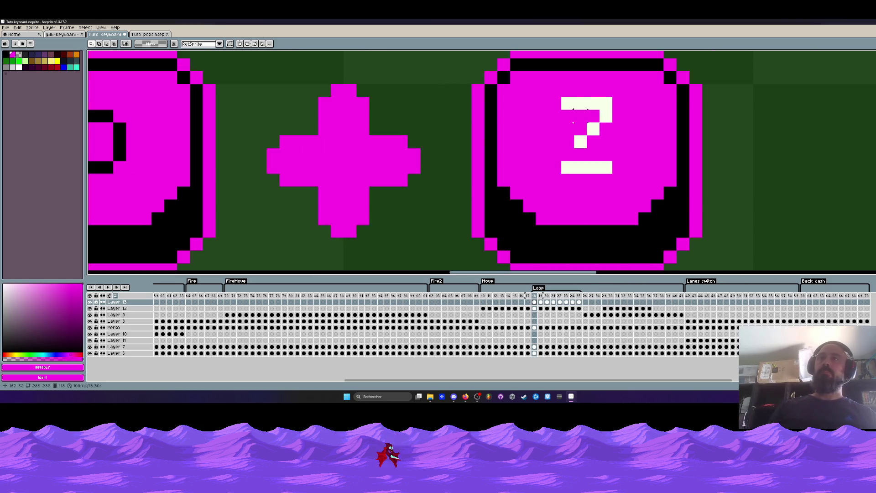
{"action": "mouse_move", "coordinate": [562, 148]}
{"action": "left_mouse_down"}
{"action": "mouse_move", "coordinate": [612, 175]}
{"action": "mouse_move", "coordinate": [599, 170]}
{"action": "left_mouse_up"}
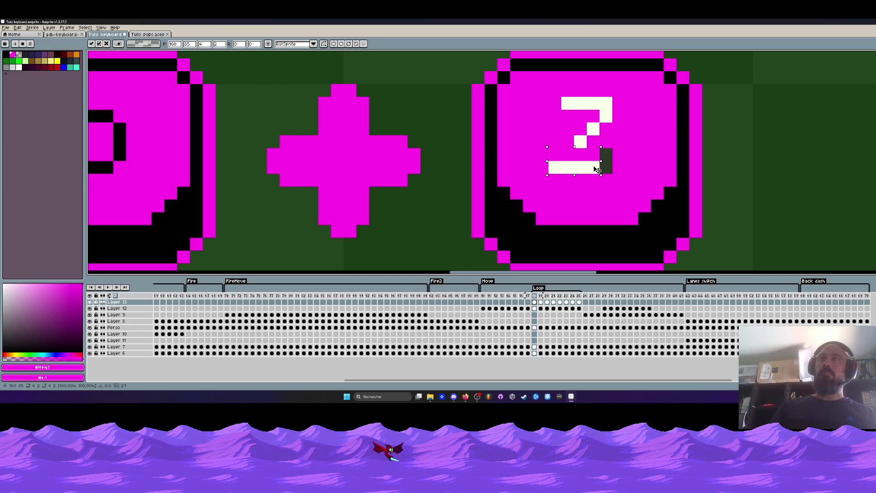
{"action": "key", "text": "Return"}
Fill the missing cream pixels in the Z's diagonal and bottom stroke
{"action": "key", "text": "i"}
{"action": "left_click", "coordinate": [582, 141]}
{"action": "key", "text": "b"}
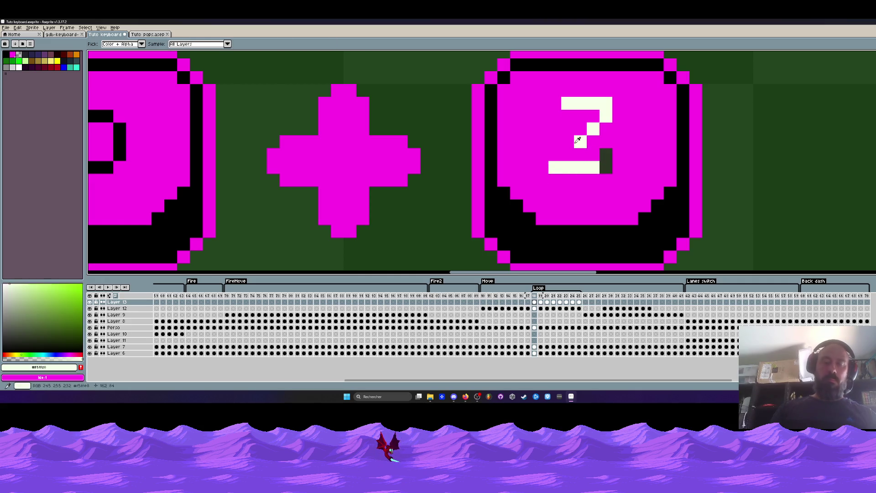
{"action": "left_click", "coordinate": [568, 155]}
{"action": "scroll", "coordinate": [586, 156], "scroll_direction": "down", "scroll_amount": 3}
{"action": "scroll", "coordinate": [586, 157], "scroll_direction": "up", "scroll_amount": 2}
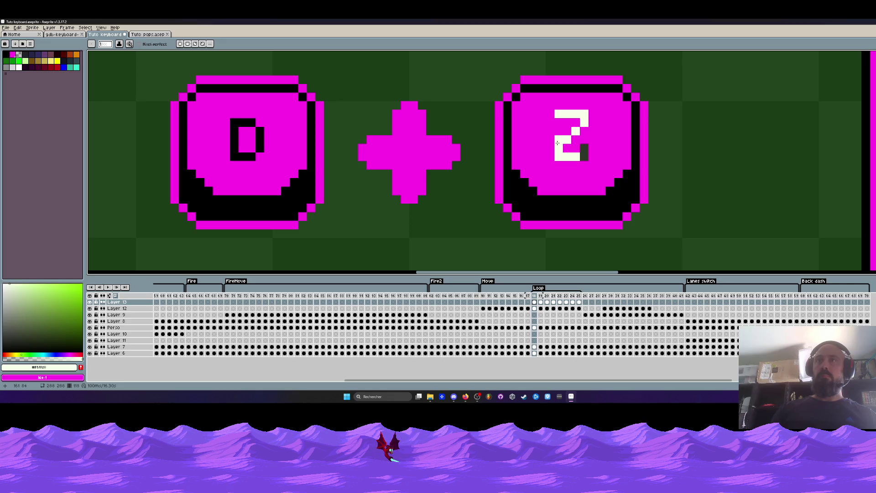
{"action": "left_click", "coordinate": [559, 157]}
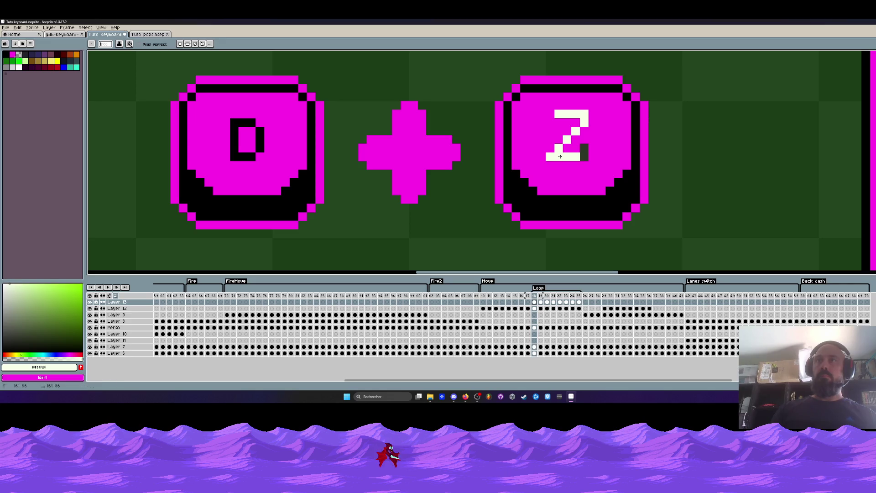
{"action": "scroll", "coordinate": [553, 155], "scroll_direction": "up", "scroll_amount": 1}
{"action": "left_click_drag", "start_coordinate": [530, 151], "coordinate": [588, 161]}
Move the whole Z down about three pixels into place on the key
{"action": "mouse_move", "coordinate": [553, 87]}
{"action": "left_mouse_down"}
{"action": "mouse_move", "coordinate": [620, 164]}
{"action": "mouse_move", "coordinate": [596, 180]}
{"action": "mouse_move", "coordinate": [599, 197]}
{"action": "mouse_move", "coordinate": [606, 164]}
{"action": "left_mouse_up"}
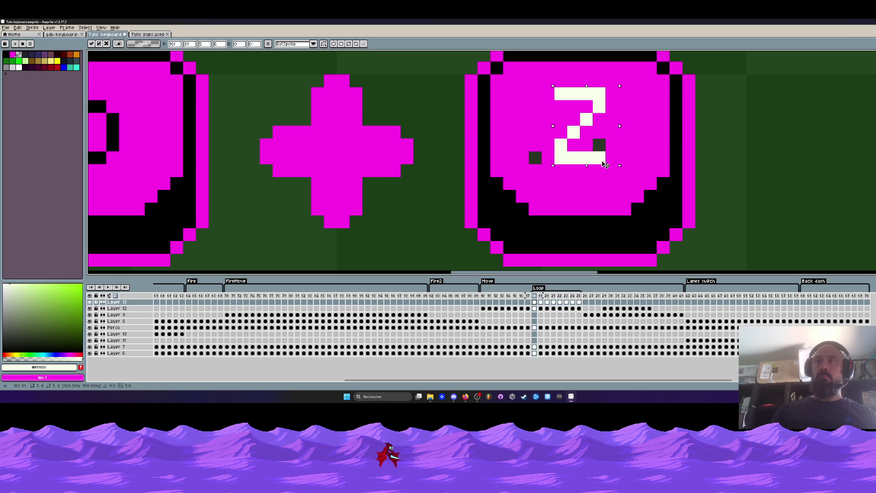
{"action": "scroll", "coordinate": [605, 165], "scroll_direction": "down", "scroll_amount": 3}
{"action": "key", "text": "Return"}
{"action": "scroll", "coordinate": [589, 157], "scroll_direction": "up", "scroll_amount": 2}
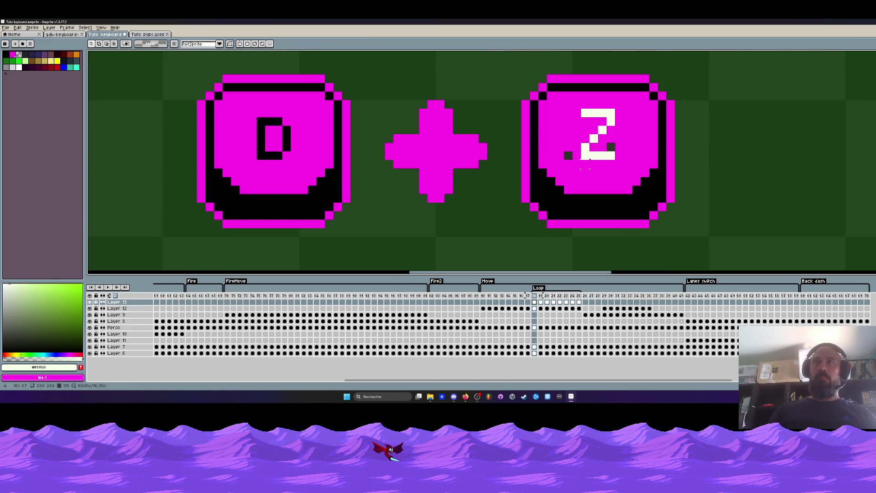
{"action": "mouse_move", "coordinate": [581, 110]}
{"action": "left_mouse_down"}
{"action": "mouse_move", "coordinate": [616, 157]}
{"action": "mouse_move", "coordinate": [317, 165]}
{"action": "mouse_move", "coordinate": [615, 159]}
{"action": "left_mouse_up"}
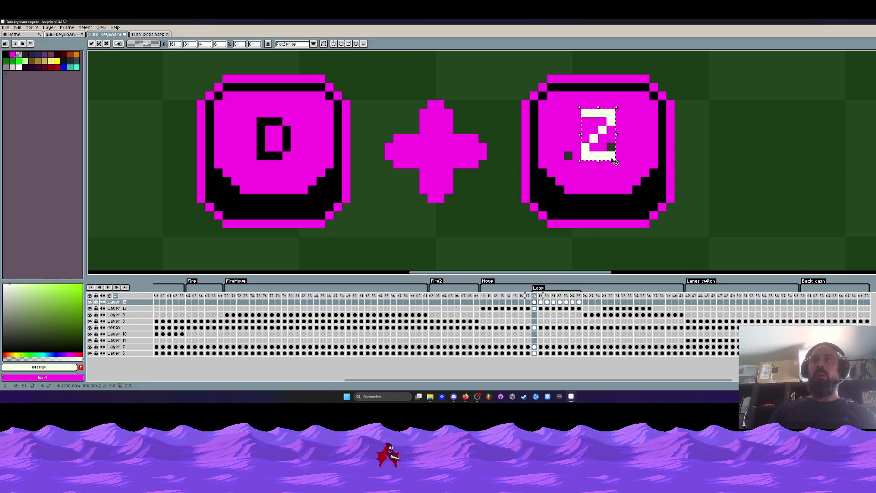
{"action": "key", "text": "Return"}
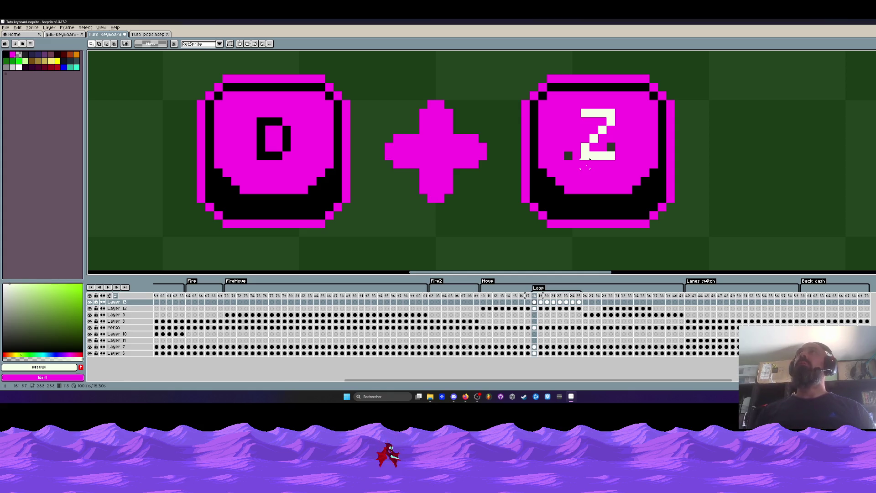
{"action": "scroll", "coordinate": [593, 165], "scroll_direction": "up", "scroll_amount": 2}
{"action": "scroll", "coordinate": [593, 164], "scroll_direction": "down", "scroll_amount": 3}
{"action": "scroll", "coordinate": [557, 133], "scroll_direction": "up", "scroll_amount": 2}
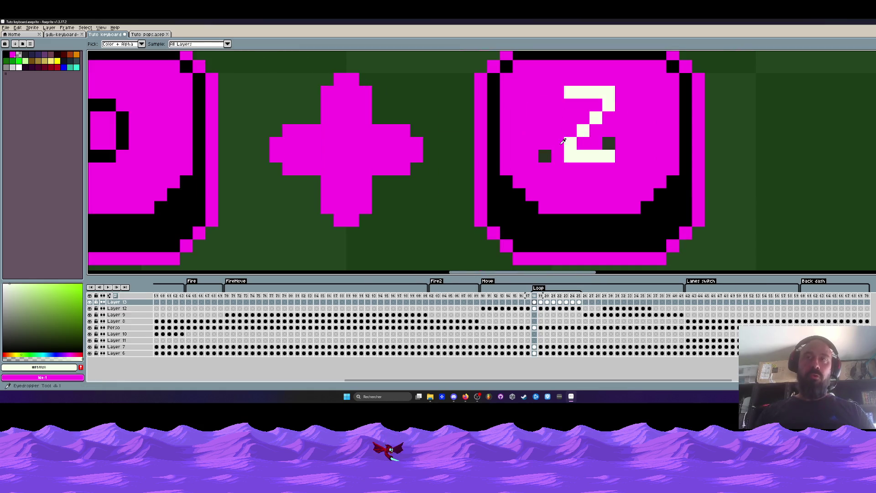
Repaint the two dark pixels on the Z key in the key's magenta
{"action": "key", "text": "i"}
{"action": "left_click", "coordinate": [556, 131]}
{"action": "key", "text": "b"}
{"action": "left_click", "coordinate": [545, 157]}
{"action": "left_click", "coordinate": [609, 144]}
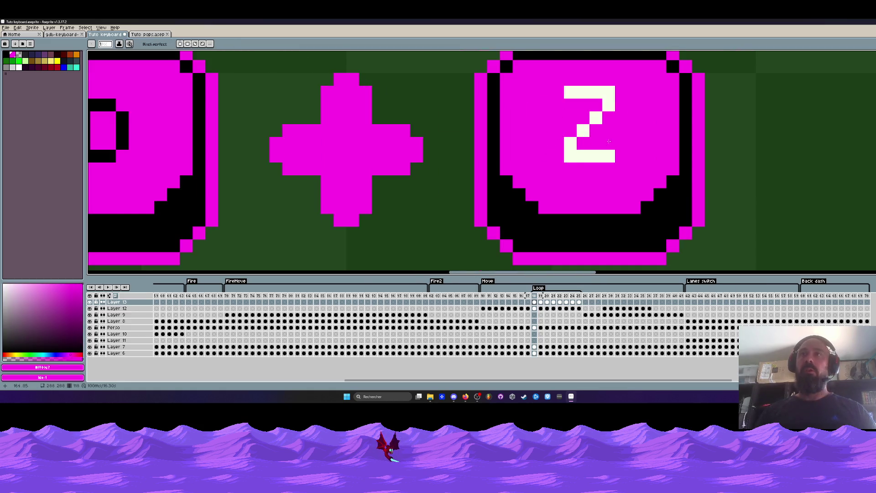
{"action": "scroll", "coordinate": [606, 137], "scroll_direction": "down", "scroll_amount": 2}
{"action": "scroll", "coordinate": [606, 137], "scroll_direction": "up", "scroll_amount": 1}
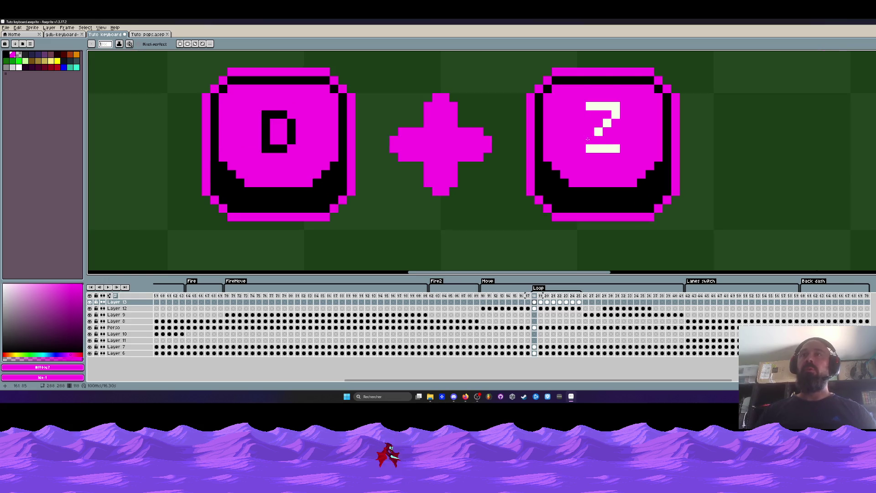
Nudge the selected Z up and then back down one pixel
{"action": "key", "text": "m"}
{"action": "scroll", "coordinate": [588, 138], "scroll_direction": "up", "scroll_amount": 1}
{"action": "mouse_move", "coordinate": [585, 83]}
{"action": "left_mouse_down"}
{"action": "mouse_move", "coordinate": [626, 111]}
{"action": "mouse_move", "coordinate": [630, 127]}
{"action": "mouse_move", "coordinate": [628, 117]}
{"action": "left_mouse_up"}
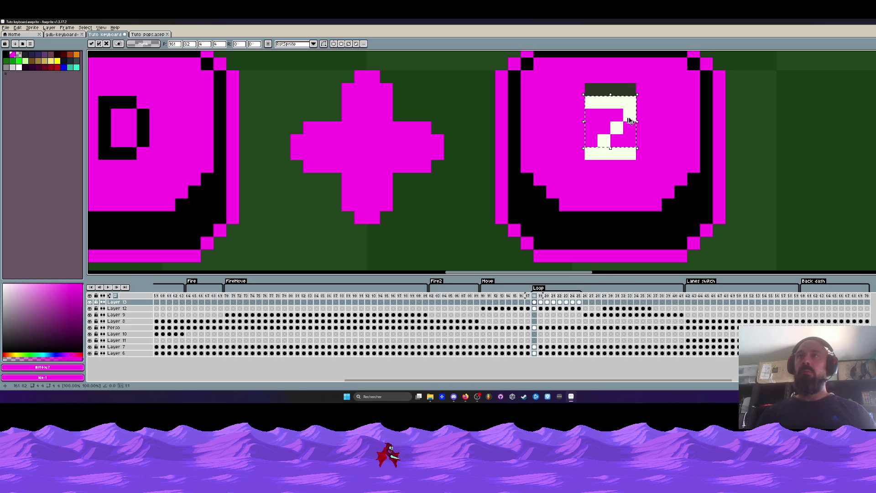
{"action": "key", "text": "ctrl+d"}
{"action": "mouse_move", "coordinate": [585, 83]}
{"action": "left_mouse_down"}
{"action": "mouse_move", "coordinate": [635, 120]}
{"action": "mouse_move", "coordinate": [637, 136]}
{"action": "mouse_move", "coordinate": [627, 115]}
{"action": "mouse_move", "coordinate": [629, 127]}
{"action": "left_mouse_up"}
{"action": "key", "text": "ctrl+d"}
{"action": "scroll", "coordinate": [629, 116], "scroll_direction": "down", "scroll_amount": 3}
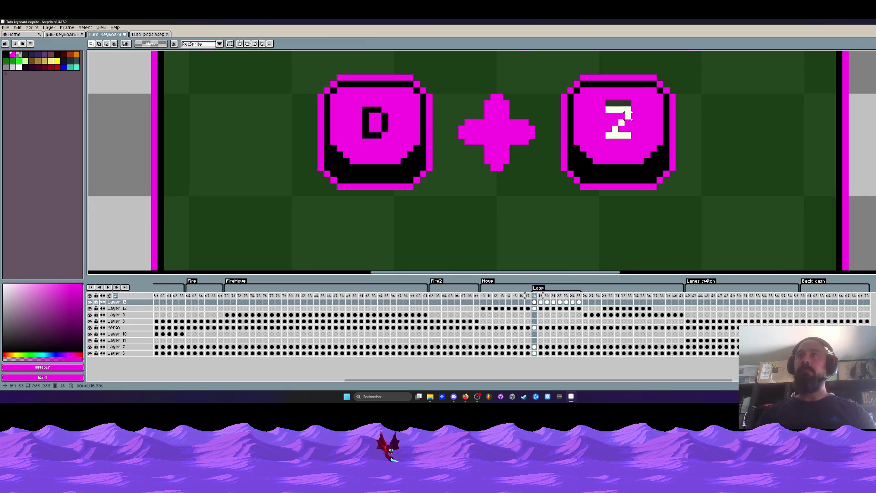
{"action": "scroll", "coordinate": [629, 115], "scroll_direction": "up", "scroll_amount": 2}
Paint the dark row above the Z magenta, then undo it and zoom in
{"action": "key", "text": "i"}
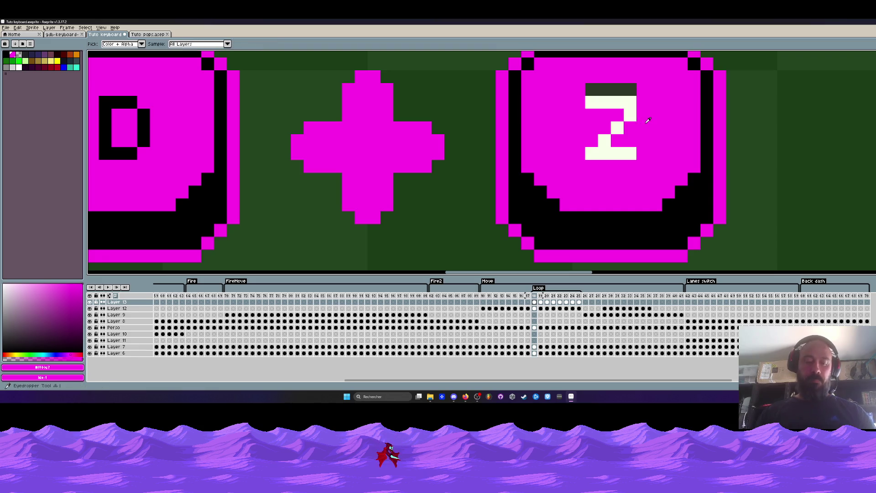
{"action": "key", "text": "b"}
{"action": "left_click_drag", "start_coordinate": [591, 90], "coordinate": [632, 89]}
{"action": "scroll", "coordinate": [612, 94], "scroll_direction": "down", "scroll_amount": 3}
{"action": "scroll", "coordinate": [608, 96], "scroll_direction": "up", "scroll_amount": 3}
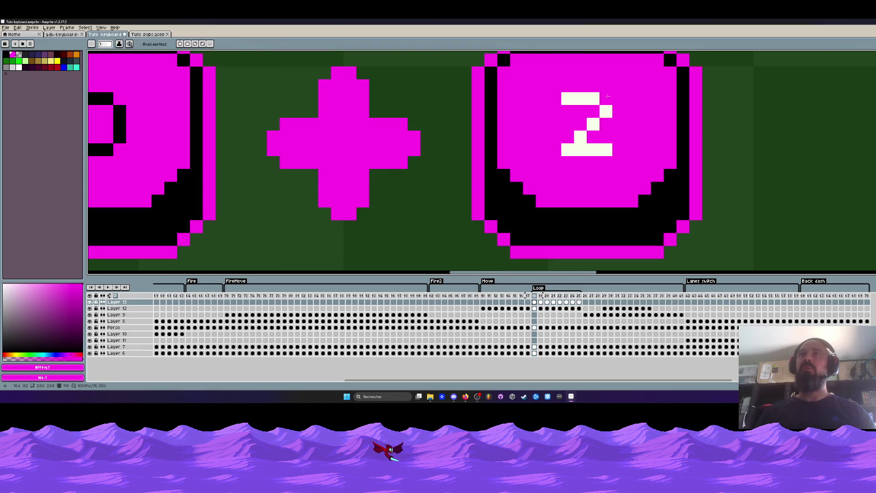
{"action": "scroll", "coordinate": [612, 94], "scroll_direction": "down", "scroll_amount": 4}
{"action": "key", "text": "ctrl+z"}
{"action": "key", "text": "ctrl+z"}
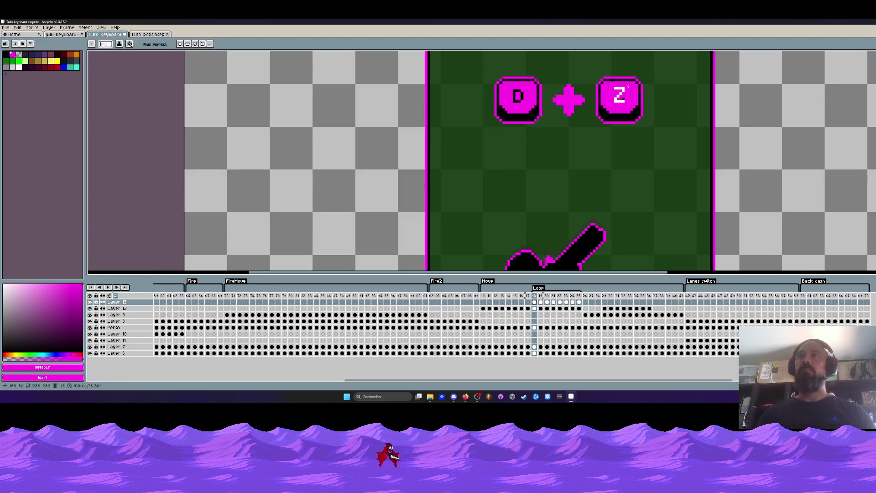
{"action": "scroll", "coordinate": [630, 87], "scroll_direction": "up", "scroll_amount": 2}
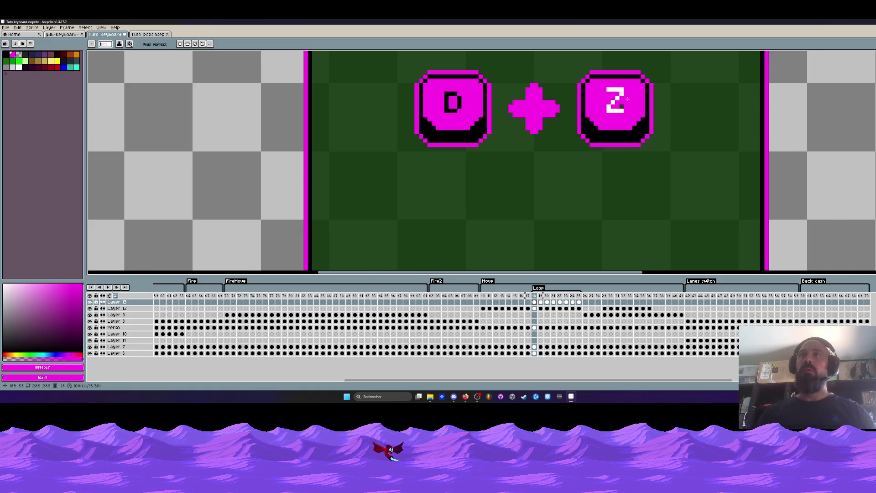
{"action": "scroll", "coordinate": [628, 98], "scroll_direction": "up", "scroll_amount": 1}
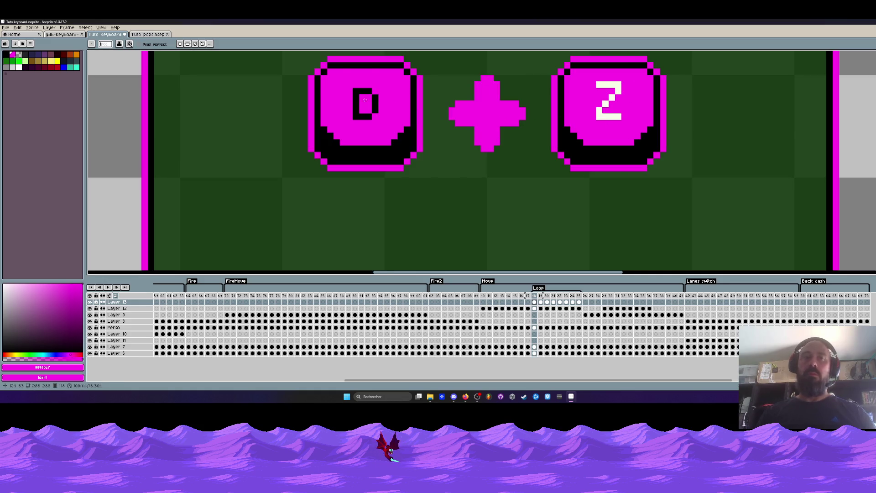
{"action": "scroll", "coordinate": [366, 100], "scroll_direction": "up", "scroll_amount": 1}
On Layer 12's lone D key frame, nudge the D's top upward and patch a black pixel
{"action": "key", "text": "m"}
{"action": "left_click_drag", "start_coordinate": [349, 73], "coordinate": [381, 99]}
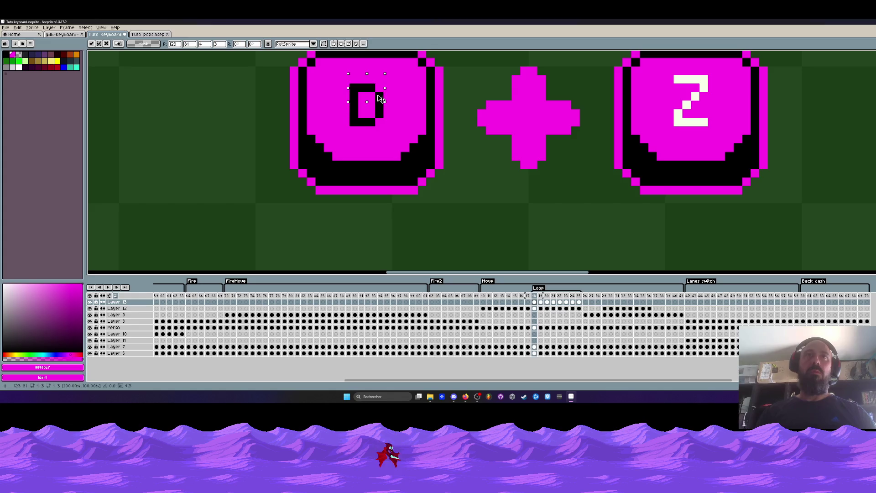
{"action": "left_click", "coordinate": [483, 308]}
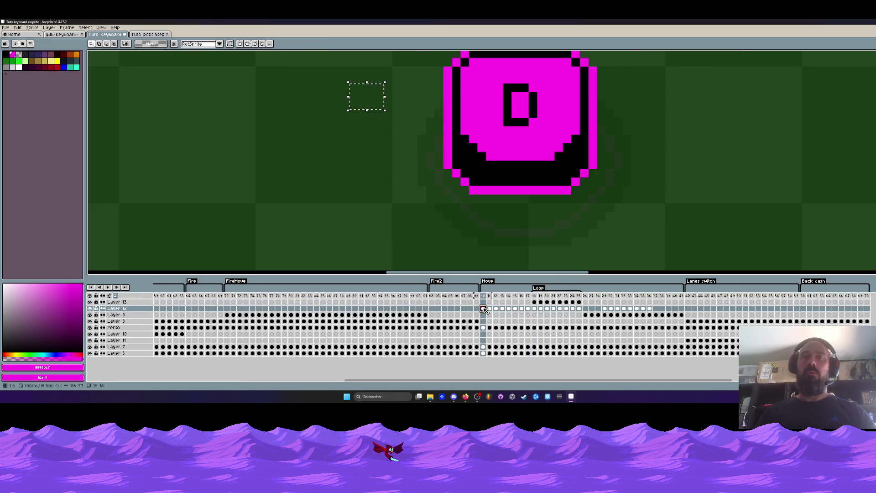
{"action": "scroll", "coordinate": [491, 155], "scroll_direction": "down", "scroll_amount": 1}
{"action": "scroll", "coordinate": [491, 155], "scroll_direction": "up", "scroll_amount": 1}
{"action": "mouse_move", "coordinate": [487, 105]}
{"action": "left_mouse_down"}
{"action": "mouse_move", "coordinate": [524, 132]}
{"action": "mouse_move", "coordinate": [524, 121]}
{"action": "mouse_move", "coordinate": [509, 127]}
{"action": "left_mouse_up"}
{"action": "key", "text": "ctrl+d"}
{"action": "key", "text": "i"}
{"action": "key", "text": "b"}
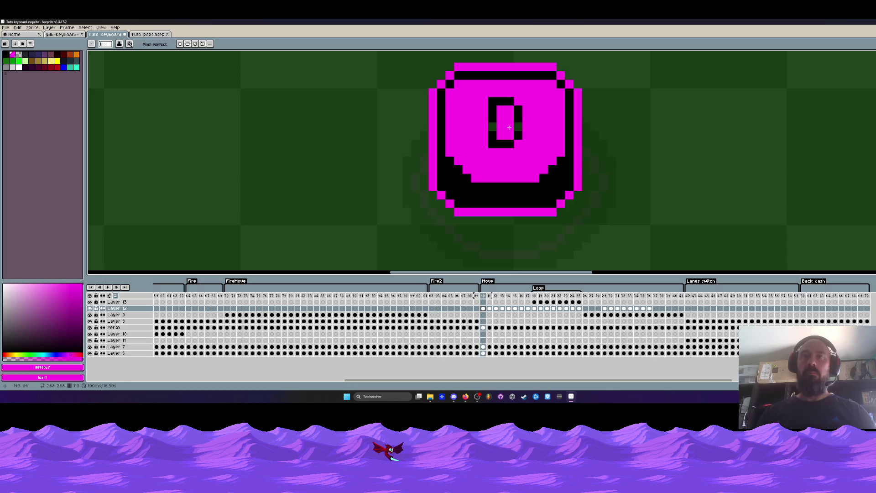
{"action": "left_click", "coordinate": [518, 115], "text": "alt"}
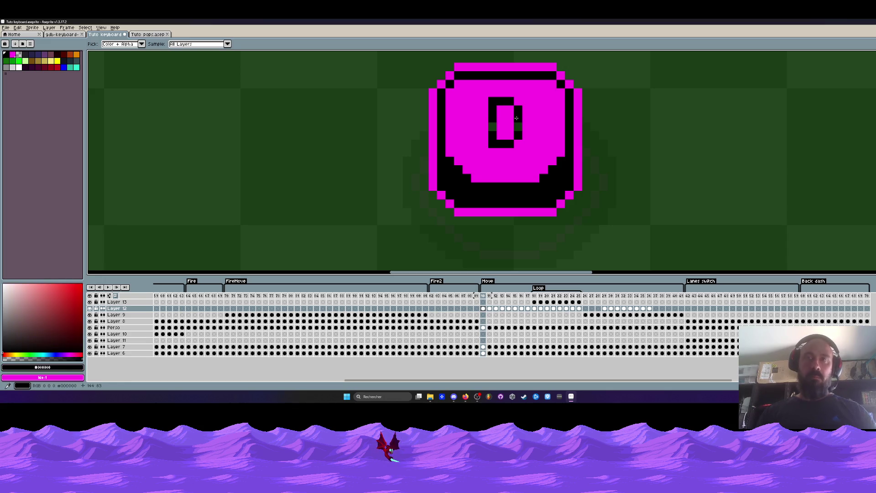
{"action": "left_click", "coordinate": [486, 129]}
Fill the gap at the top of the D with the button's magenta
{"action": "scroll", "coordinate": [486, 129], "scroll_direction": "down", "scroll_amount": 5}
{"action": "scroll", "coordinate": [500, 123], "scroll_direction": "up", "scroll_amount": 4}
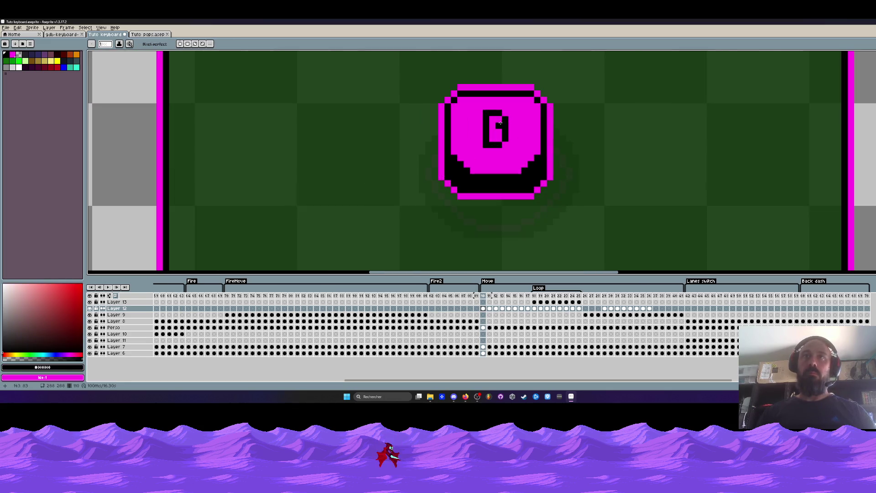
{"action": "scroll", "coordinate": [500, 124], "scroll_direction": "up", "scroll_amount": 1}
{"action": "key", "text": "m"}
{"action": "left_click_drag", "start_coordinate": [477, 105], "coordinate": [507, 153]}
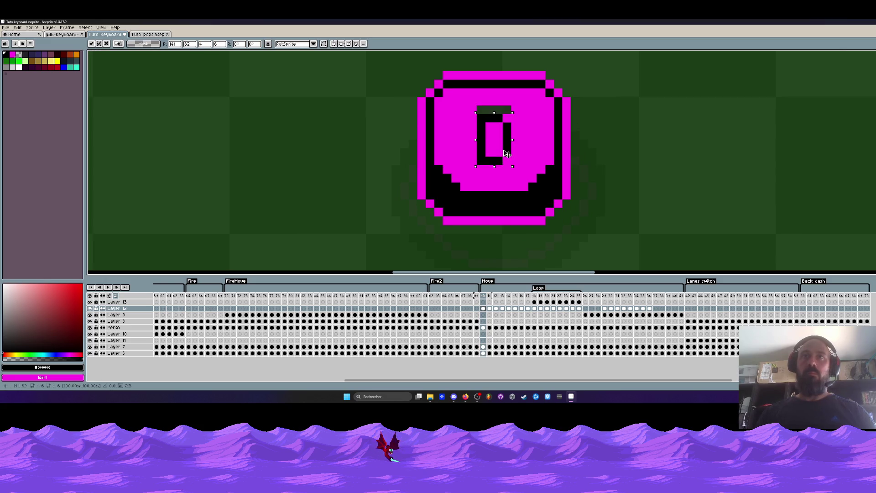
{"action": "left_click", "coordinate": [473, 135]}
{"action": "key", "text": "b"}
{"action": "left_click", "coordinate": [472, 135], "text": "alt"}
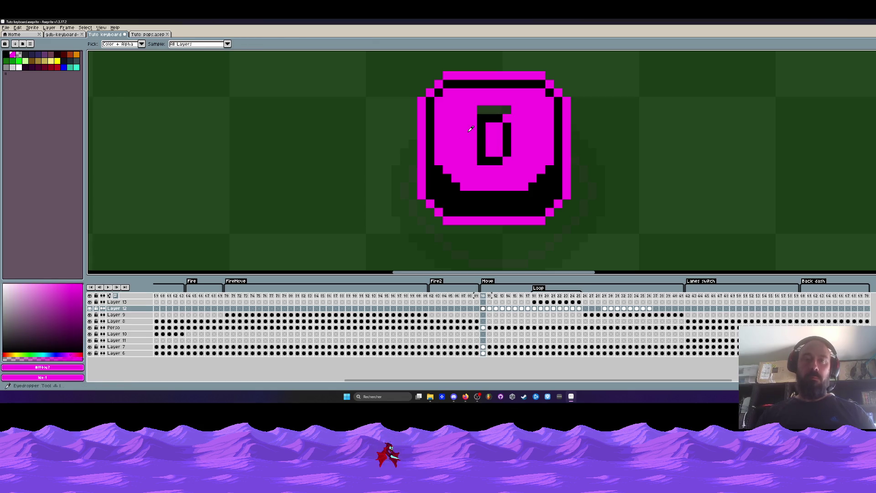
{"action": "left_click_drag", "start_coordinate": [476, 109], "coordinate": [511, 109]}
Try magenta pixels over the D's top bar, then undo them
{"action": "scroll", "coordinate": [537, 126], "scroll_direction": "down", "scroll_amount": 2}
{"action": "scroll", "coordinate": [537, 126], "scroll_direction": "down", "scroll_amount": 2}
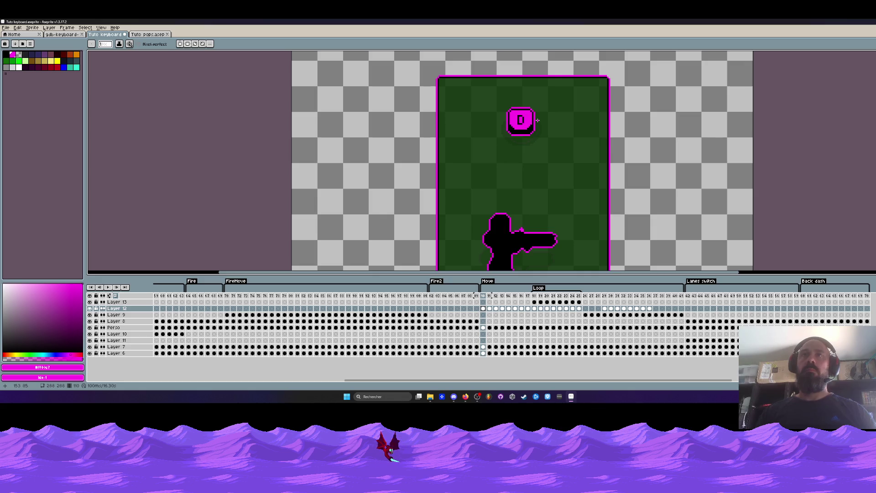
{"action": "scroll", "coordinate": [515, 121], "scroll_direction": "up", "scroll_amount": 3}
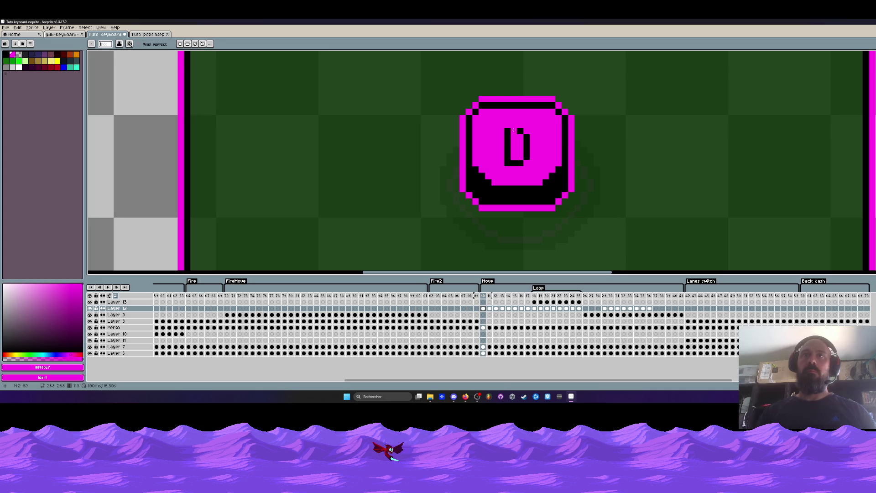
{"action": "scroll", "coordinate": [513, 122], "scroll_direction": "down", "scroll_amount": 2}
{"action": "scroll", "coordinate": [514, 123], "scroll_direction": "up", "scroll_amount": 2}
{"action": "left_click", "coordinate": [515, 125]}
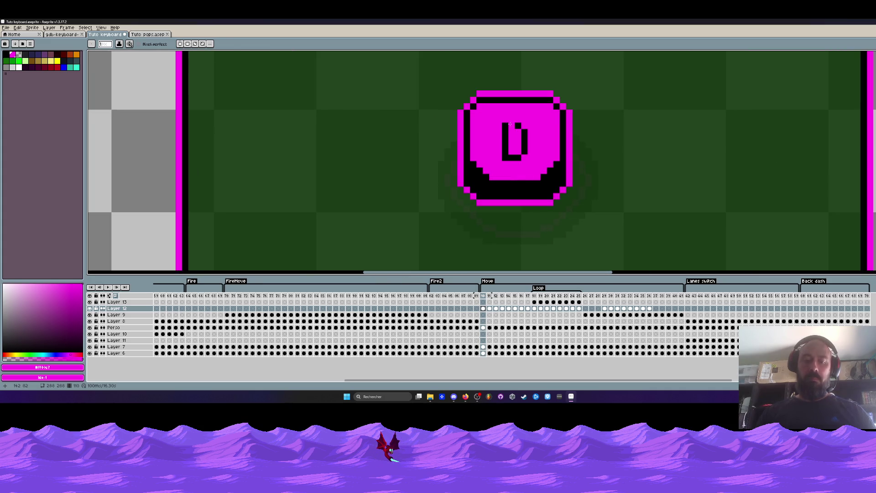
{"action": "key", "text": "ctrl+z"}
{"action": "key", "text": "m"}
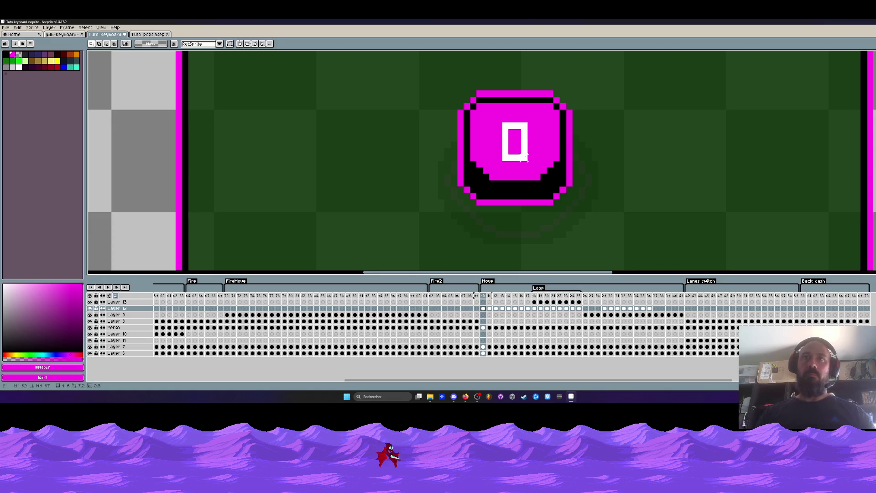
Shift the D letter into place on the button in frames 11 through 13
{"action": "left_click", "coordinate": [491, 308]}
{"action": "left_click_drag", "start_coordinate": [529, 158], "coordinate": [519, 147]}
{"action": "key", "text": "Right"}
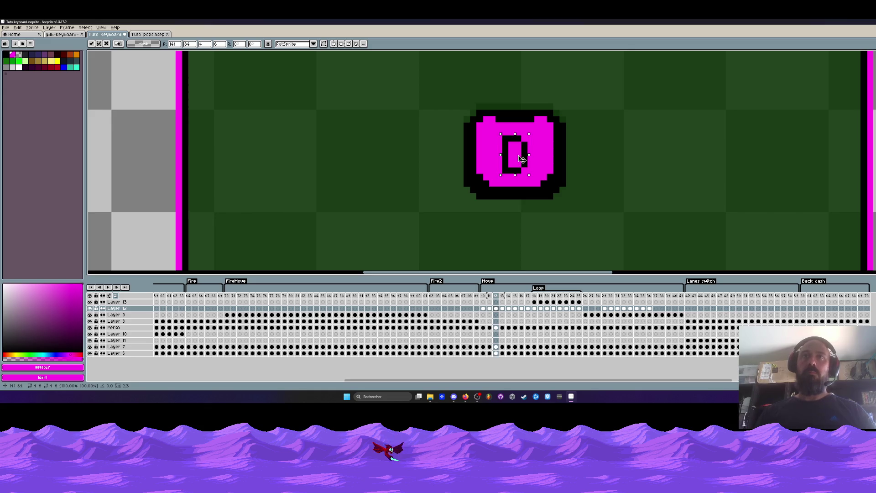
{"action": "key", "text": "Return"}
{"action": "key", "text": "Left"}
{"action": "key", "text": "Left"}
{"action": "key", "text": "Right"}
{"action": "key", "text": "Right"}
{"action": "key", "text": "Right"}
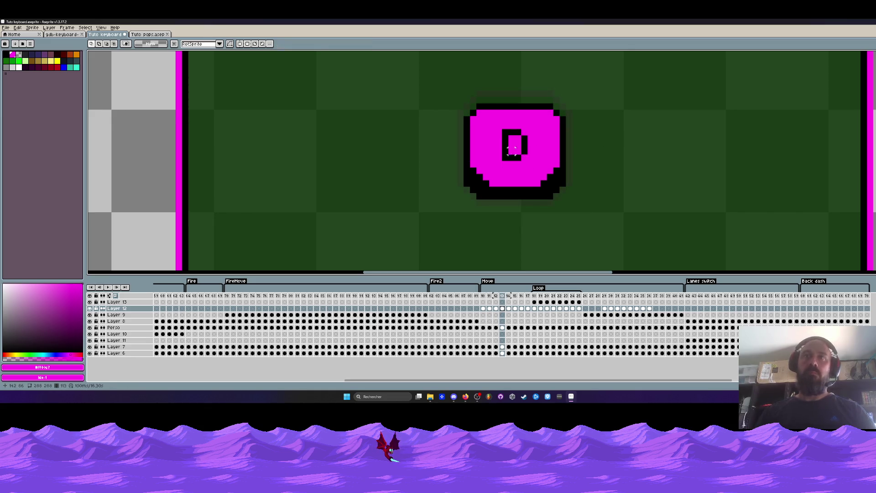
{"action": "left_click_drag", "start_coordinate": [505, 133], "coordinate": [528, 151]}
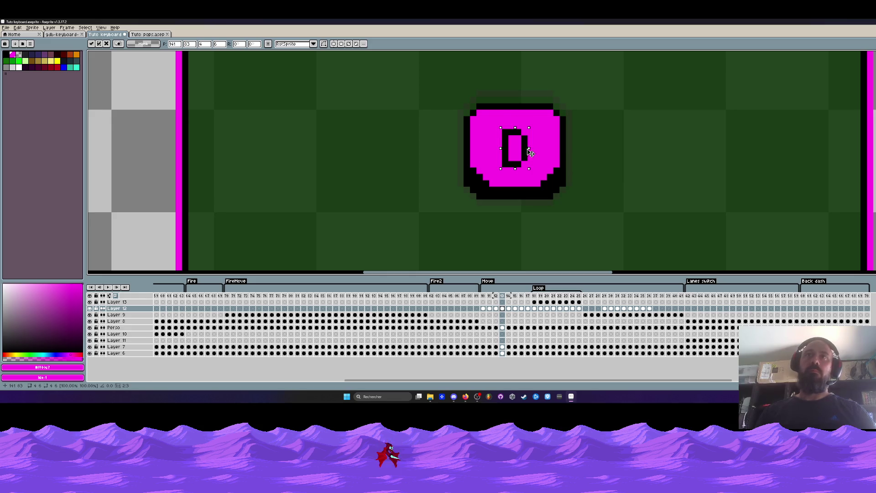
{"action": "key", "text": "Return"}
{"action": "key", "text": "Left"}
{"action": "key", "text": "Left"}
{"action": "key", "text": "Right"}
{"action": "key", "text": "Right"}
{"action": "key", "text": "Right"}
Paste the D into frames 15–17, lowered one pixel, ending on frame 18
{"action": "scroll", "coordinate": [524, 139], "scroll_direction": "up", "scroll_amount": 2}
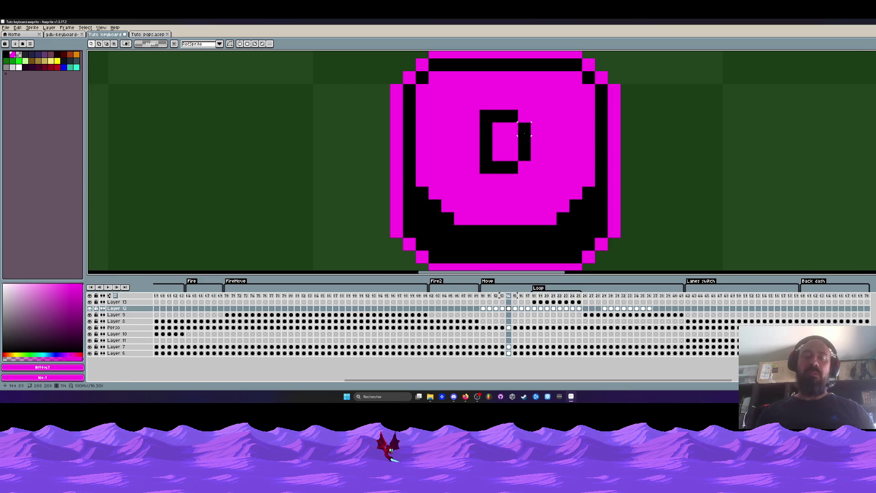
{"action": "key", "text": "Right"}
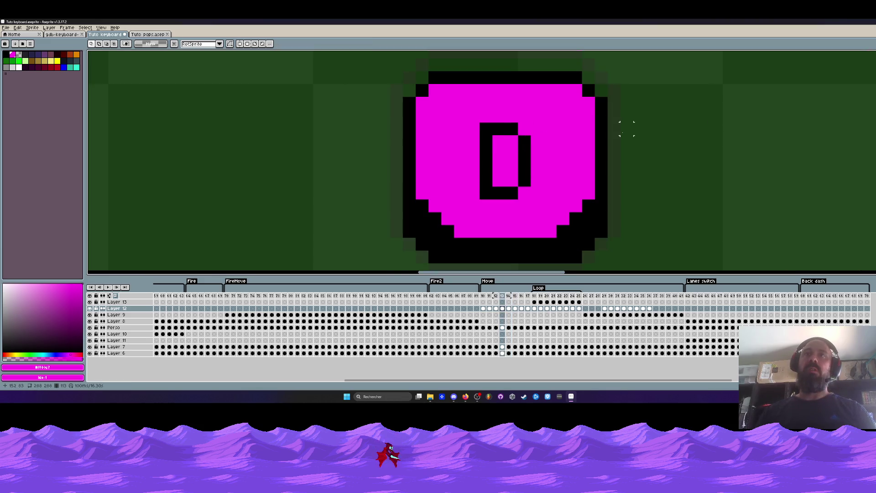
{"action": "scroll", "coordinate": [526, 155], "scroll_direction": "up", "scroll_amount": 1}
{"action": "key", "text": "ctrl+v"}
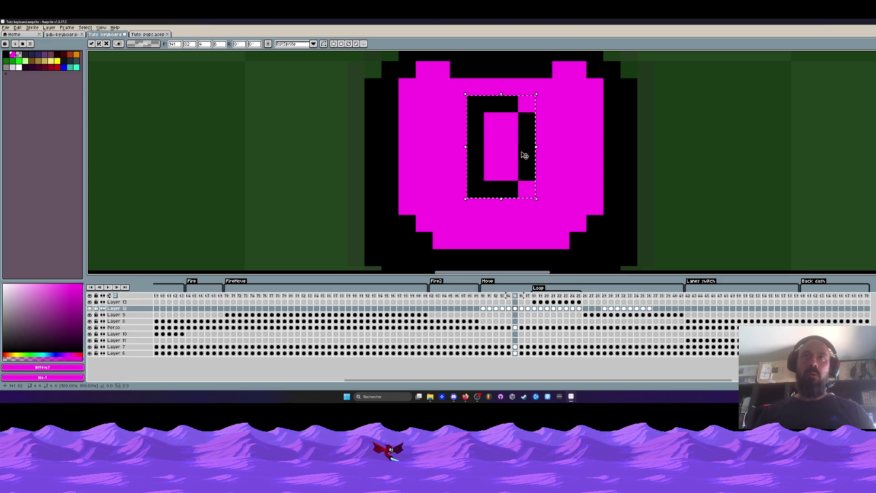
{"action": "mouse_move", "coordinate": [529, 163]}
{"action": "left_mouse_down"}
{"action": "mouse_move", "coordinate": [525, 172]}
{"action": "mouse_move", "coordinate": [519, 167]}
{"action": "left_mouse_up"}
{"action": "scroll", "coordinate": [524, 172], "scroll_direction": "down", "scroll_amount": 4}
{"action": "key", "text": "Right"}
{"action": "scroll", "coordinate": [532, 161], "scroll_direction": "up", "scroll_amount": 1}
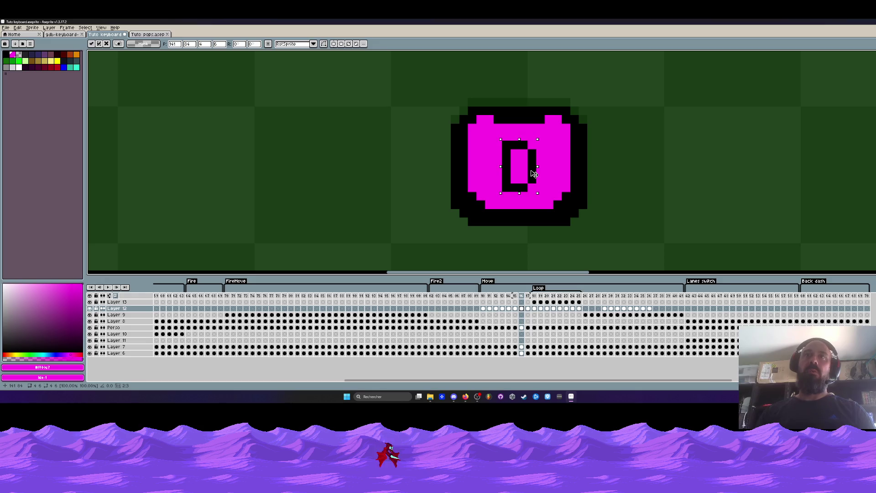
{"action": "key", "text": "Right"}
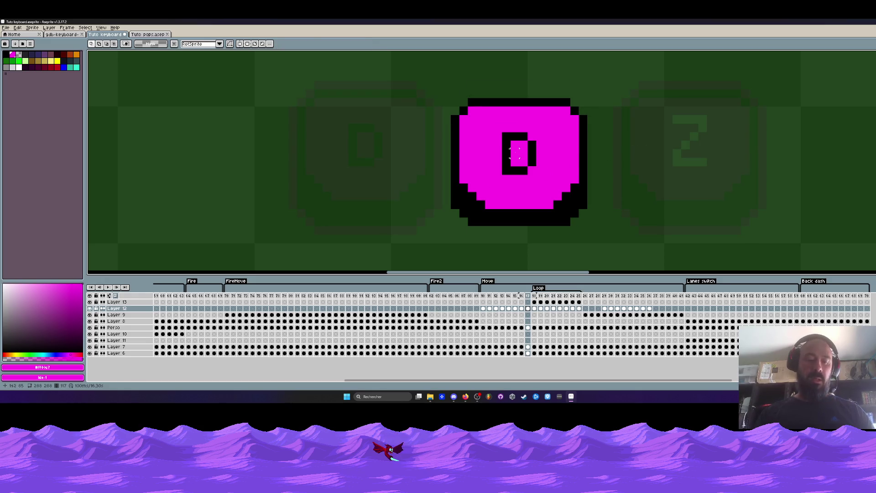
{"action": "key", "text": "Right"}
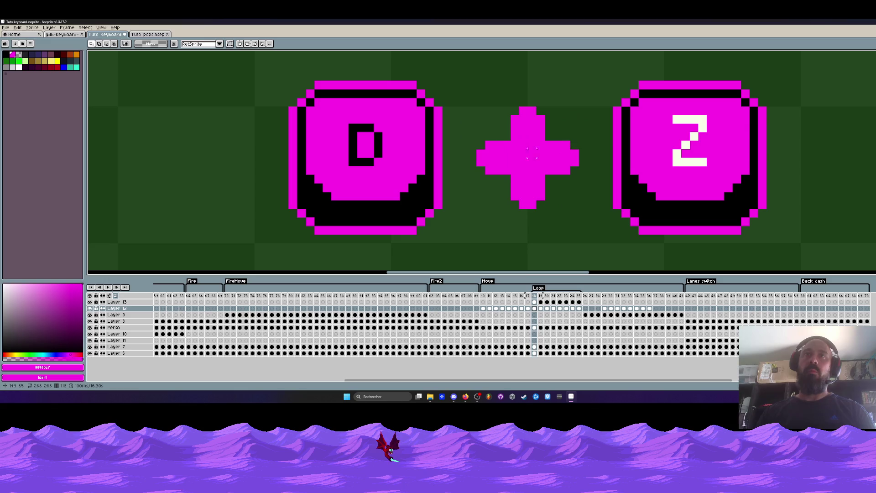
Paste the D letter onto the left button's letter and commit it
{"action": "key", "text": "ctrl+v"}
{"action": "left_click_drag", "start_coordinate": [525, 164], "coordinate": [372, 168]}
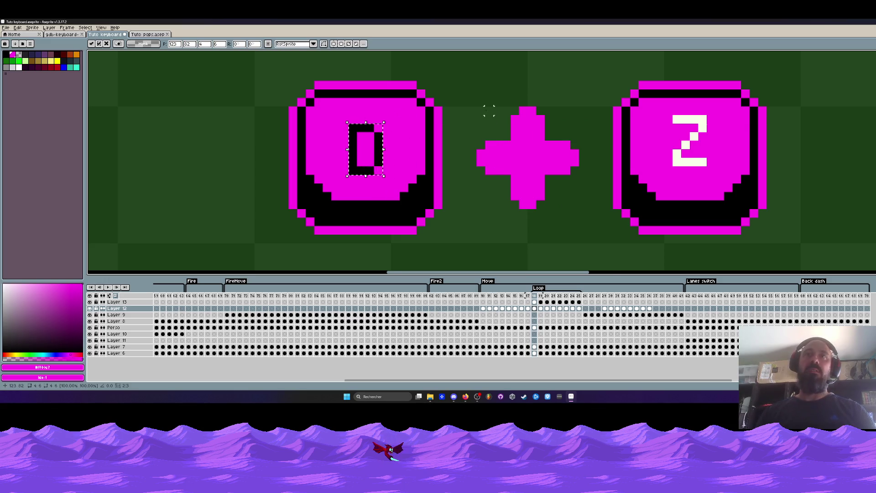
{"action": "key", "text": "Return"}
{"action": "scroll", "coordinate": [540, 136], "scroll_direction": "down", "scroll_amount": 1}
{"action": "scroll", "coordinate": [632, 128], "scroll_direction": "up", "scroll_amount": 1}
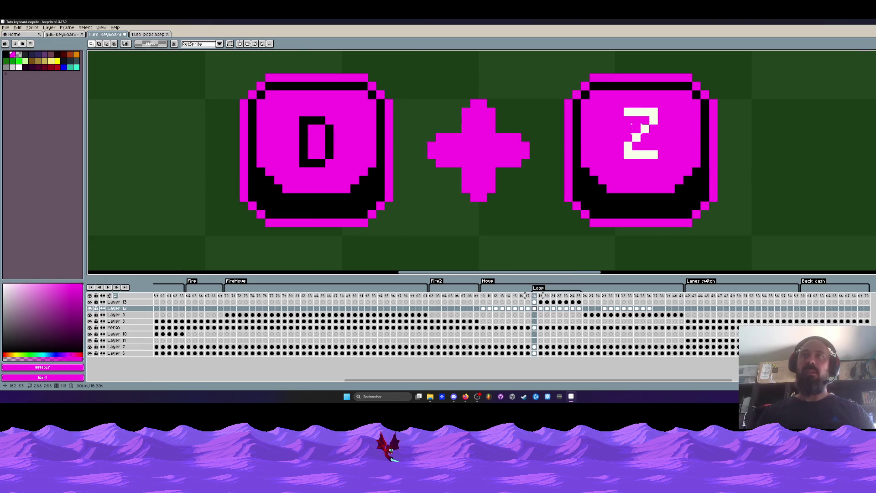
Select the Z letter on the right button, then sample black from the canvas
{"action": "mouse_move", "coordinate": [625, 111]}
{"action": "left_mouse_down"}
{"action": "mouse_move", "coordinate": [659, 160]}
{"action": "mouse_move", "coordinate": [649, 167]}
{"action": "left_mouse_up"}
{"action": "key", "text": "ctrl+d"}
{"action": "key", "text": "b"}
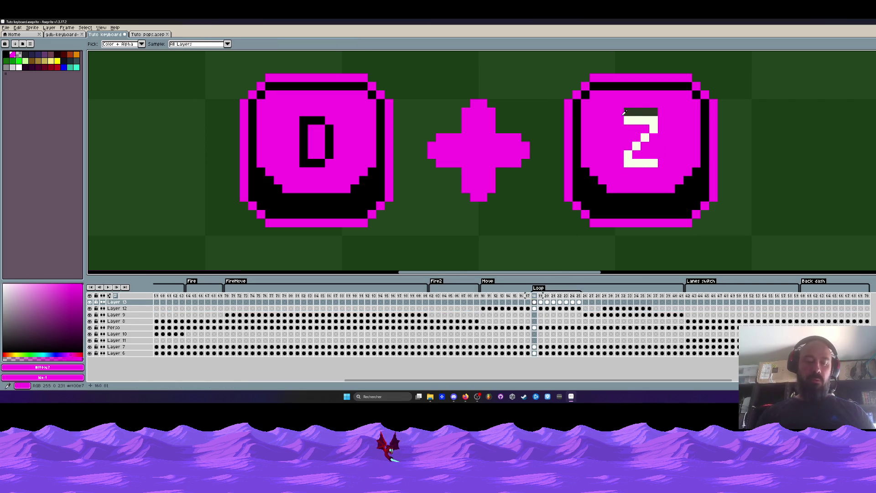
{"action": "scroll", "coordinate": [619, 116], "scroll_direction": "up", "scroll_amount": 1}
{"action": "scroll", "coordinate": [626, 102], "scroll_direction": "down", "scroll_amount": 2}
{"action": "scroll", "coordinate": [626, 102], "scroll_direction": "up", "scroll_amount": 1}
{"action": "key", "text": "i"}
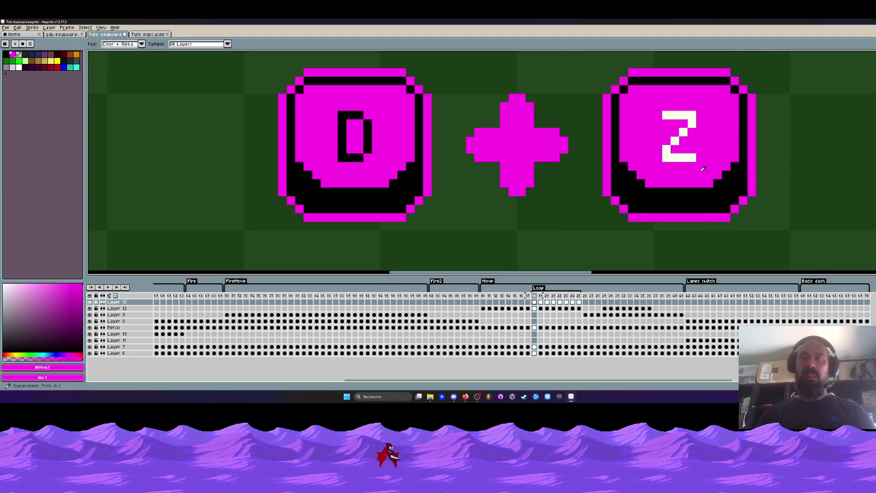
{"action": "left_click", "coordinate": [711, 198]}
Flood-fill the Z letter's top bar, diagonal and remaining white strokes black
{"action": "key", "text": "g"}
{"action": "left_click", "coordinate": [691, 116]}
{"action": "left_click", "coordinate": [684, 133]}
{"action": "left_click", "coordinate": [675, 139]}
{"action": "left_click", "coordinate": [666, 148]}
{"action": "left_click", "coordinate": [679, 158]}
Play the animation to preview the key presses
{"action": "scroll", "coordinate": [663, 149], "scroll_direction": "down", "scroll_amount": 3}
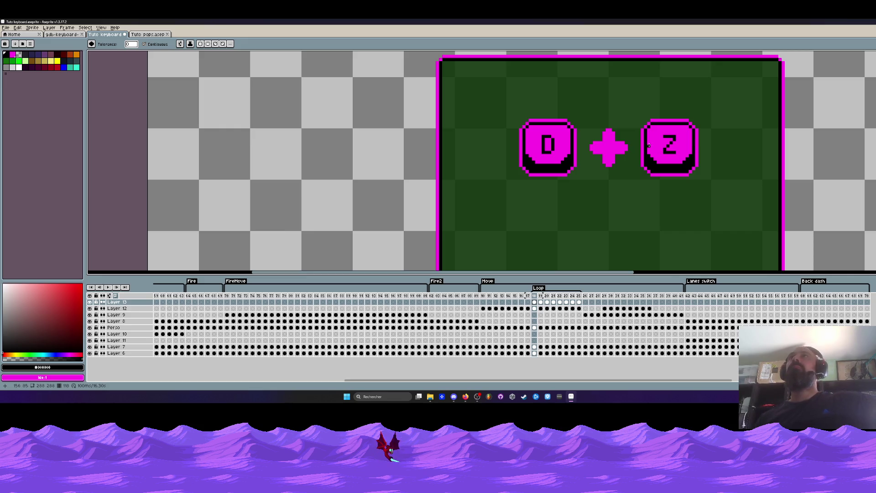
{"action": "scroll", "coordinate": [744, 190], "scroll_direction": "down", "scroll_amount": 1}
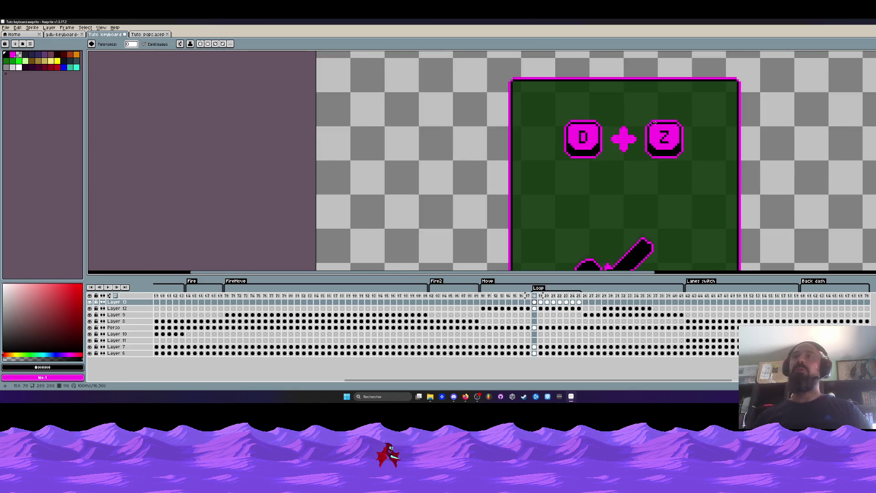
{"action": "scroll", "coordinate": [611, 265], "scroll_direction": "up", "scroll_amount": 1}
{"action": "key", "text": "Return"}
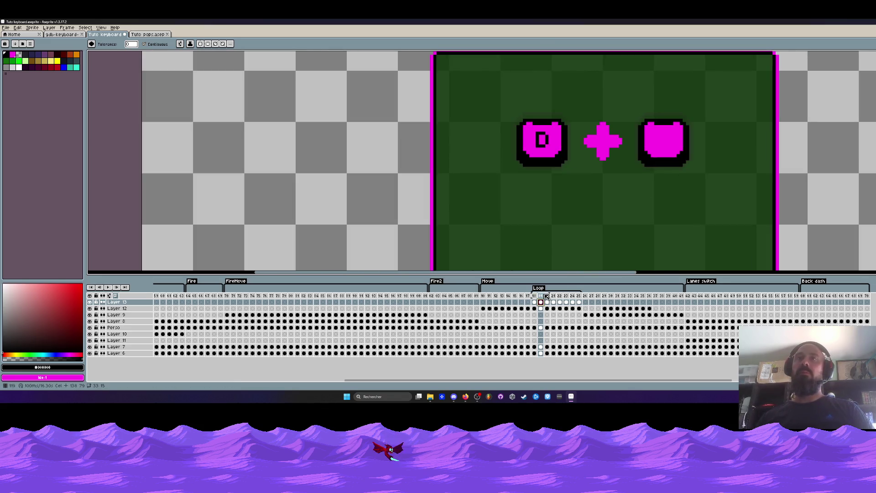
{"action": "scroll", "coordinate": [543, 136], "scroll_direction": "up", "scroll_amount": 2}
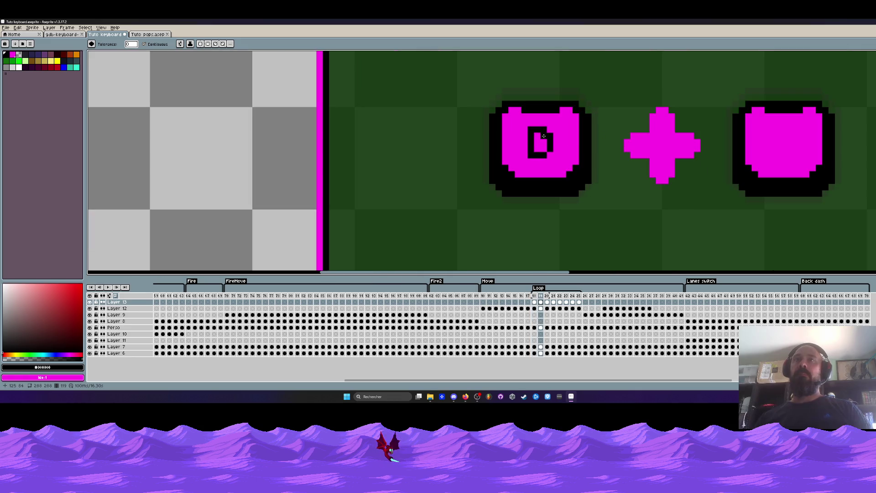
{"action": "scroll", "coordinate": [544, 136], "scroll_direction": "up", "scroll_amount": 1}
Check the D letter and Layer 12's cels at frames 18 and 19
{"action": "key", "text": "m"}
{"action": "left_click_drag", "start_coordinate": [522, 114], "coordinate": [558, 167]}
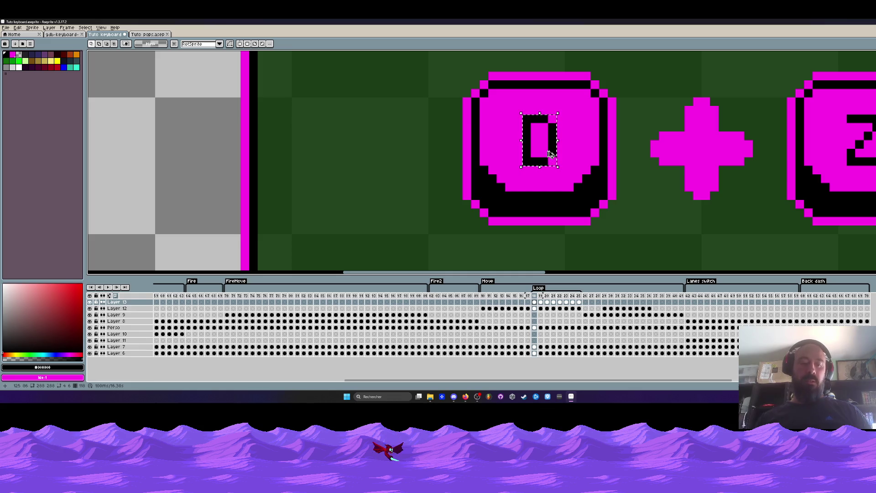
{"action": "key", "text": "ctrl+d"}
{"action": "left_click", "coordinate": [539, 309]}
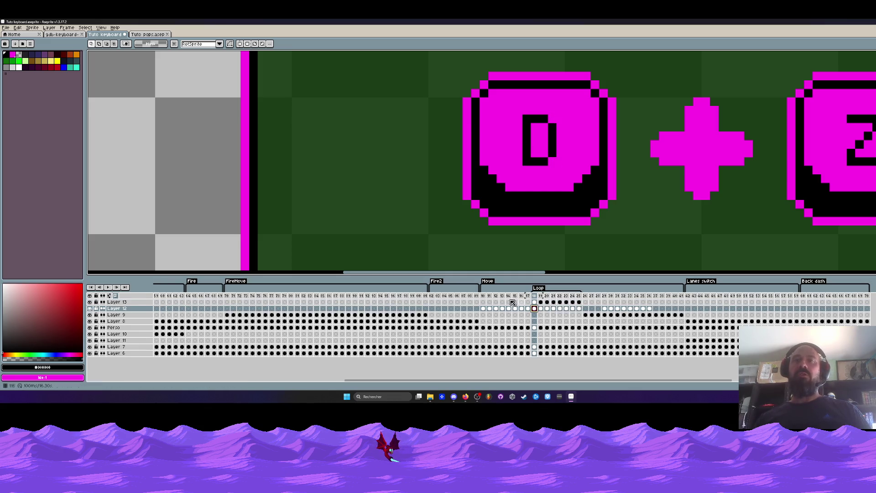
{"action": "left_click", "coordinate": [90, 309]}
{"action": "left_click", "coordinate": [90, 309]}
{"action": "left_click", "coordinate": [540, 309]}
{"action": "scroll", "coordinate": [543, 155], "scroll_direction": "down", "scroll_amount": 1}
{"action": "scroll", "coordinate": [543, 156], "scroll_direction": "up", "scroll_amount": 2}
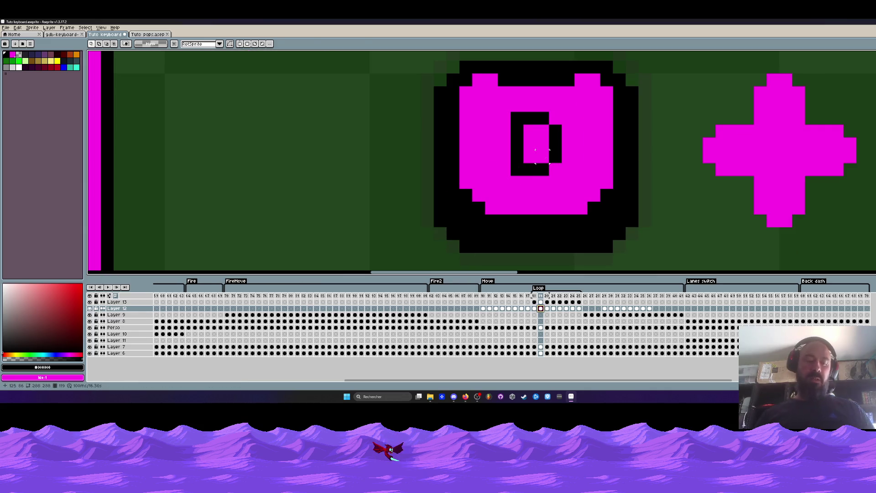
Select the D letter on Layer 12 at frame 18
{"action": "left_click", "coordinate": [541, 302]}
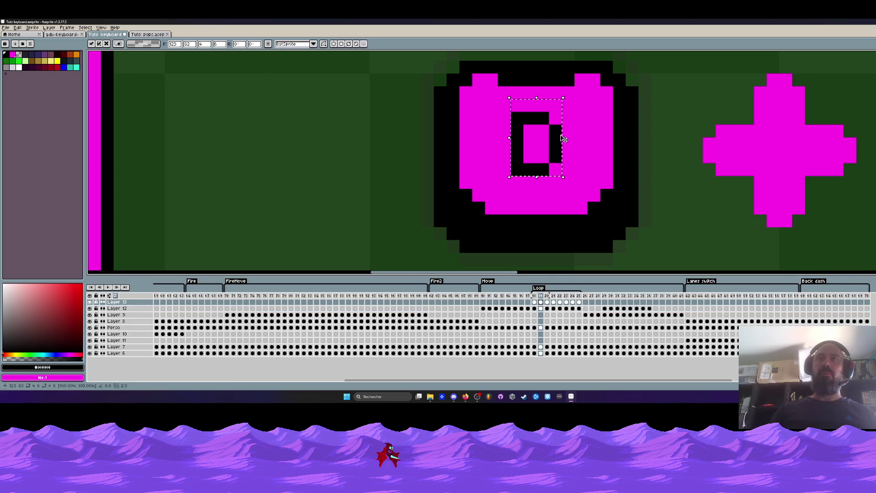
{"action": "scroll", "coordinate": [539, 157], "scroll_direction": "down", "scroll_amount": 1}
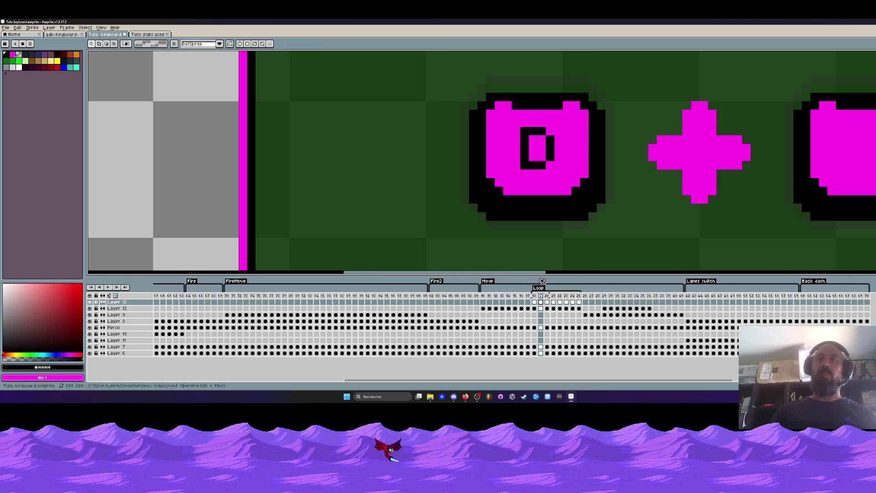
{"action": "left_click", "coordinate": [534, 309]}
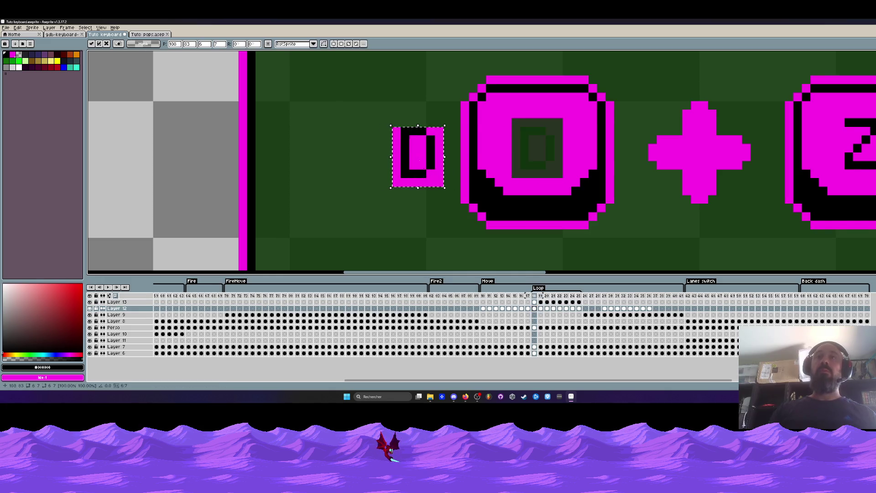
{"action": "scroll", "coordinate": [516, 123], "scroll_direction": "up", "scroll_amount": 1}
{"action": "mouse_move", "coordinate": [516, 113]}
{"action": "left_mouse_down"}
{"action": "mouse_move", "coordinate": [553, 139]}
{"action": "mouse_move", "coordinate": [558, 187]}
{"action": "left_mouse_up"}
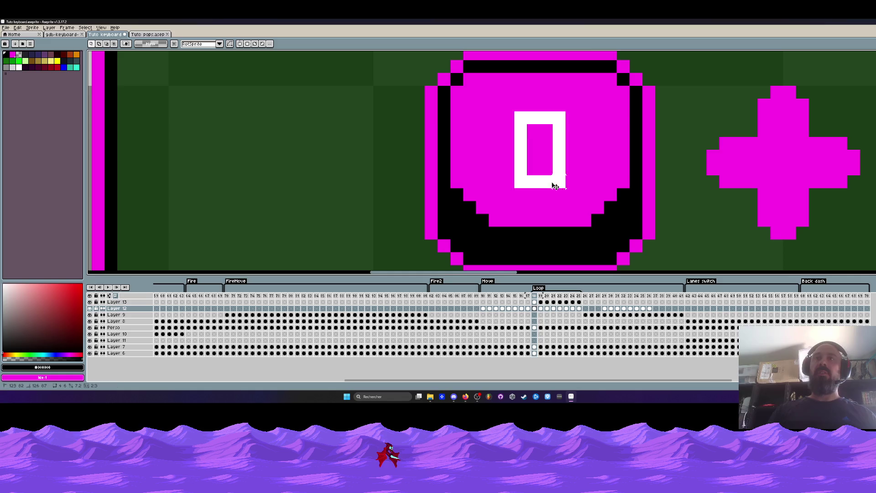
Paste the D letter into Layer 12 at frame 19 and commit it
{"action": "left_click", "coordinate": [534, 302]}
{"action": "left_click", "coordinate": [541, 303]}
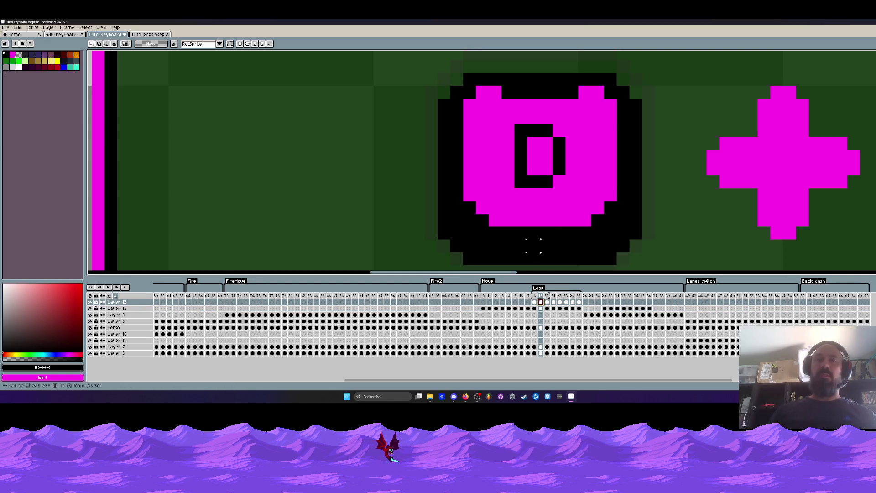
{"action": "key", "text": "Down"}
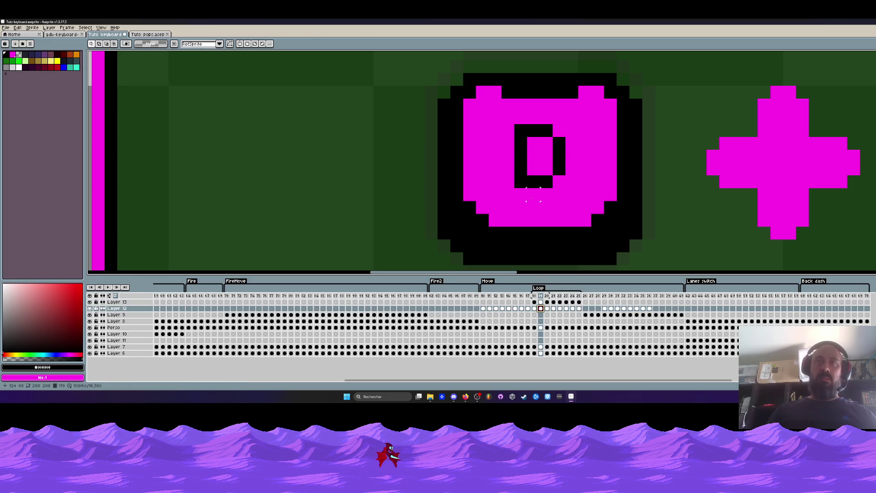
{"action": "key", "text": "ctrl+v"}
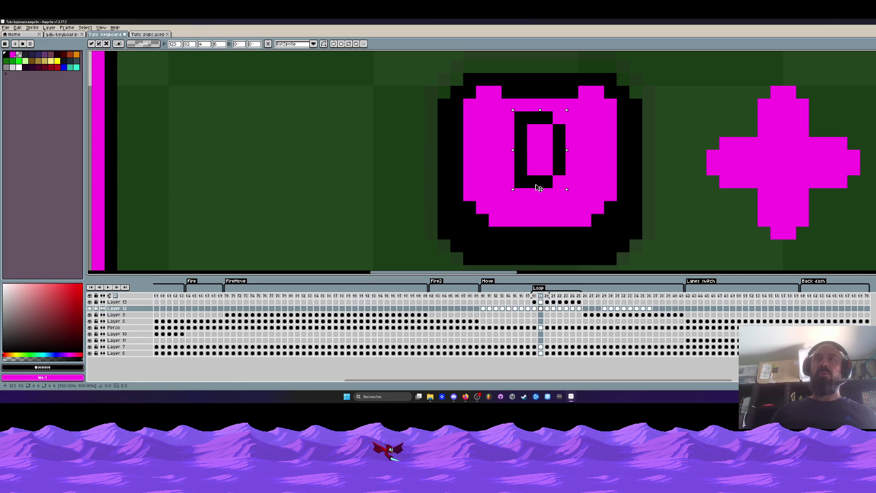
{"action": "key", "text": "Return"}
{"action": "scroll", "coordinate": [540, 196], "scroll_direction": "down", "scroll_amount": 2}
Step through frames 20–23 and place the D letter one pixel lower on frame 23
{"action": "key", "text": "Right"}
{"action": "scroll", "coordinate": [551, 171], "scroll_direction": "up", "scroll_amount": 1}
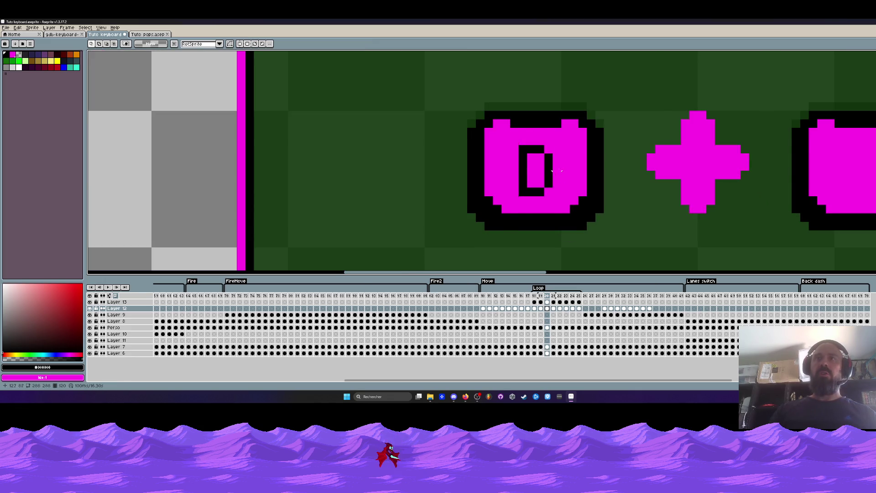
{"action": "scroll", "coordinate": [569, 167], "scroll_direction": "down", "scroll_amount": 1}
{"action": "key", "text": "Right"}
{"action": "scroll", "coordinate": [547, 161], "scroll_direction": "up", "scroll_amount": 1}
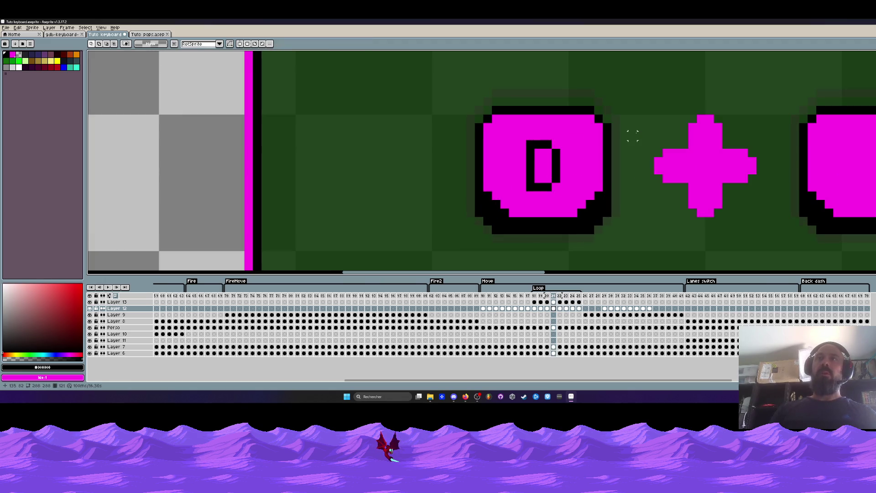
{"action": "key", "text": "Right"}
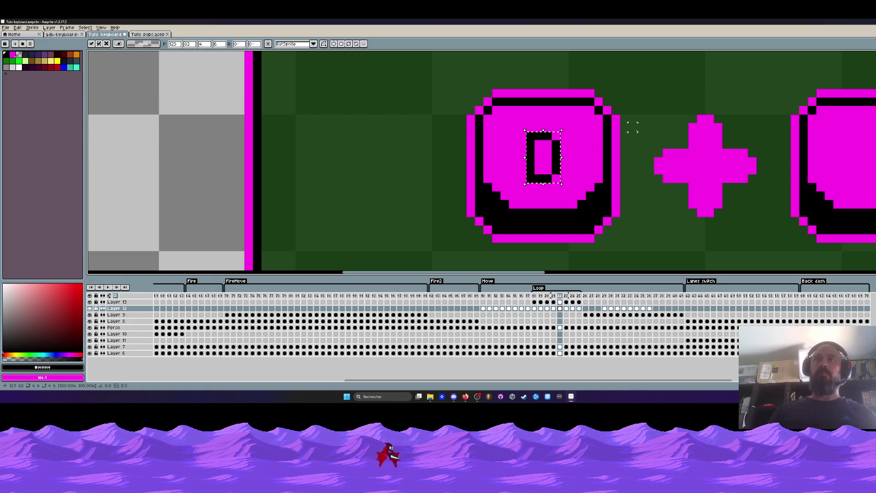
{"action": "key", "text": "Right"}
{"action": "left_click_drag", "start_coordinate": [541, 155], "coordinate": [541, 163]}
{"action": "left_click", "coordinate": [636, 118]}
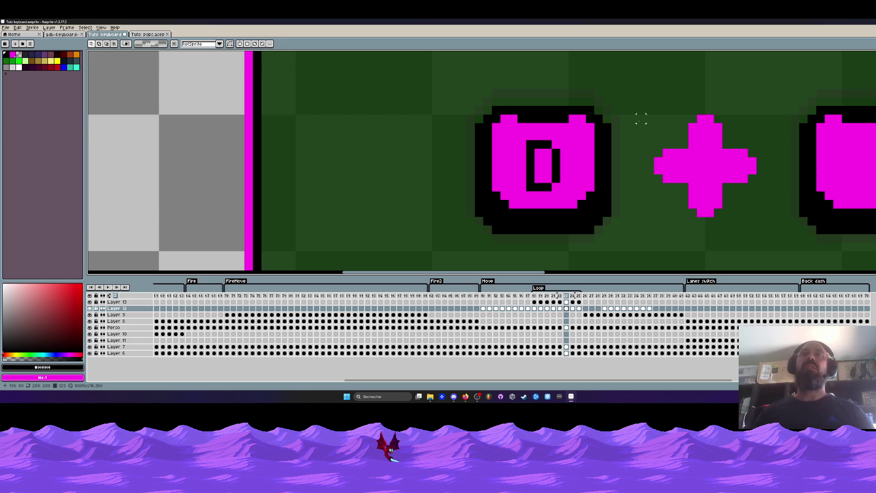
Select the Layer 13 cel at frame 24, play the animation and stop on frame 23
{"action": "left_click", "coordinate": [573, 301]}
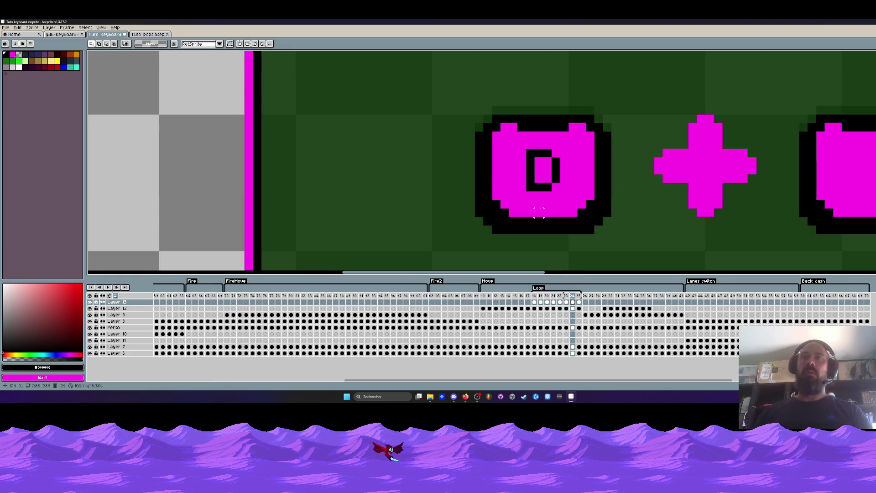
{"action": "scroll", "coordinate": [539, 197], "scroll_direction": "up", "scroll_amount": 1}
{"action": "key", "text": "Return"}
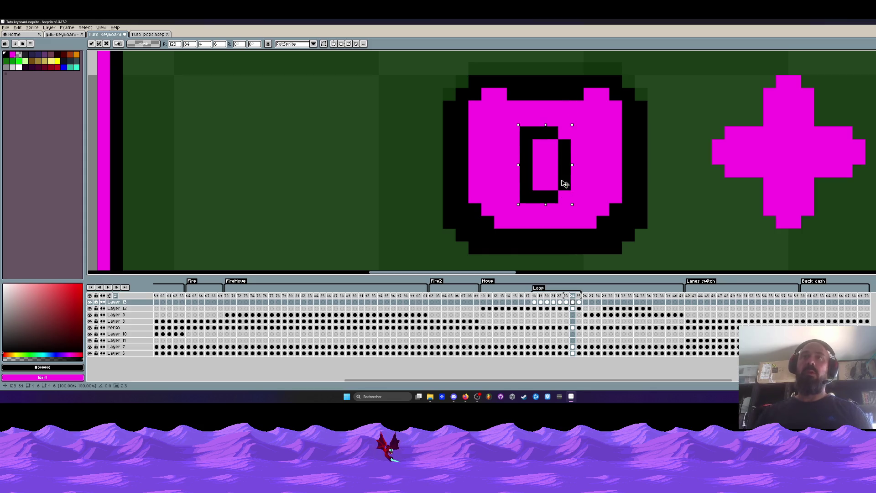
{"action": "key", "text": "Return"}
Paste the D letter into frame 25 and drop it in place
{"action": "key", "text": "Right"}
{"action": "key", "text": "Right"}
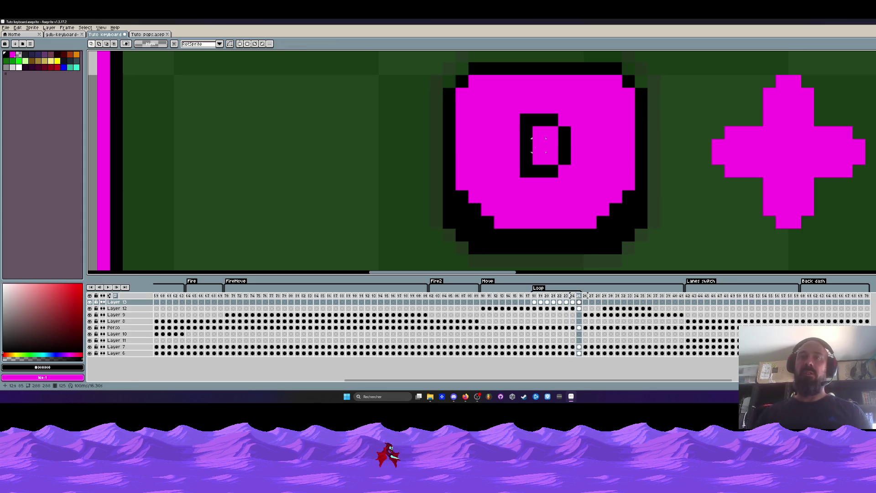
{"action": "key", "text": "ctrl+v"}
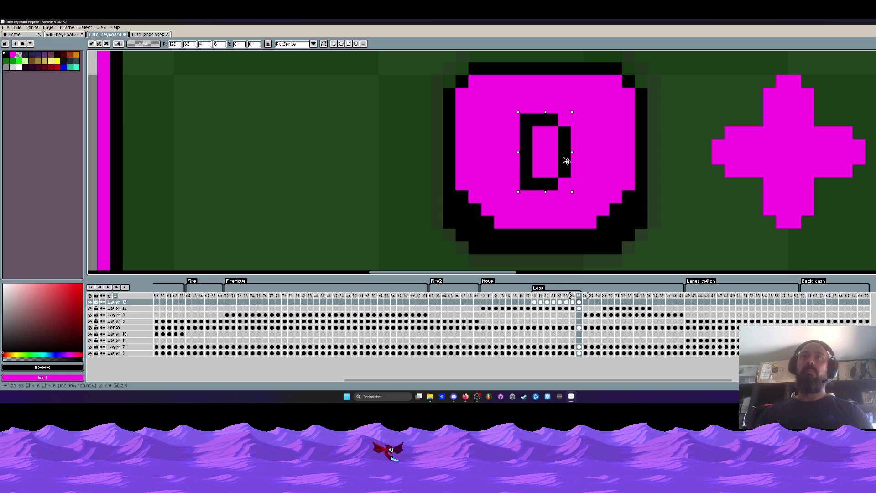
{"action": "scroll", "coordinate": [478, 155], "scroll_direction": "down", "scroll_amount": 2}
{"action": "left_click", "coordinate": [477, 155]}
{"action": "scroll", "coordinate": [472, 155], "scroll_direction": "down", "scroll_amount": 1}
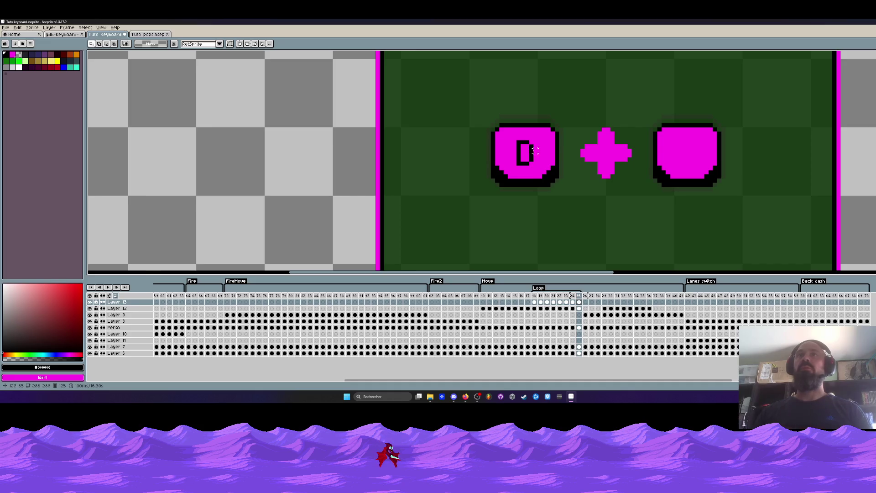
{"action": "scroll", "coordinate": [524, 153], "scroll_direction": "up", "scroll_amount": 1}
Flip between frames 23–24 and 17–18 to review the D + Z letters
{"action": "key", "text": "Left"}
{"action": "key", "text": "Left"}
{"action": "key", "text": "Right"}
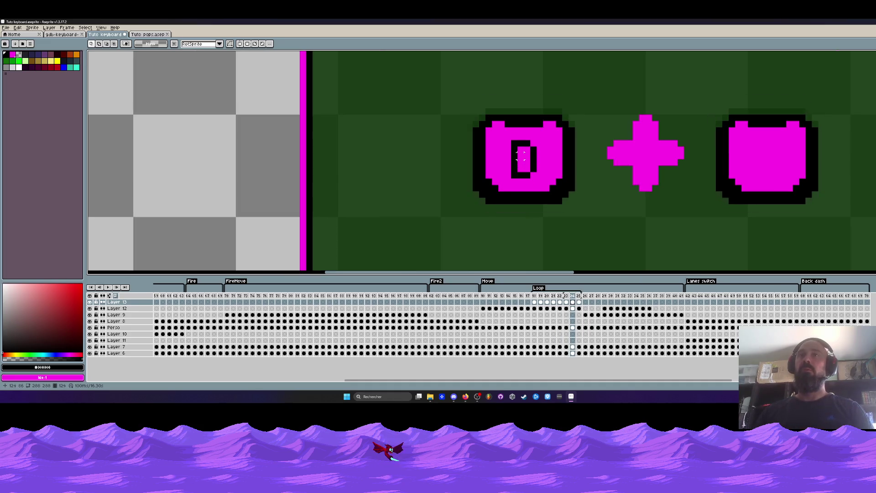
{"action": "key", "text": "Left"}
{"action": "key", "text": "Right"}
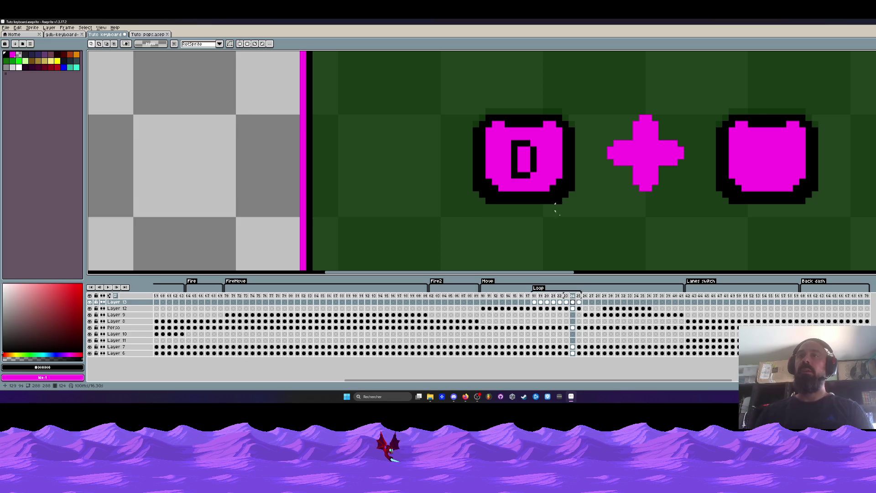
{"action": "left_click", "coordinate": [536, 296]}
{"action": "key", "text": "Left"}
{"action": "key", "text": "Right"}
{"action": "key", "text": "Right"}
{"action": "key", "text": "Left"}
{"action": "key", "text": "Right"}
{"action": "scroll", "coordinate": [747, 120], "scroll_direction": "up", "scroll_amount": 1}
Position the Z letter on frame 19, then paste and commit it on frame 21
{"action": "left_click_drag", "start_coordinate": [745, 115], "coordinate": [780, 167]}
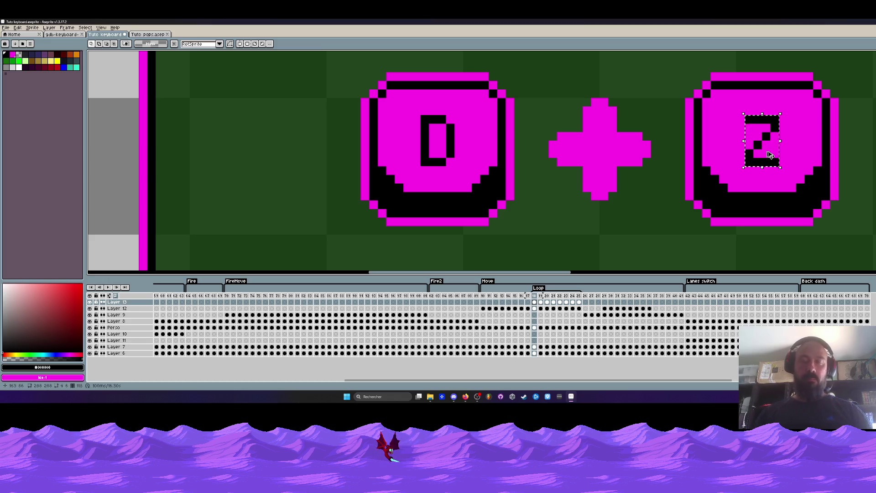
{"action": "key", "text": "Right"}
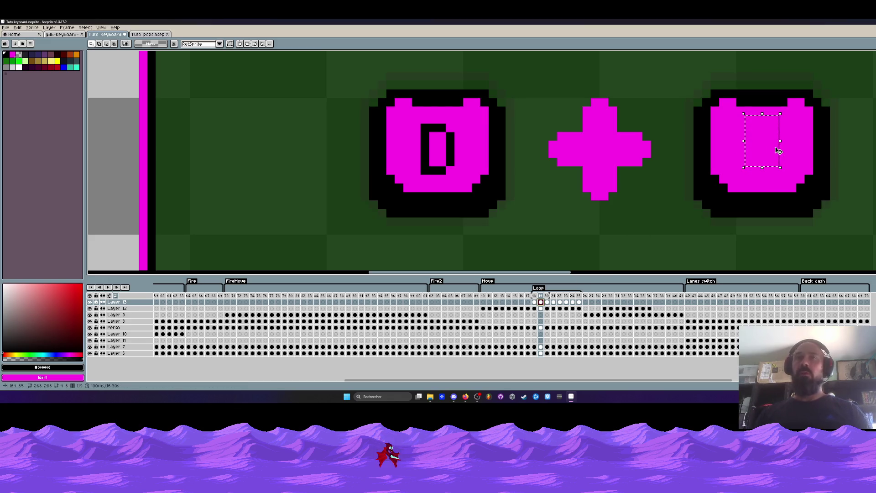
{"action": "left_click_drag", "start_coordinate": [779, 150], "coordinate": [765, 170]}
{"action": "key", "text": "Right"}
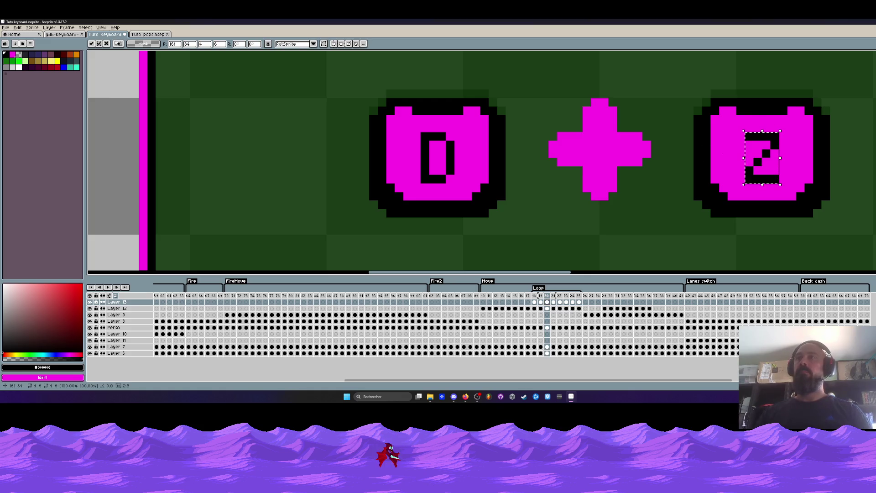
{"action": "key", "text": "Return"}
{"action": "key", "text": "Right"}
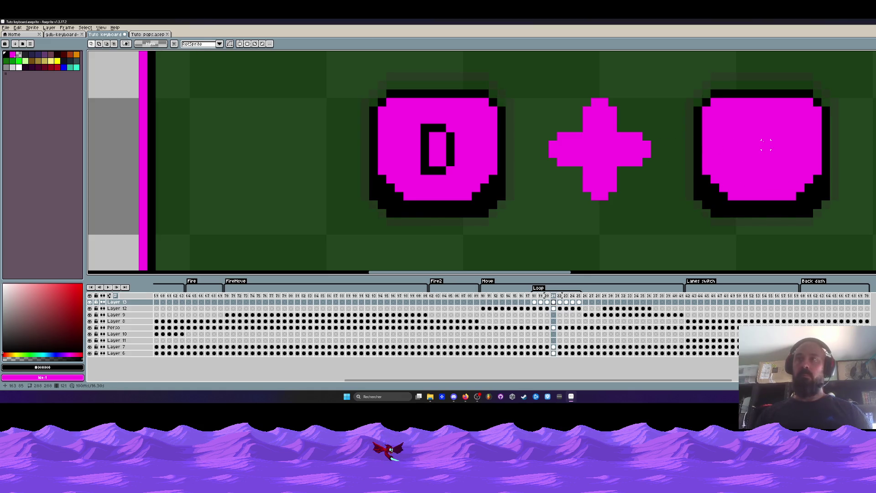
{"action": "key", "text": "ctrl+v"}
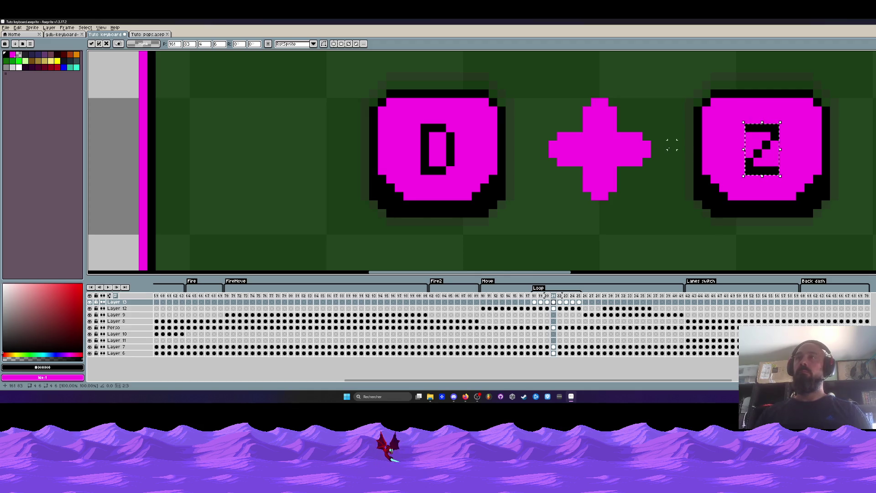
{"action": "key", "text": "Return"}
Compare frames 18–21 and inspect the top and bottom halves of both keys
{"action": "key", "text": "Left"}
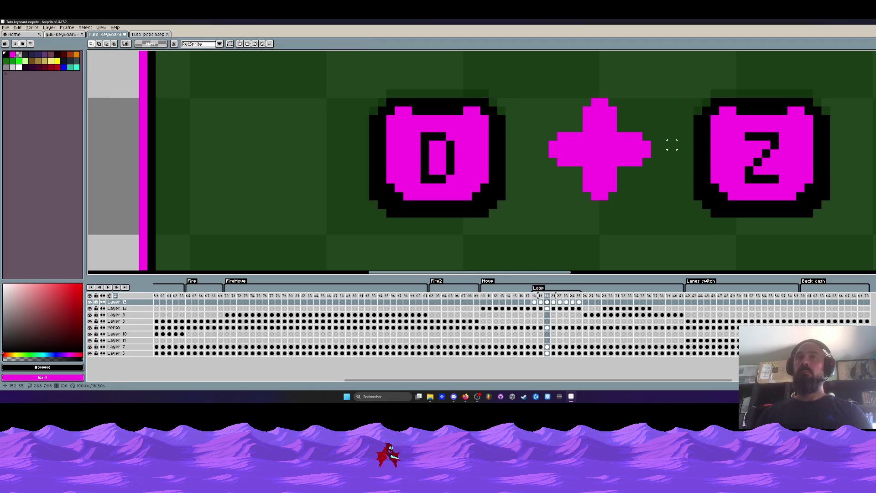
{"action": "key", "text": "Right"}
{"action": "key", "text": "Left"}
{"action": "key", "text": "Left"}
{"action": "key", "text": "Left"}
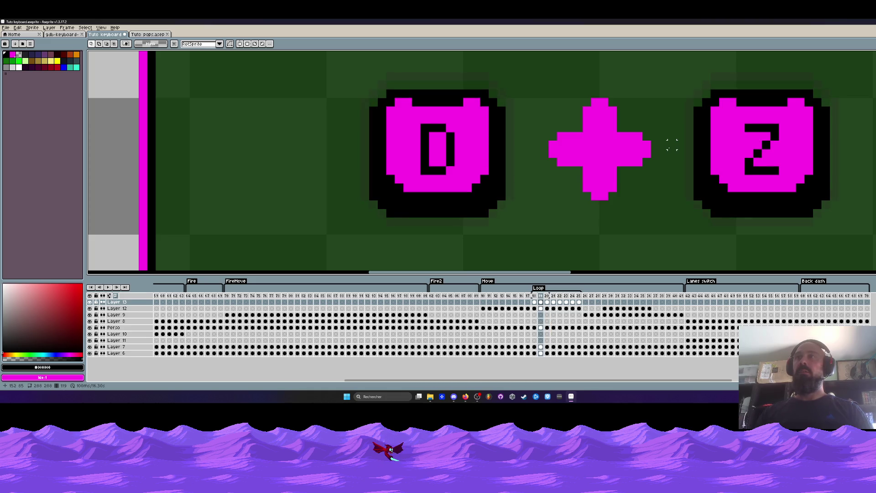
{"action": "mouse_move", "coordinate": [403, 89]}
{"action": "left_mouse_down"}
{"action": "mouse_move", "coordinate": [598, 113]}
{"action": "mouse_move", "coordinate": [813, 115]}
{"action": "left_mouse_up"}
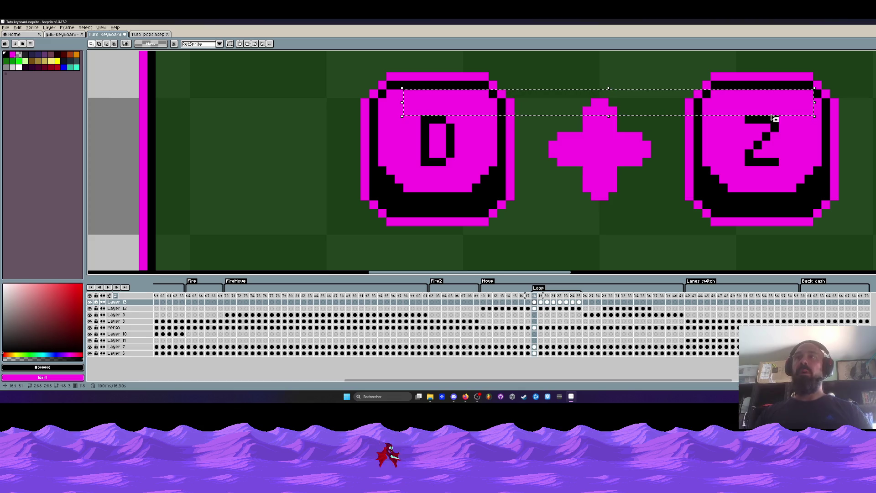
{"action": "key", "text": "ctrl+d"}
{"action": "key", "text": "Left"}
{"action": "key", "text": "Right"}
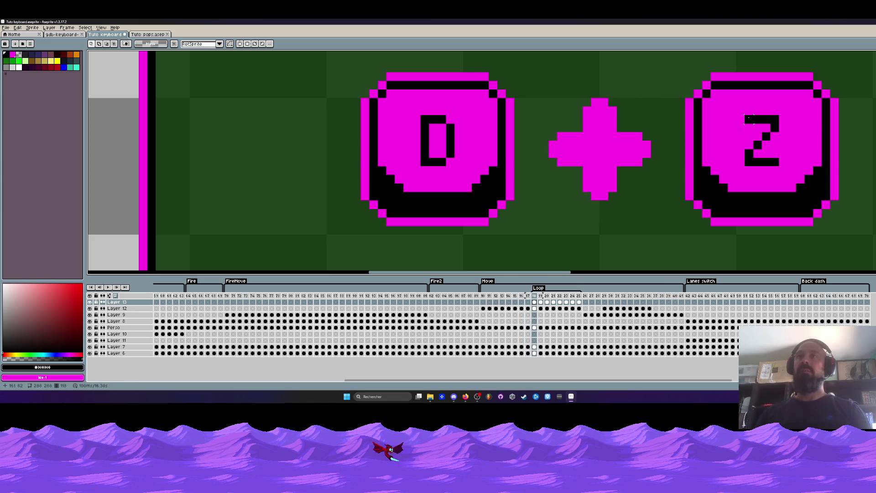
{"action": "left_click_drag", "start_coordinate": [415, 169], "coordinate": [857, 202]}
{"action": "key", "text": "ctrl+d"}
{"action": "scroll", "coordinate": [560, 93], "scroll_direction": "down", "scroll_amount": 1}
Compare the pressed and released D + Z frames and undo the last change
{"action": "key", "text": "Right"}
{"action": "key", "text": "Right"}
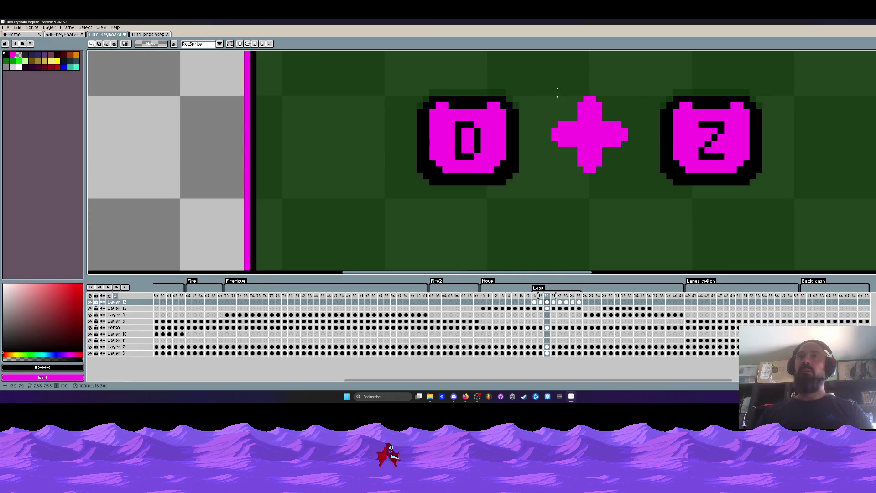
{"action": "key", "text": "Right"}
{"action": "key", "text": "Right"}
{"action": "key", "text": "Left"}
{"action": "key", "text": "Right"}
{"action": "key", "text": "Left"}
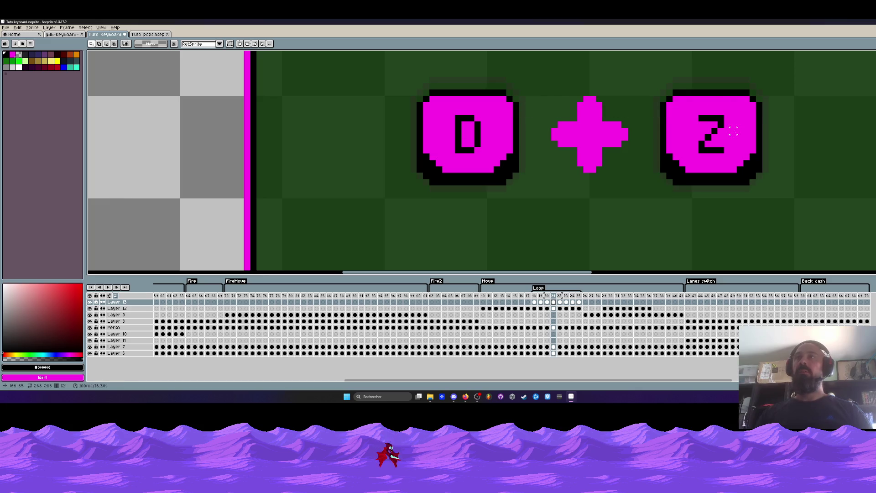
{"action": "key", "text": "Right"}
{"action": "scroll", "coordinate": [724, 116], "scroll_direction": "up", "scroll_amount": 1}
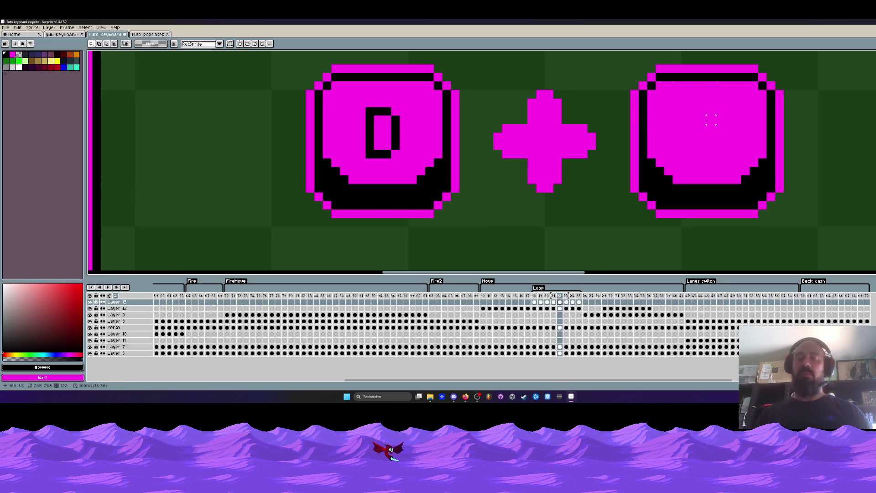
{"action": "key", "text": "ctrl+z"}
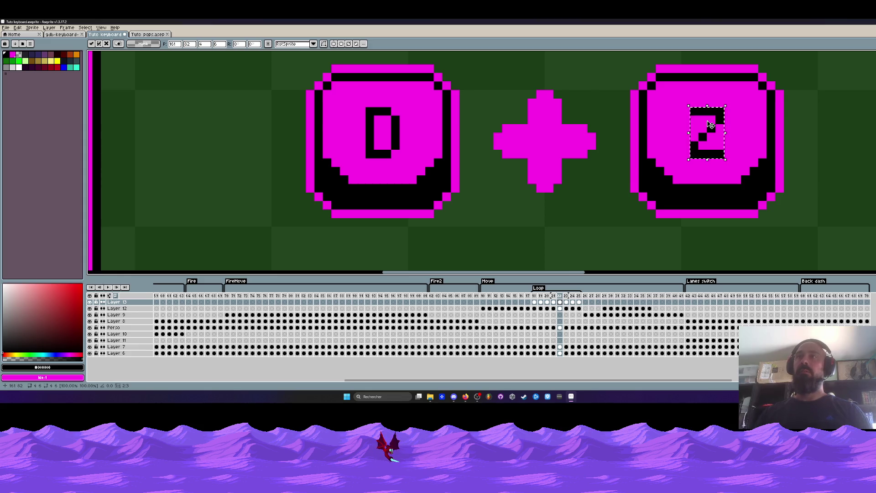
Paste and commit the Z letter into the right button on the next three frames
{"action": "key", "text": "Right"}
{"action": "key", "text": "ctrl+v"}
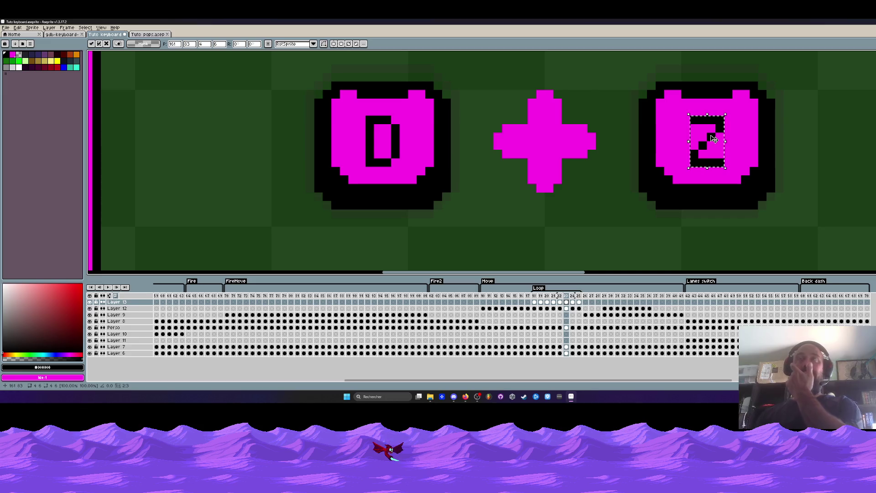
{"action": "left_click", "coordinate": [606, 100]}
{"action": "scroll", "coordinate": [603, 94], "scroll_direction": "down", "scroll_amount": 1}
{"action": "scroll", "coordinate": [603, 95], "scroll_direction": "up", "scroll_amount": 1}
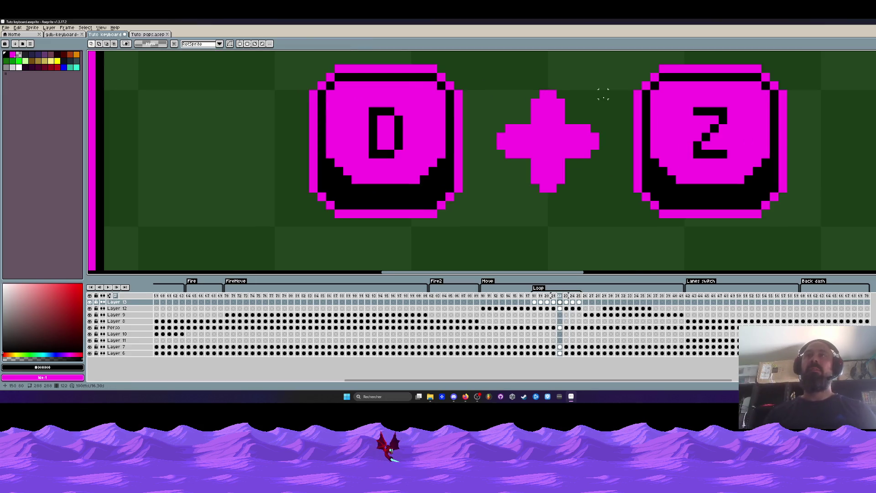
{"action": "key", "text": "Right"}
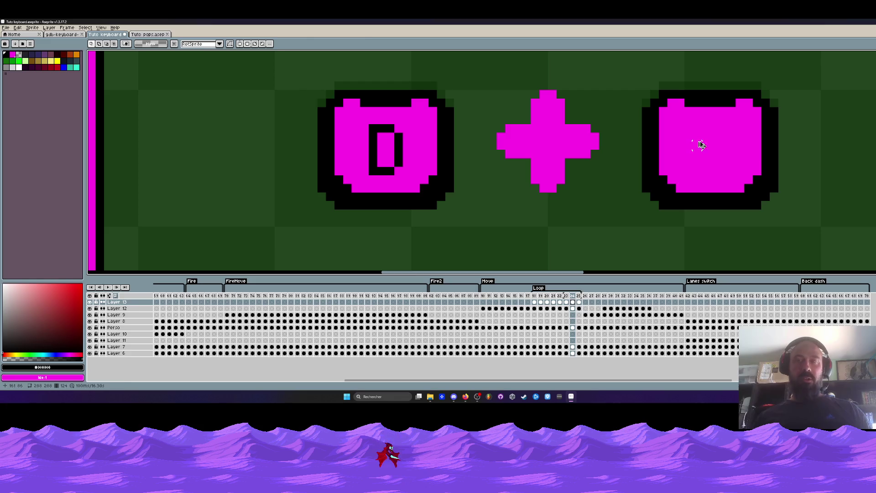
{"action": "key", "text": "ctrl+v"}
{"action": "left_click", "coordinate": [600, 112]}
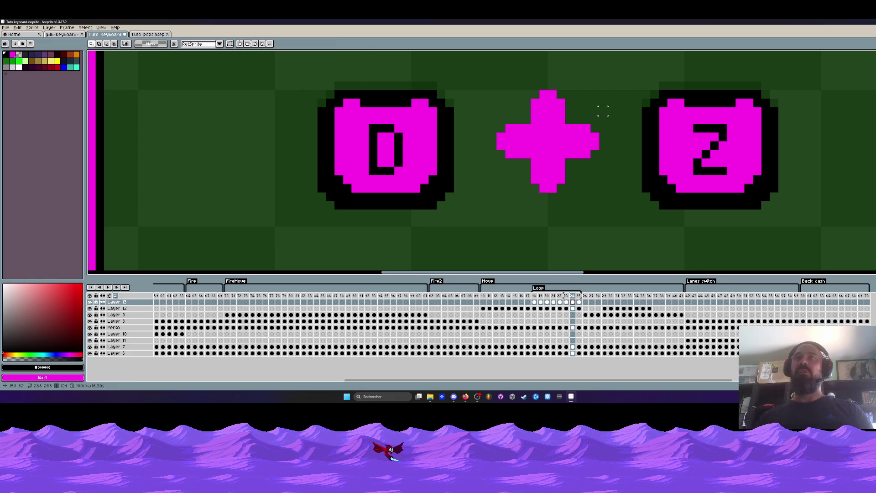
{"action": "key", "text": "Right"}
{"action": "key", "text": "ctrl+v"}
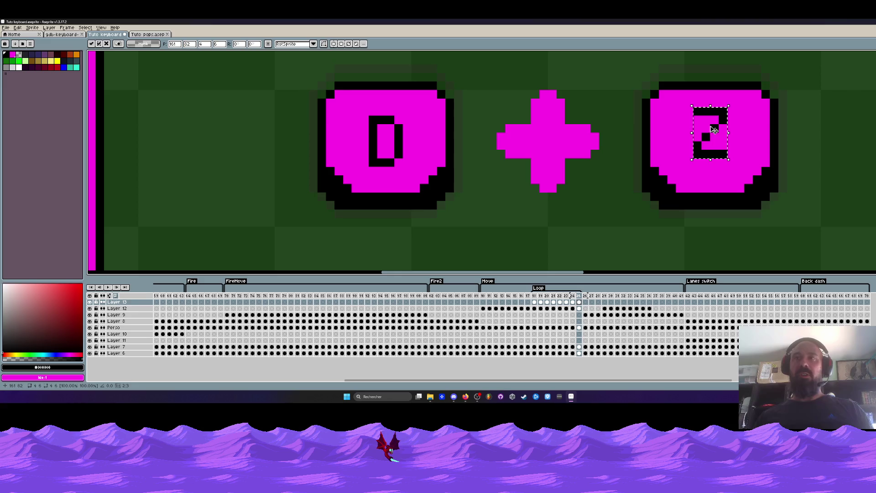
{"action": "key", "text": "Return"}
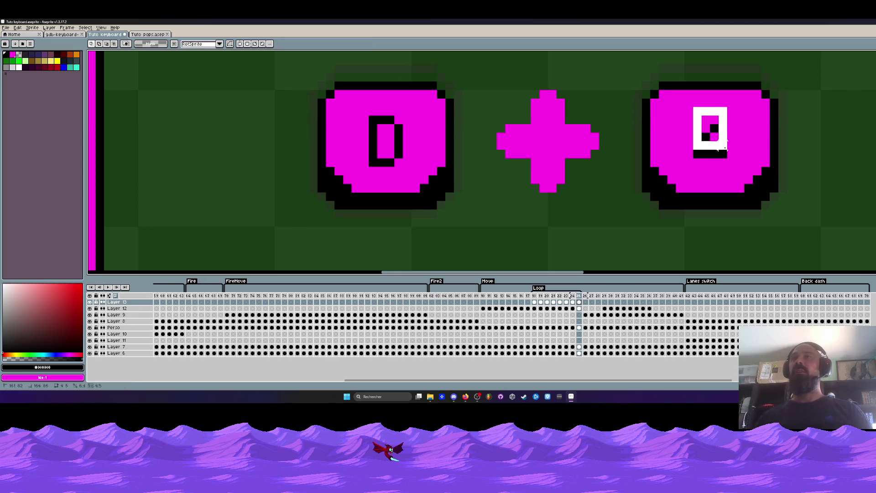
Move the Z down one pixel and fill the gap above it with magenta
{"action": "left_click_drag", "start_coordinate": [698, 128], "coordinate": [705, 137]}
{"action": "mouse_move", "coordinate": [685, 108]}
{"action": "left_mouse_down"}
{"action": "mouse_move", "coordinate": [735, 110]}
{"action": "mouse_move", "coordinate": [736, 124]}
{"action": "left_mouse_up"}
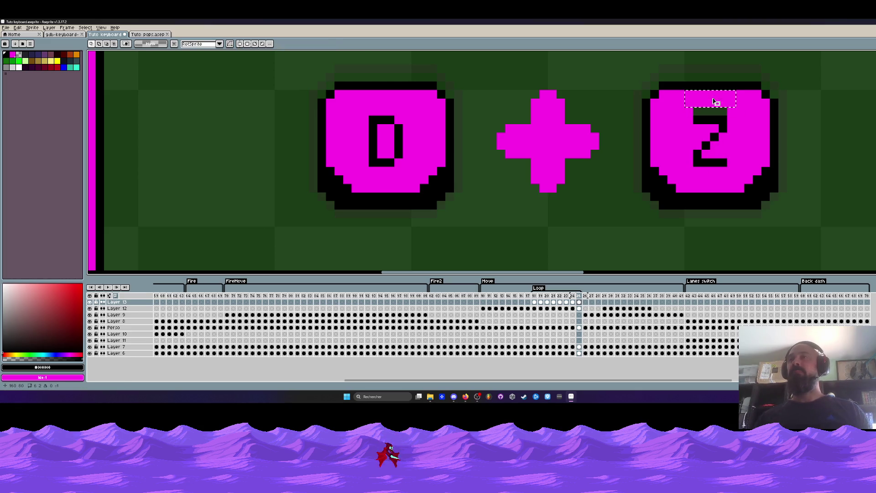
{"action": "scroll", "coordinate": [703, 106], "scroll_direction": "up", "scroll_amount": 1}
{"action": "key", "text": "b"}
{"action": "left_click", "coordinate": [665, 146], "text": "alt"}
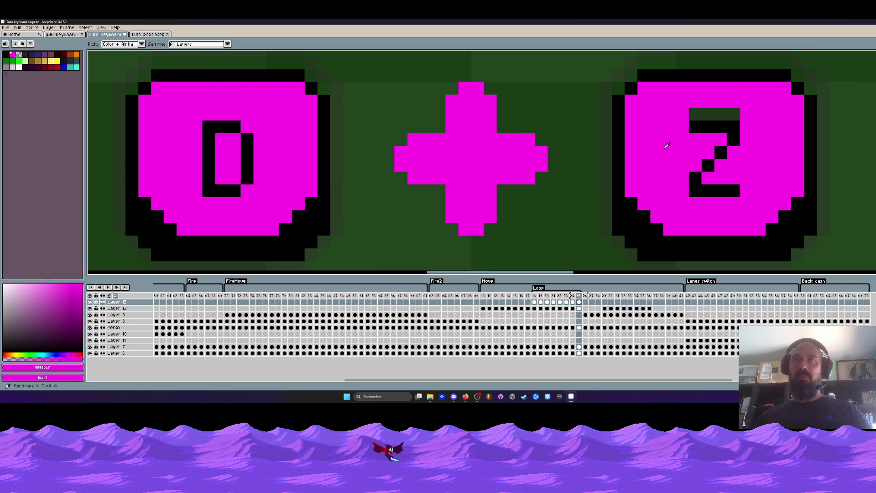
{"action": "left_click_drag", "start_coordinate": [691, 114], "coordinate": [741, 114]}
{"action": "scroll", "coordinate": [744, 113], "scroll_direction": "down", "scroll_amount": 3}
Play the animation, then select frames 126–129 and land on the last D + Z frame
{"action": "key", "text": "Right"}
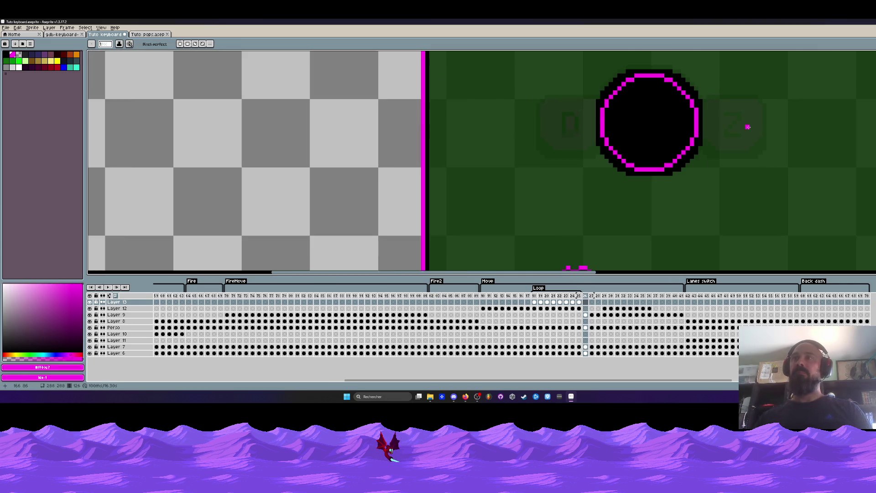
{"action": "left_click", "coordinate": [485, 295]}
{"action": "key", "text": "Return"}
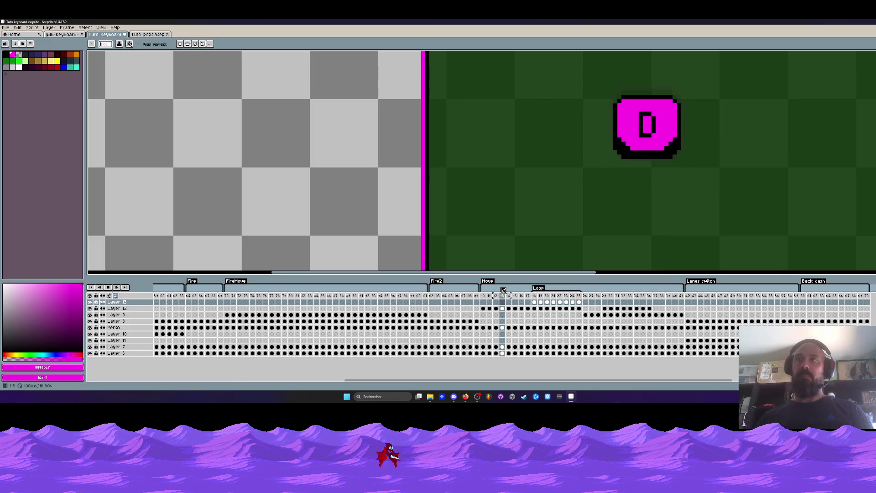
{"action": "scroll", "coordinate": [595, 170], "scroll_direction": "down", "scroll_amount": 1}
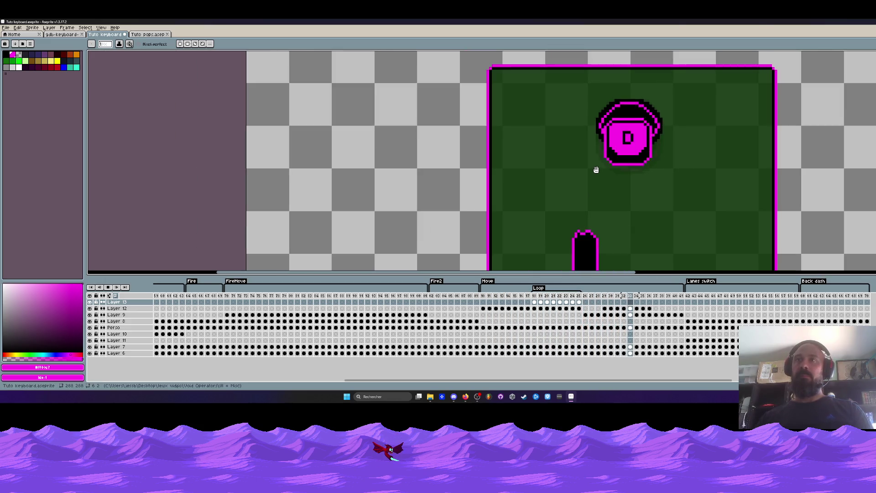
{"action": "mouse_move", "coordinate": [587, 297]}
{"action": "left_mouse_down"}
{"action": "mouse_move", "coordinate": [689, 297]}
{"action": "mouse_move", "coordinate": [606, 310]}
{"action": "left_mouse_up"}
{"action": "left_click", "coordinate": [606, 310]}
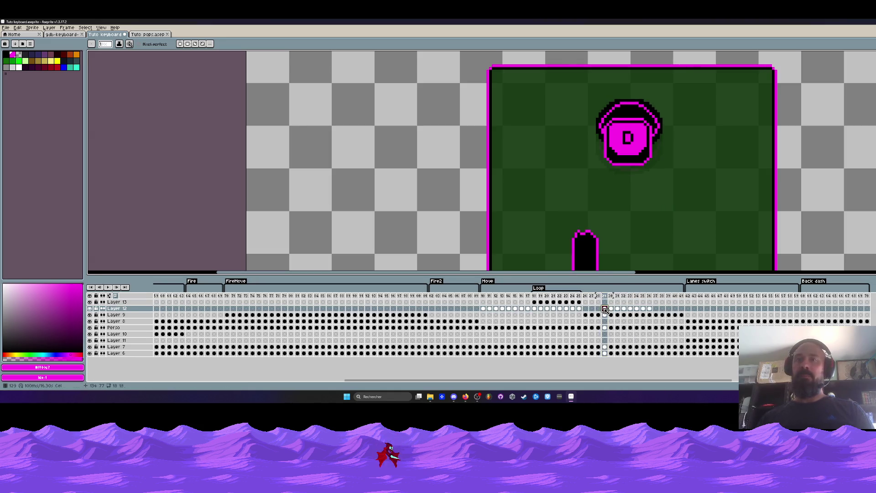
{"action": "left_click", "coordinate": [567, 307]}
{"action": "left_click", "coordinate": [579, 297]}
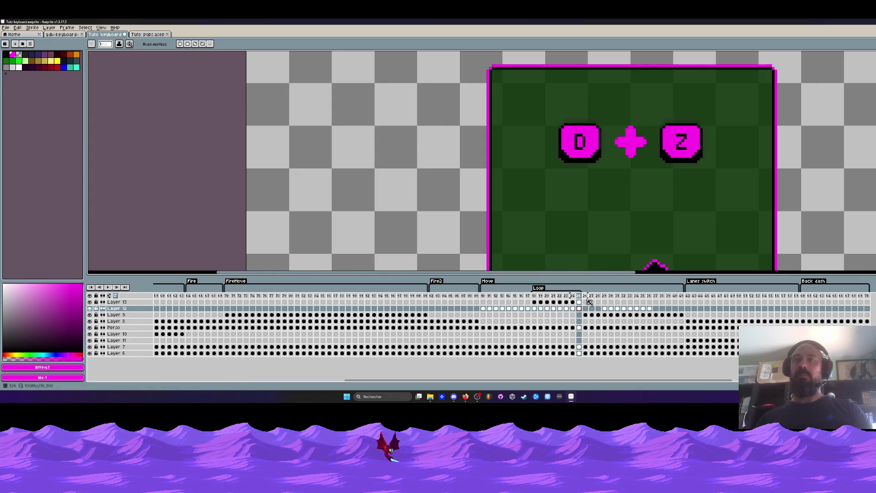
{"action": "scroll", "coordinate": [620, 254], "scroll_direction": "down", "scroll_amount": 2}
{"action": "scroll", "coordinate": [620, 255], "scroll_direction": "up", "scroll_amount": 1}
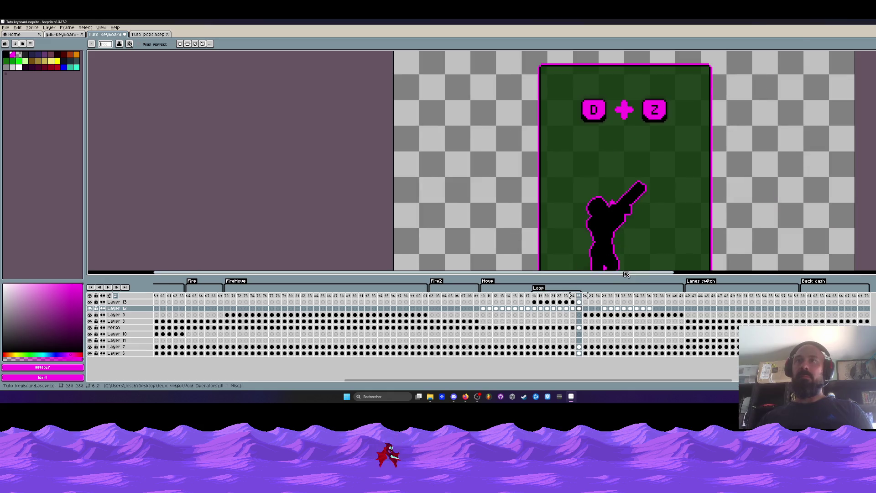
Drag Layer 12's D key cels three frames left so they start at frame 126
{"action": "key", "text": "Right"}
{"action": "left_click_drag", "start_coordinate": [652, 310], "coordinate": [588, 310]}
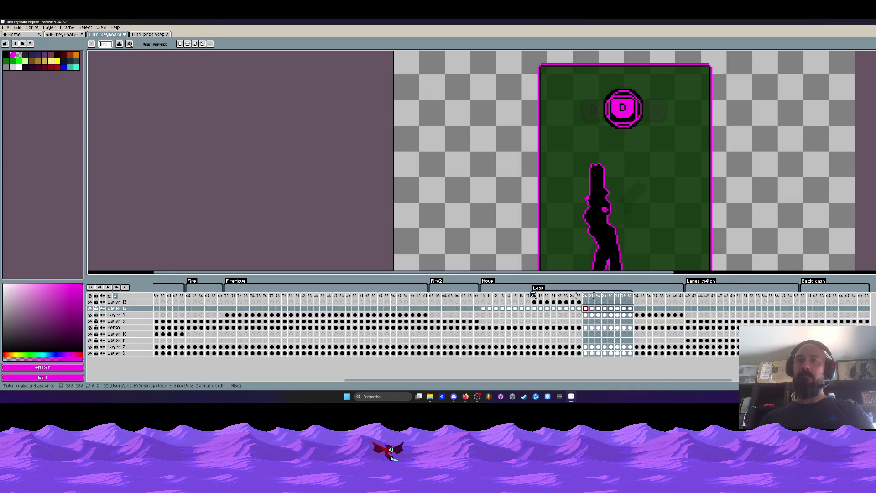
{"action": "left_click_drag", "start_coordinate": [491, 297], "coordinate": [579, 297]}
{"action": "left_click", "coordinate": [586, 296]}
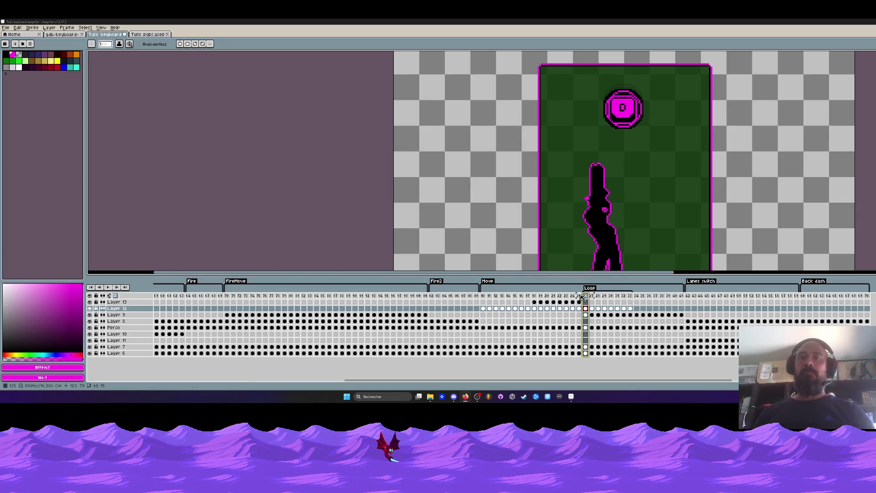
Select the frame range, then the Layer 12 D key cel in the timeline
{"action": "scroll", "coordinate": [625, 192], "scroll_direction": "down", "scroll_amount": 2}
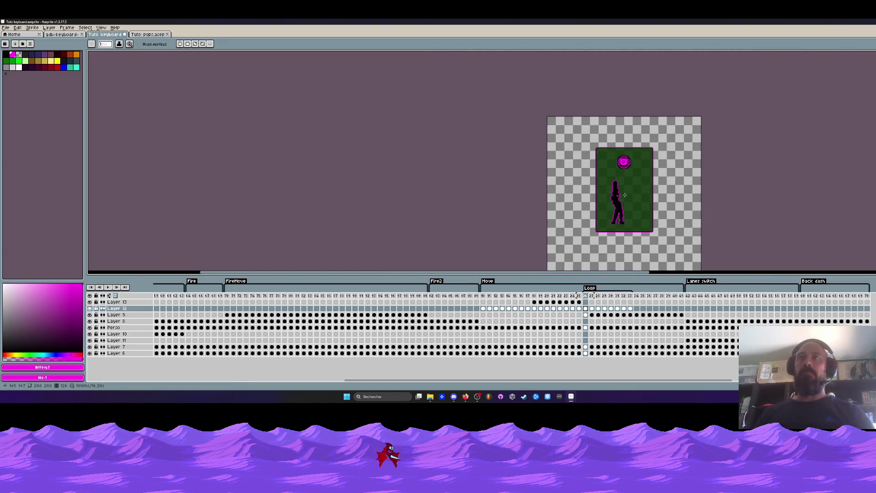
{"action": "scroll", "coordinate": [628, 201], "scroll_direction": "up", "scroll_amount": 2}
{"action": "left_click_drag", "start_coordinate": [483, 309], "coordinate": [634, 312]}
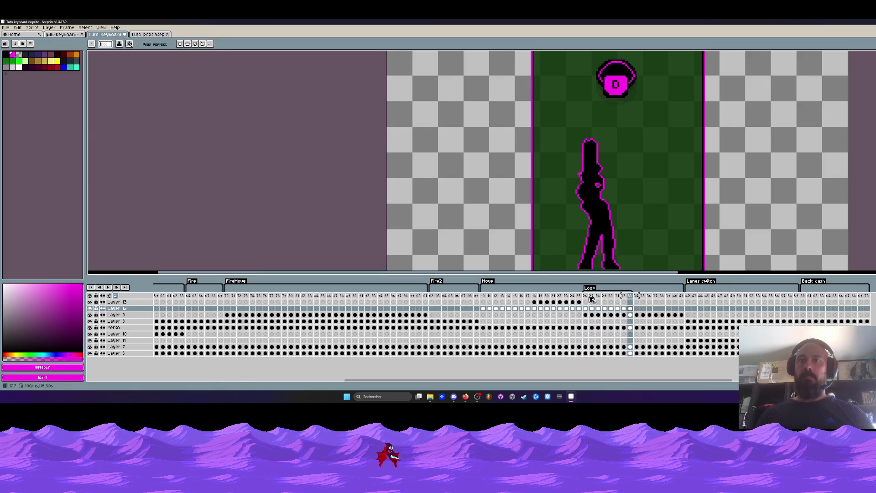
{"action": "left_click_drag", "start_coordinate": [586, 315], "coordinate": [633, 318]}
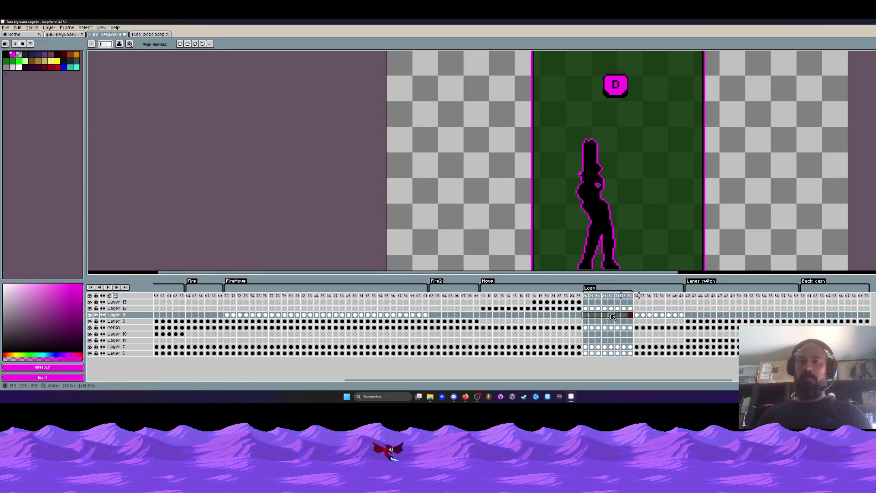
{"action": "left_click", "coordinate": [586, 309]}
On the D + Z frame's Layer 13, marquee-select the Z letter in the right button
{"action": "scroll", "coordinate": [628, 86], "scroll_direction": "up", "scroll_amount": 1}
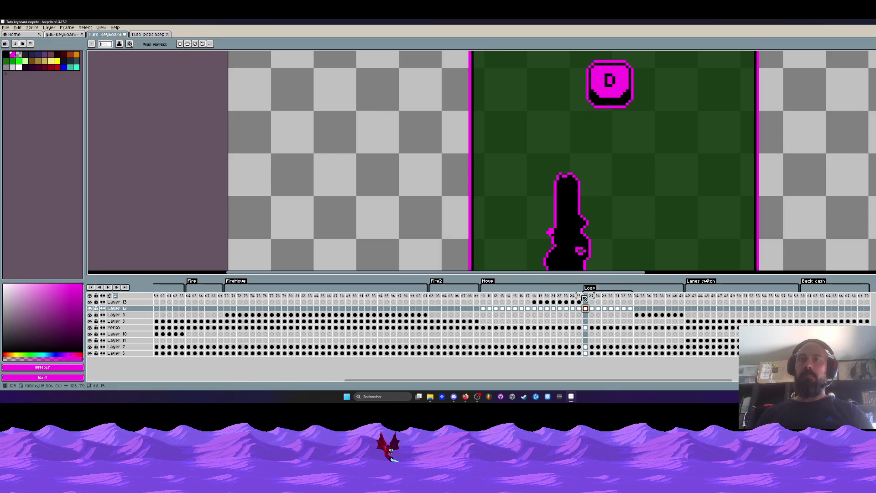
{"action": "key", "text": "Left"}
{"action": "key", "text": "Up"}
{"action": "scroll", "coordinate": [655, 84], "scroll_direction": "up", "scroll_amount": 2}
{"action": "scroll", "coordinate": [654, 84], "scroll_direction": "up", "scroll_amount": 1}
{"action": "key", "text": "m"}
{"action": "left_click_drag", "start_coordinate": [659, 58], "coordinate": [695, 110]}
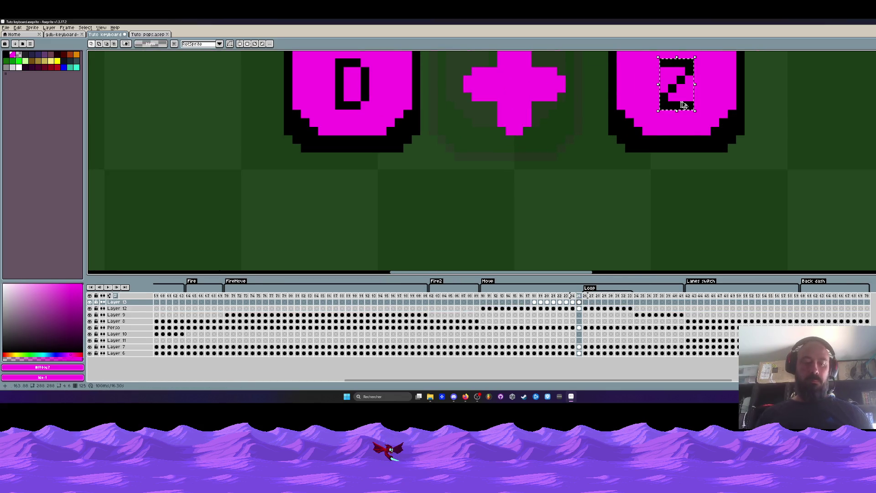
Merge Layer 13 down into Layer 12
{"action": "right_click", "coordinate": [136, 305]}
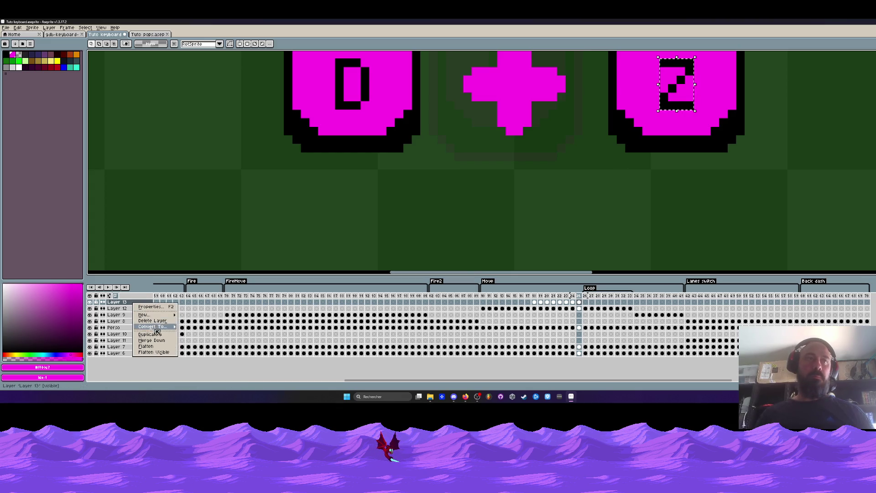
{"action": "left_click", "coordinate": [155, 340]}
{"action": "scroll", "coordinate": [662, 91], "scroll_direction": "down", "scroll_amount": 2}
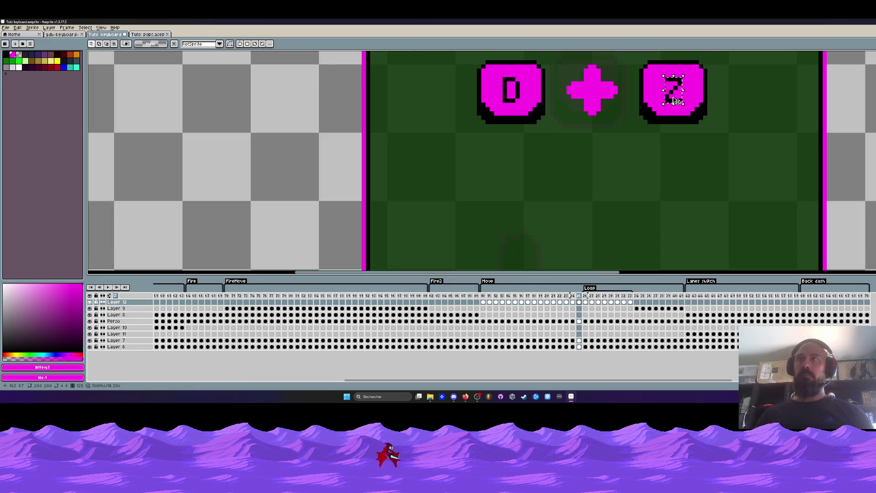
Align the Z piece over the letter, then go to the next frame showing the D key
{"action": "scroll", "coordinate": [661, 91], "scroll_direction": "up", "scroll_amount": 2}
{"action": "left_click_drag", "start_coordinate": [663, 77], "coordinate": [692, 124]}
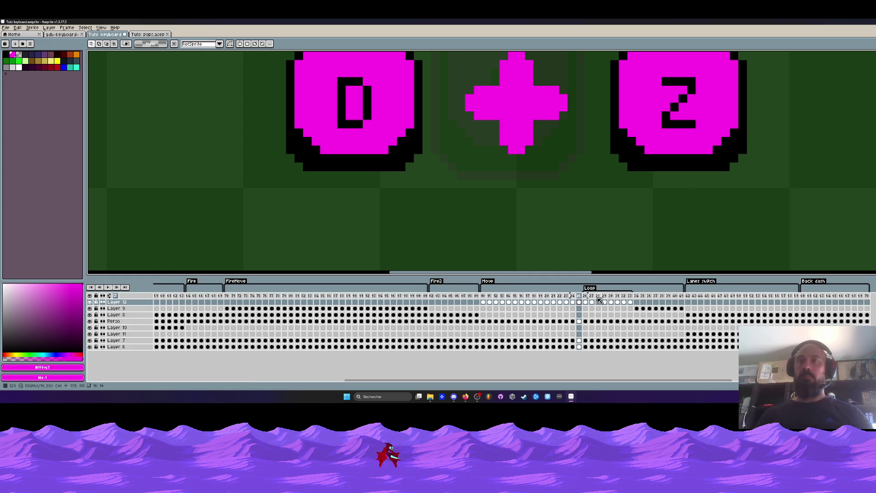
{"action": "left_click", "coordinate": [586, 296]}
{"action": "scroll", "coordinate": [534, 143], "scroll_direction": "down", "scroll_amount": 3}
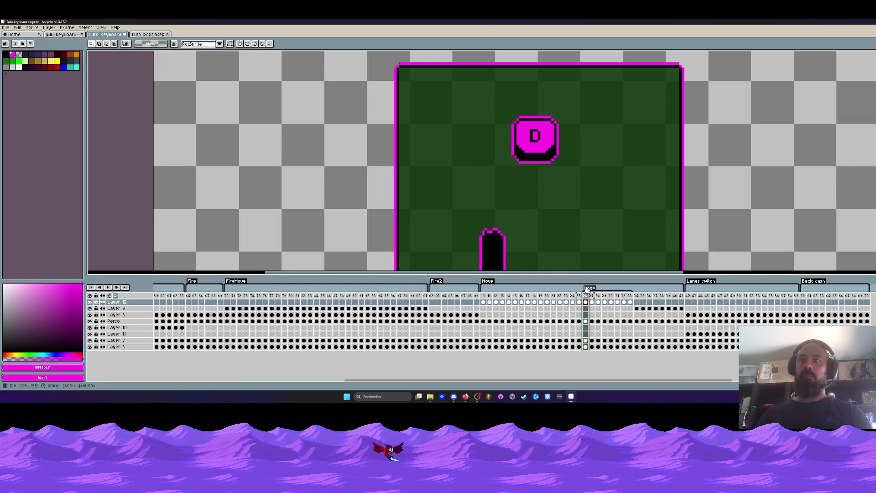
Paste the copied Z over the D on the first two D key frames, including the pressed key
{"action": "scroll", "coordinate": [534, 140], "scroll_direction": "up", "scroll_amount": 3}
{"action": "scroll", "coordinate": [537, 137], "scroll_direction": "up", "scroll_amount": 1}
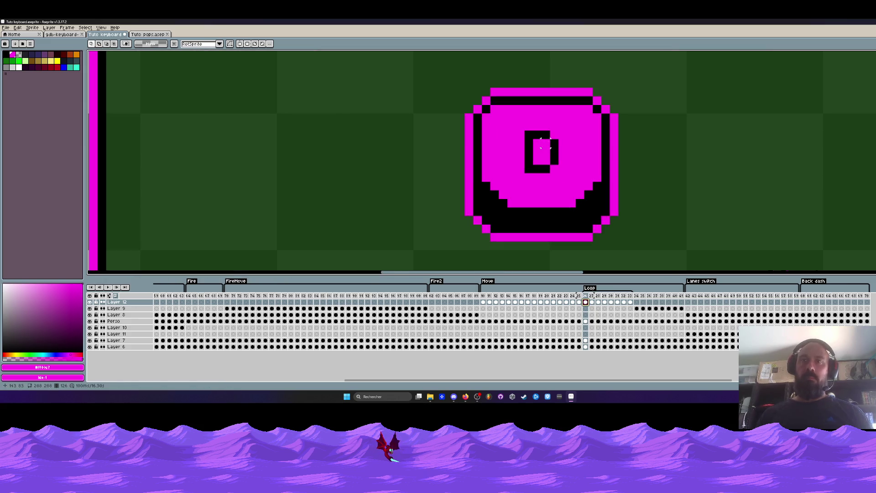
{"action": "key", "text": "ctrl+v"}
{"action": "left_click_drag", "start_coordinate": [713, 164], "coordinate": [542, 162]}
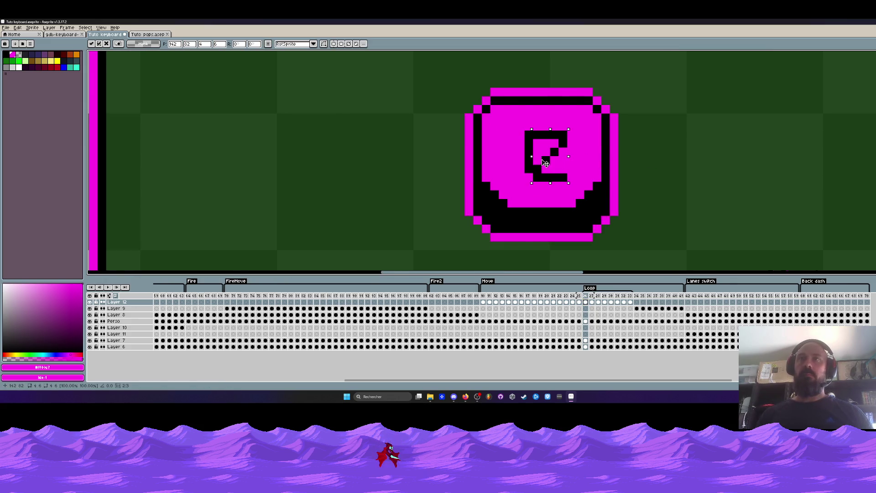
{"action": "key", "text": "Return"}
{"action": "key", "text": "Right"}
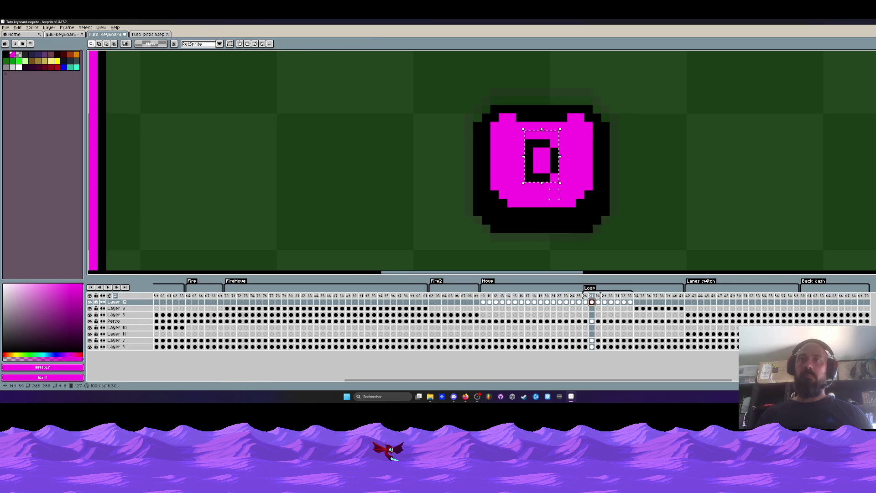
{"action": "key", "text": "ctrl+v"}
{"action": "left_click_drag", "start_coordinate": [711, 175], "coordinate": [542, 167]}
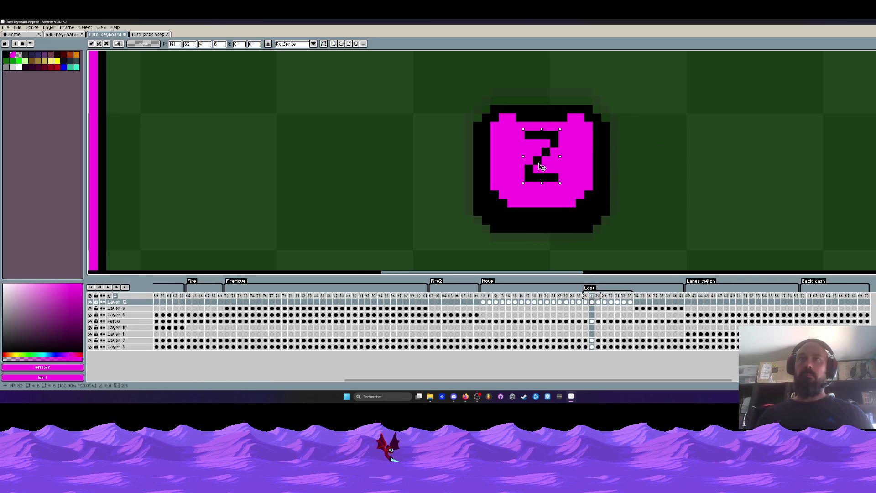
Paste and place the Z over the D on the next three D key frames
{"action": "left_click_drag", "start_coordinate": [586, 295], "coordinate": [598, 296]}
{"action": "left_click", "coordinate": [598, 302]}
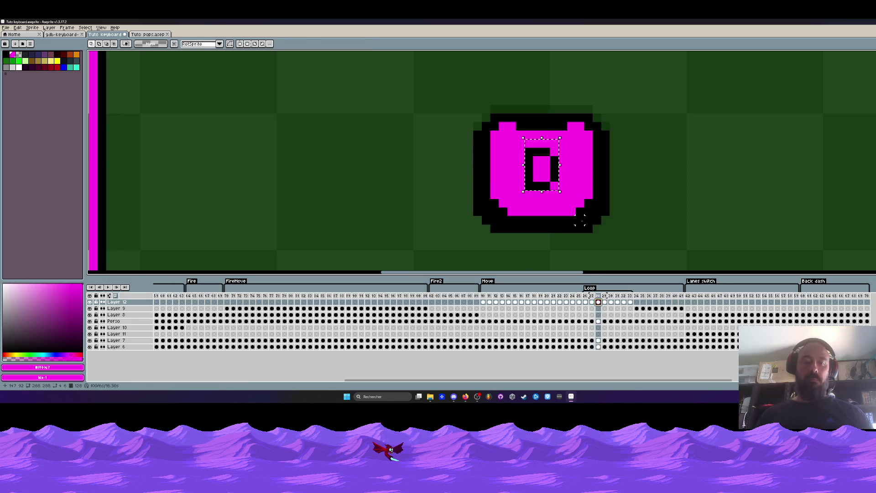
{"action": "key", "text": "ctrl+v"}
{"action": "left_click_drag", "start_coordinate": [713, 173], "coordinate": [560, 195]}
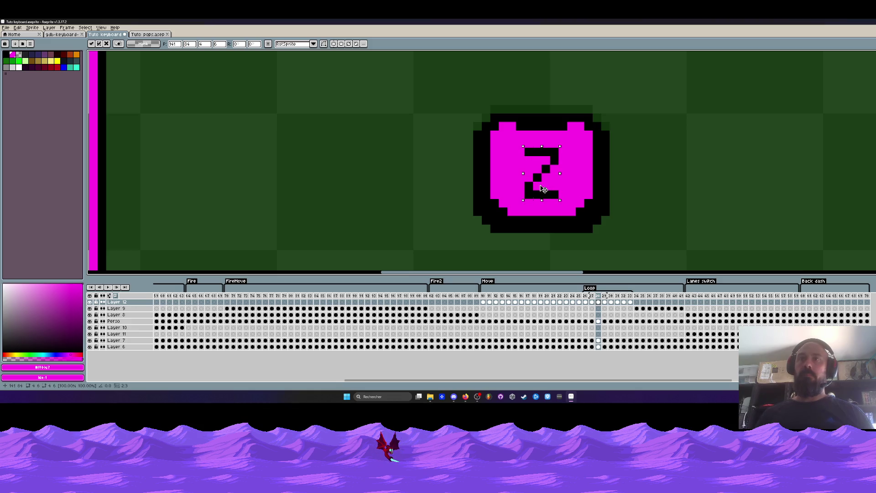
{"action": "key", "text": "Return"}
{"action": "key", "text": "period"}
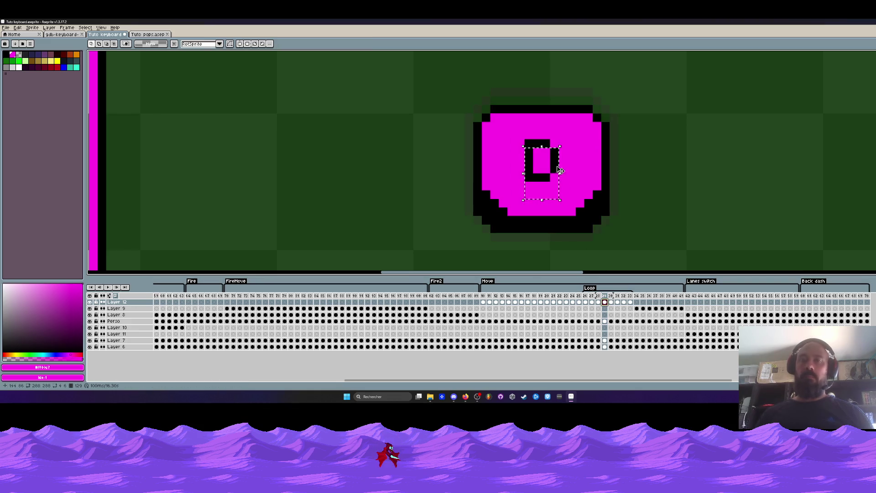
{"action": "key", "text": "ctrl+v"}
{"action": "left_click_drag", "start_coordinate": [708, 171], "coordinate": [565, 182]}
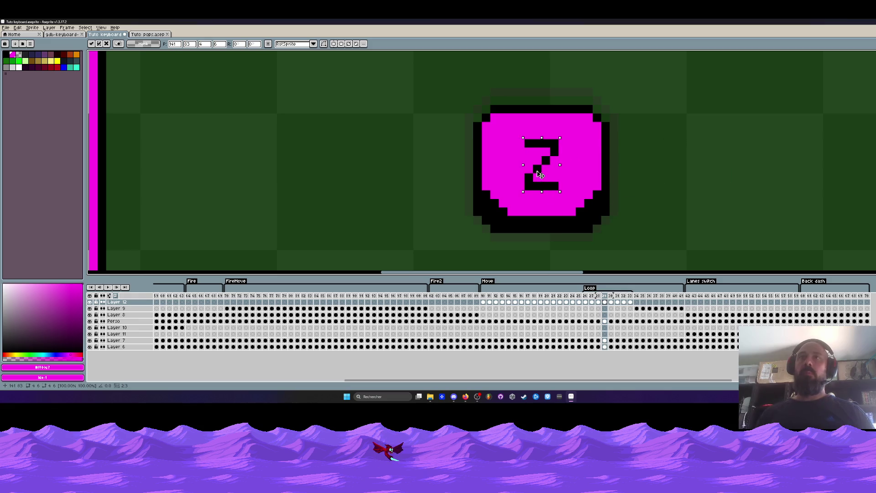
{"action": "key", "text": "Return"}
{"action": "key", "text": "period"}
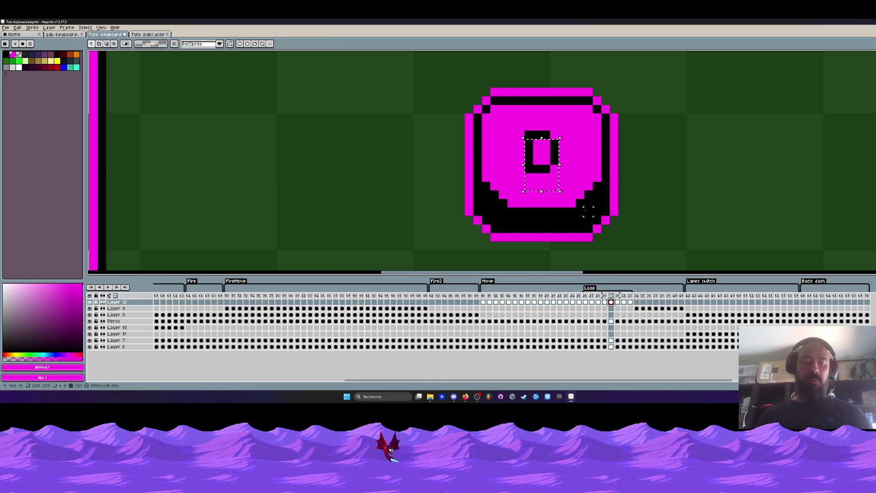
{"action": "key", "text": "ctrl+v"}
{"action": "left_click_drag", "start_coordinate": [710, 172], "coordinate": [546, 163]}
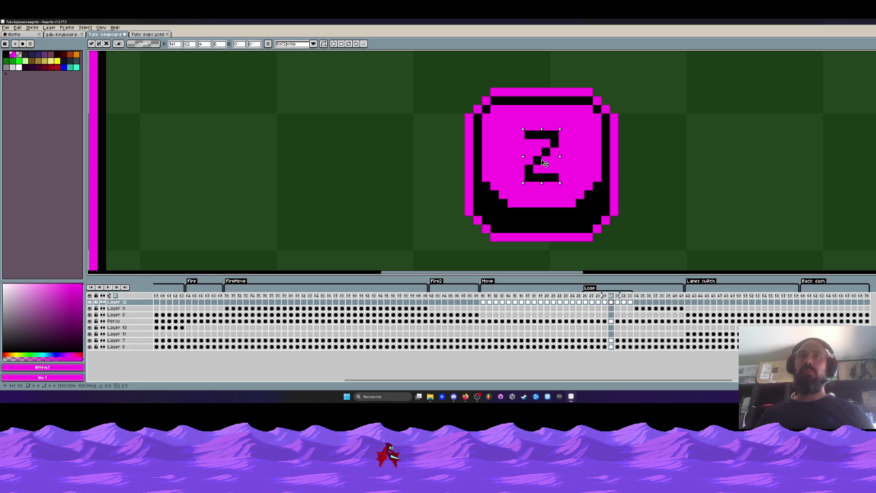
{"action": "key", "text": "Return"}
Replace the D with the Z on the remaining D key frames, including the pressed pose
{"action": "key", "text": "period"}
{"action": "key", "text": "ctrl+v"}
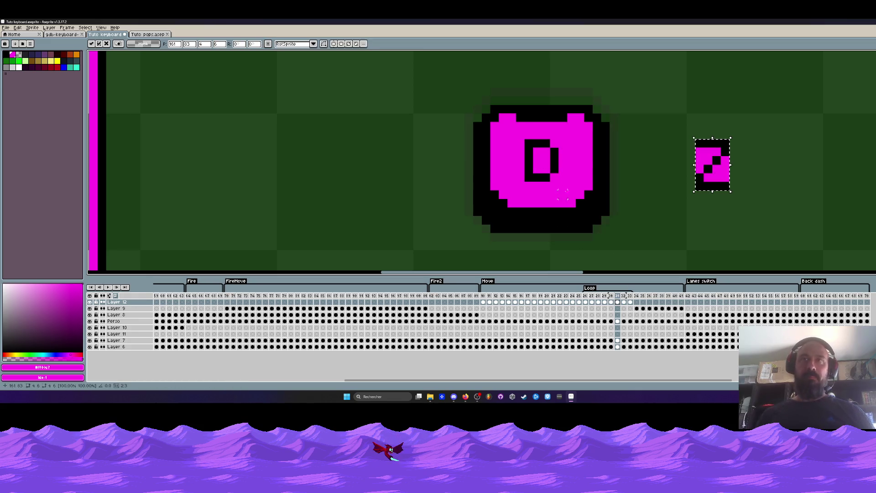
{"action": "left_click_drag", "start_coordinate": [718, 182], "coordinate": [555, 183]}
{"action": "key", "text": "Return"}
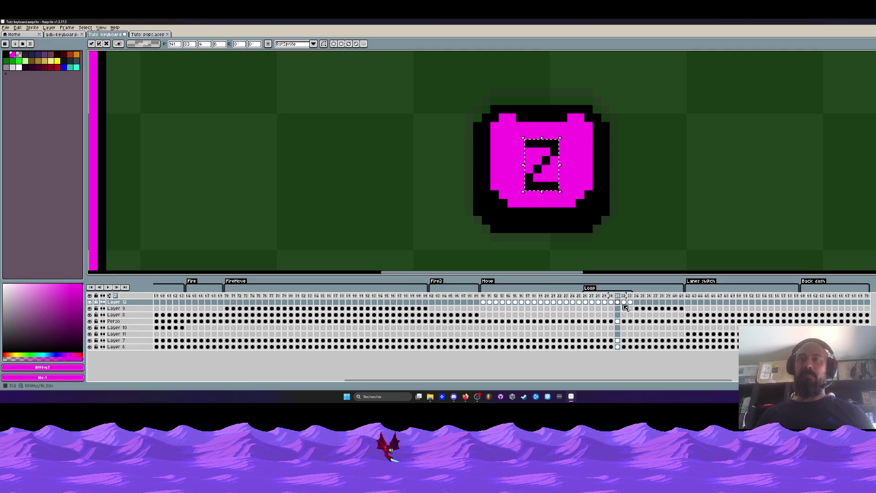
{"action": "key", "text": "period"}
{"action": "key", "text": "ctrl+v"}
{"action": "left_click_drag", "start_coordinate": [729, 183], "coordinate": [566, 182]}
{"action": "key", "text": "Return"}
{"action": "key", "text": "period"}
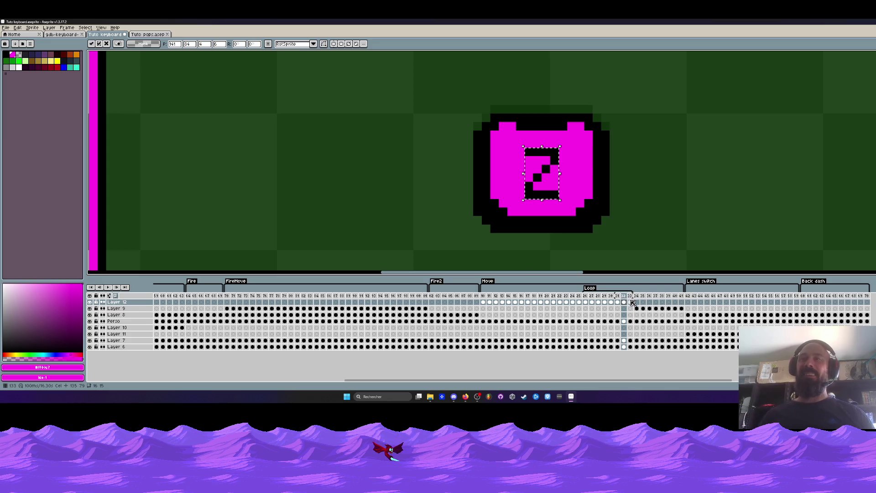
{"action": "key", "text": "ctrl+v"}
{"action": "left_click_drag", "start_coordinate": [714, 182], "coordinate": [543, 183]}
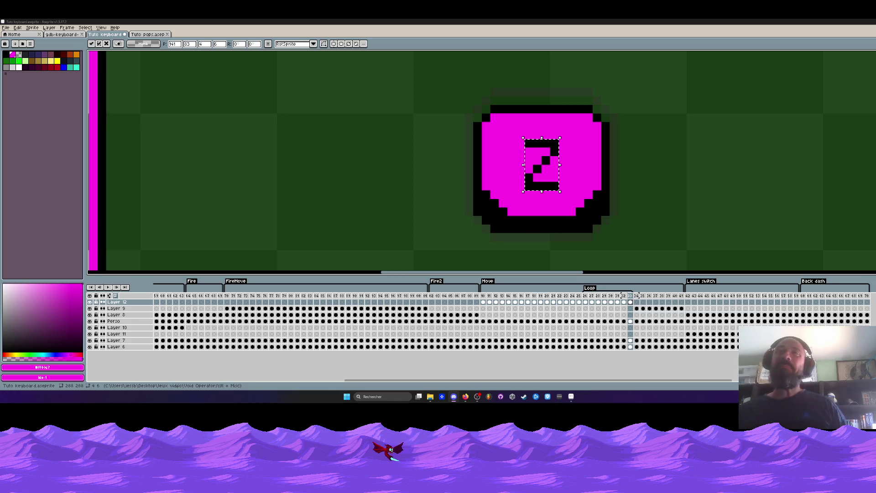
{"action": "left_click", "coordinate": [586, 296]}
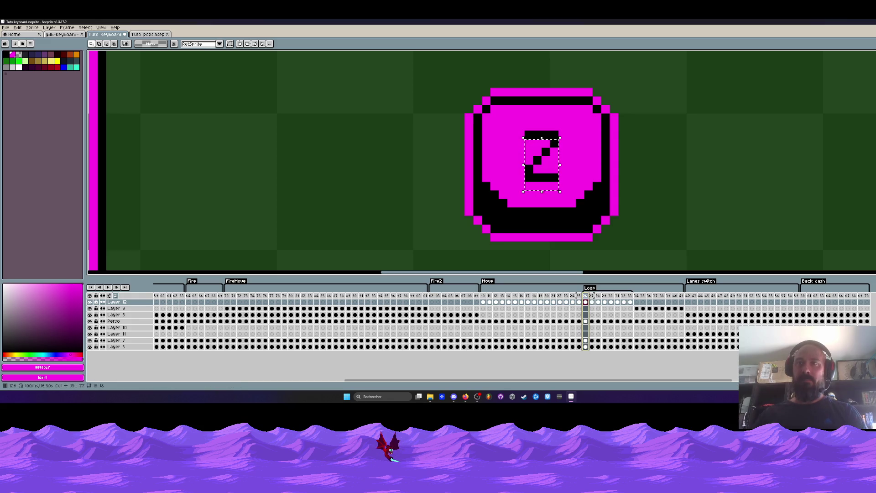
Play the animation and stop on the frame right after the Z presses
{"action": "key", "text": "Return"}
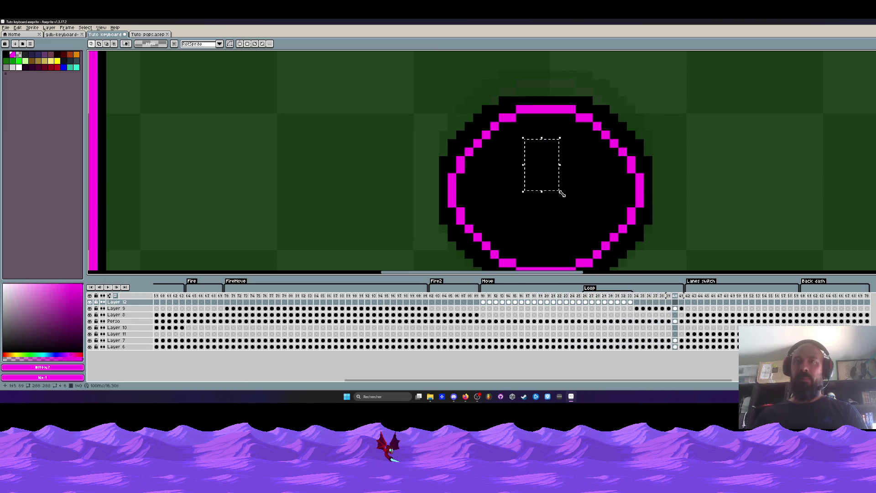
{"action": "scroll", "coordinate": [564, 189], "scroll_direction": "down", "scroll_amount": 4}
{"action": "left_click", "coordinate": [637, 302]}
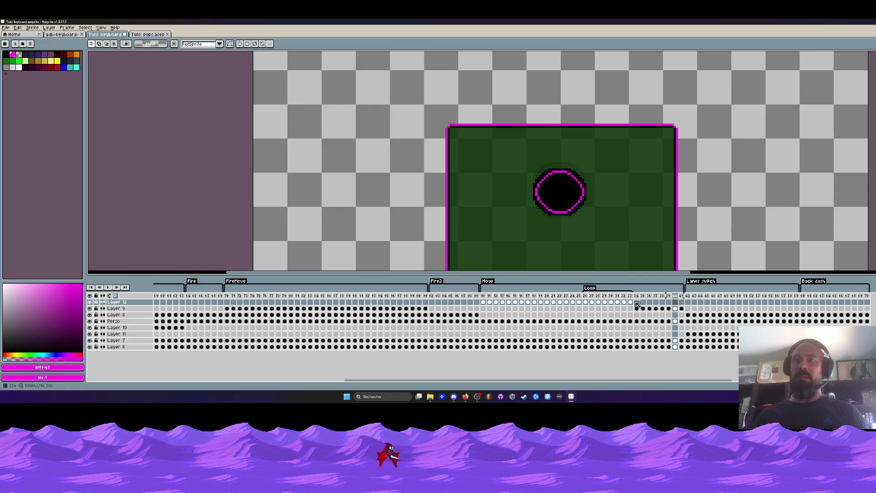
{"action": "key", "text": "Return"}
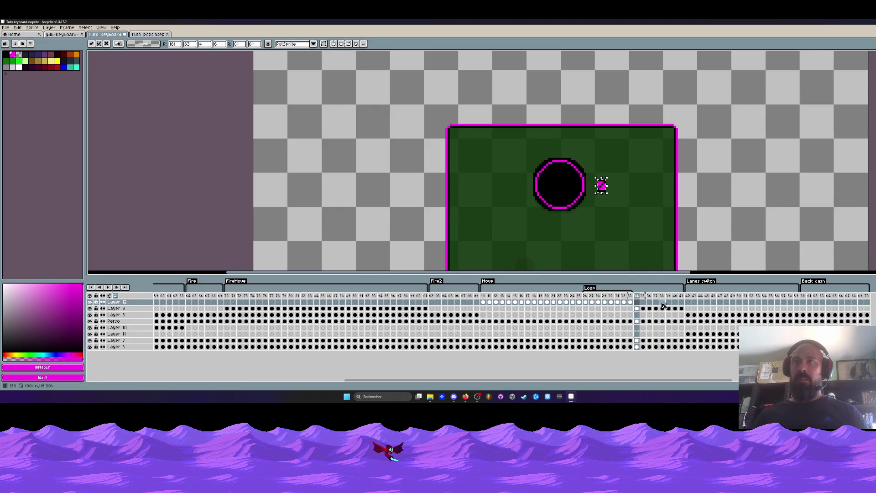
{"action": "key", "text": "Return"}
Delete the ring from frames 134–141 on Layer 9
{"action": "left_click_drag", "start_coordinate": [633, 305], "coordinate": [584, 302]}
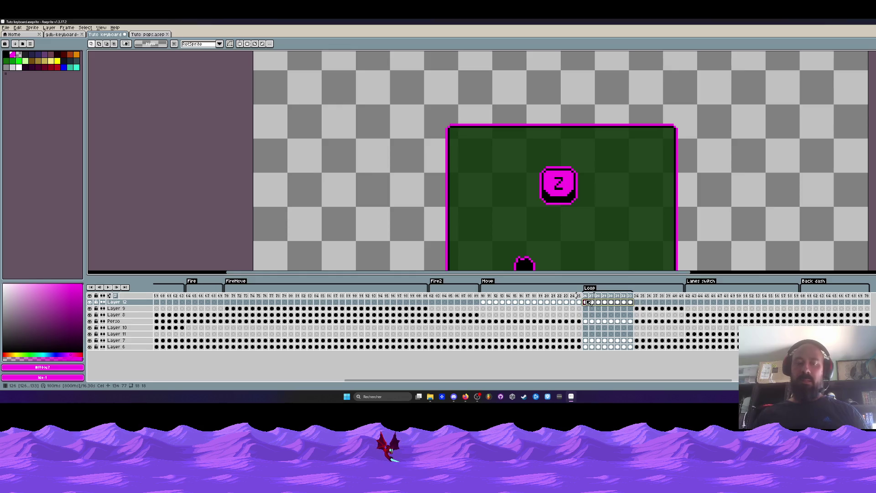
{"action": "left_click", "coordinate": [638, 302]}
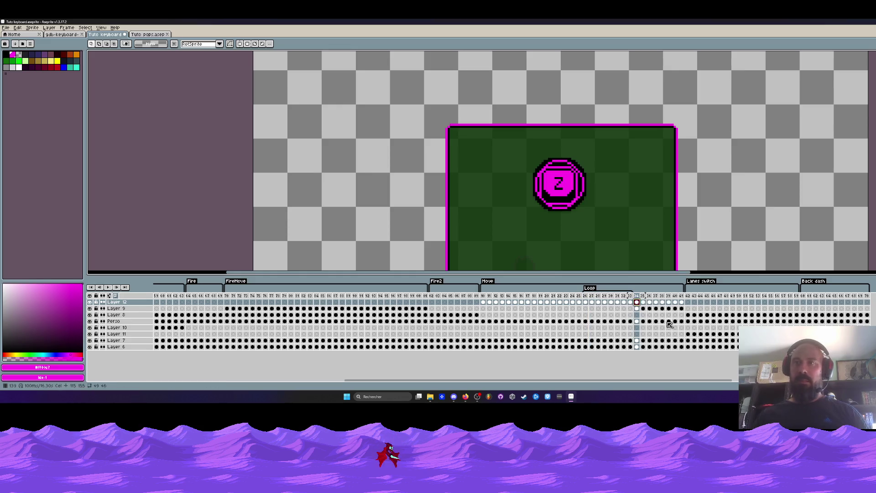
{"action": "mouse_move", "coordinate": [639, 305]}
{"action": "left_mouse_down"}
{"action": "mouse_move", "coordinate": [680, 314]}
{"action": "mouse_move", "coordinate": [637, 311]}
{"action": "left_mouse_up"}
{"action": "key", "text": "Delete"}
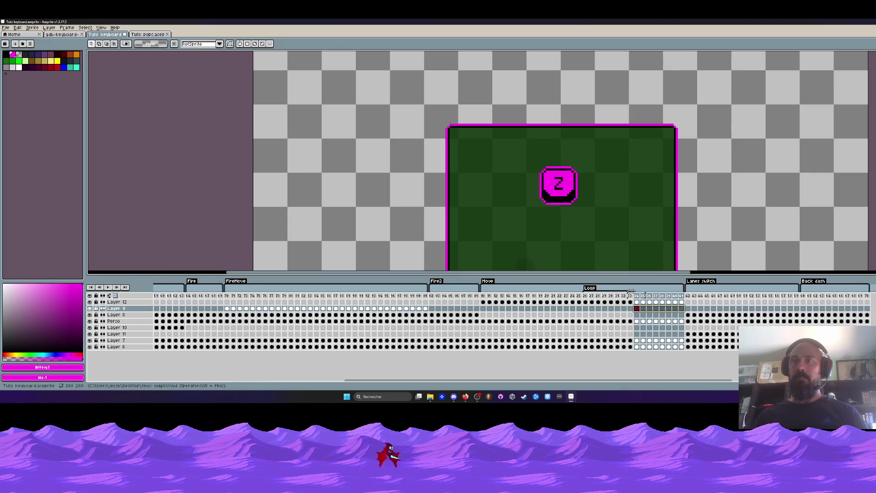
Drag the Loop tag's start to frame 134
{"action": "left_click_drag", "start_coordinate": [584, 289], "coordinate": [638, 296]}
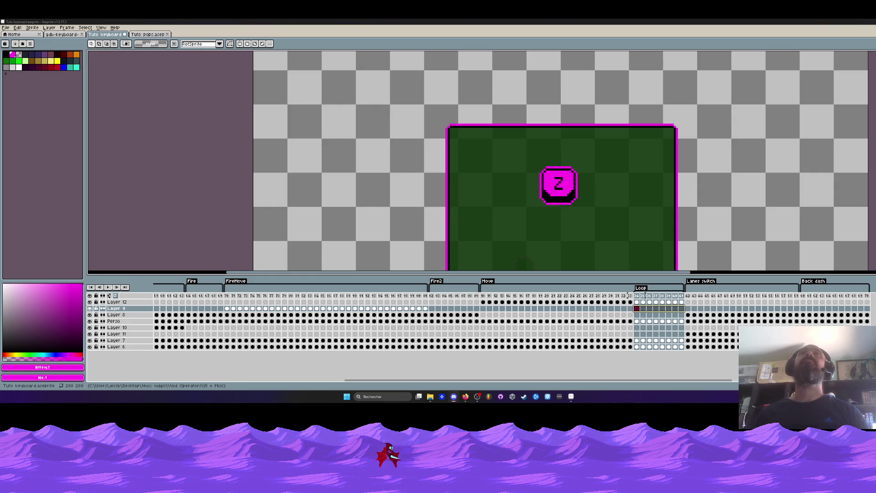
{"action": "key", "text": "super+d"}
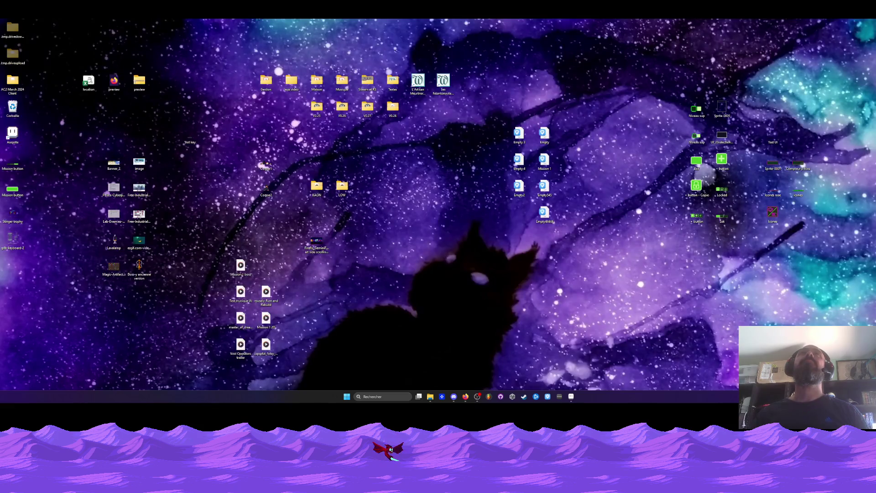
{"action": "key", "text": "super+d"}
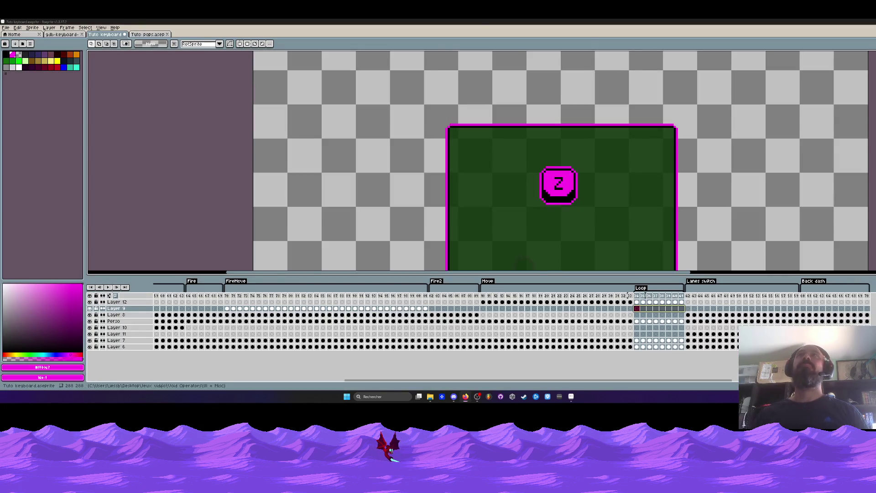
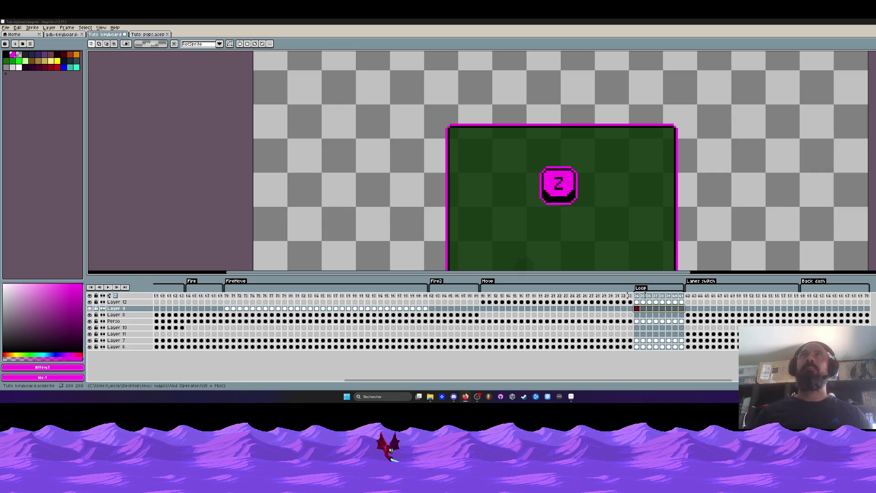
Play the Lanes switch card animation from its first frame
{"action": "scroll", "coordinate": [609, 269], "scroll_direction": "down", "scroll_amount": 2}
{"action": "scroll", "coordinate": [609, 269], "scroll_direction": "up", "scroll_amount": 1}
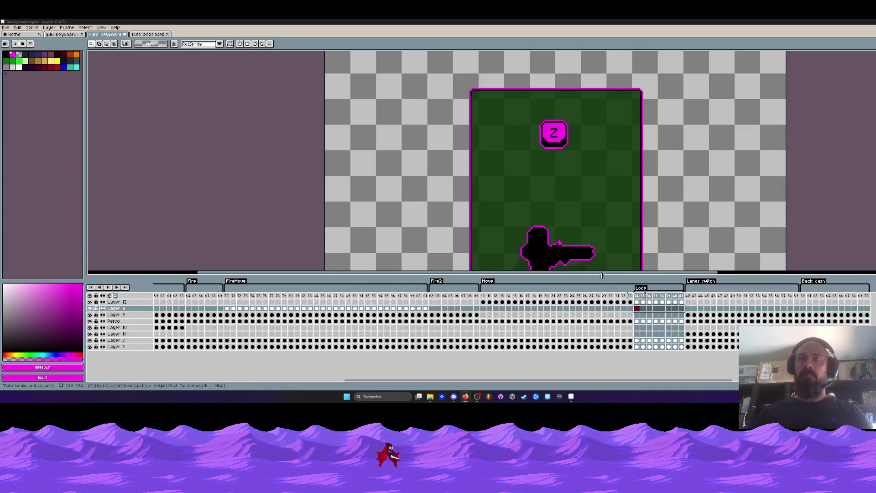
{"action": "left_click", "coordinate": [688, 296]}
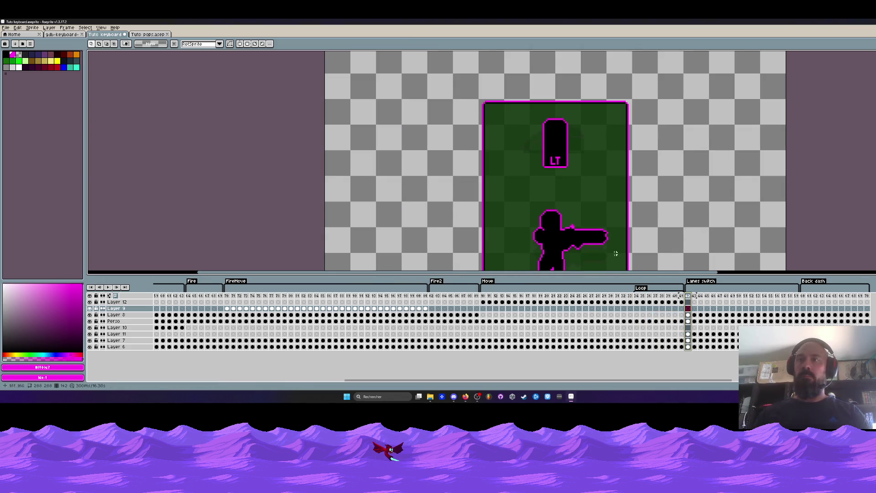
{"action": "scroll", "coordinate": [578, 242], "scroll_direction": "down", "scroll_amount": 4}
{"action": "key", "text": "Return"}
{"action": "scroll", "coordinate": [578, 241], "scroll_direction": "up", "scroll_amount": 2}
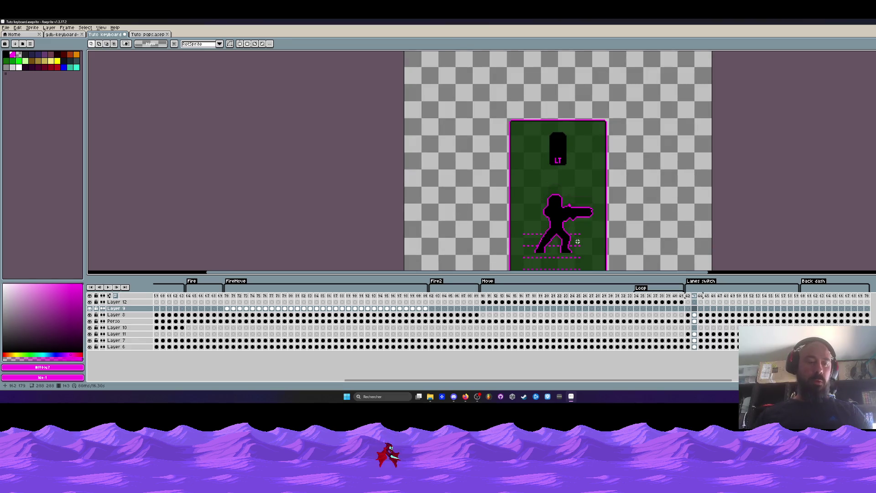
{"action": "scroll", "coordinate": [578, 241], "scroll_direction": "down", "scroll_amount": 3}
{"action": "scroll", "coordinate": [541, 205], "scroll_direction": "up", "scroll_amount": 1}
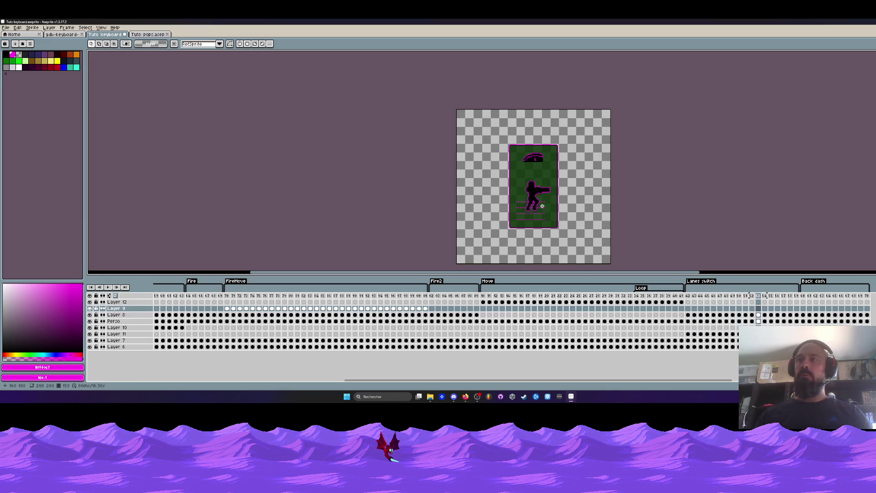
Select Fire2 frames 10–40 across all layers, then play the FireMove frames
{"action": "left_click", "coordinate": [439, 281]}
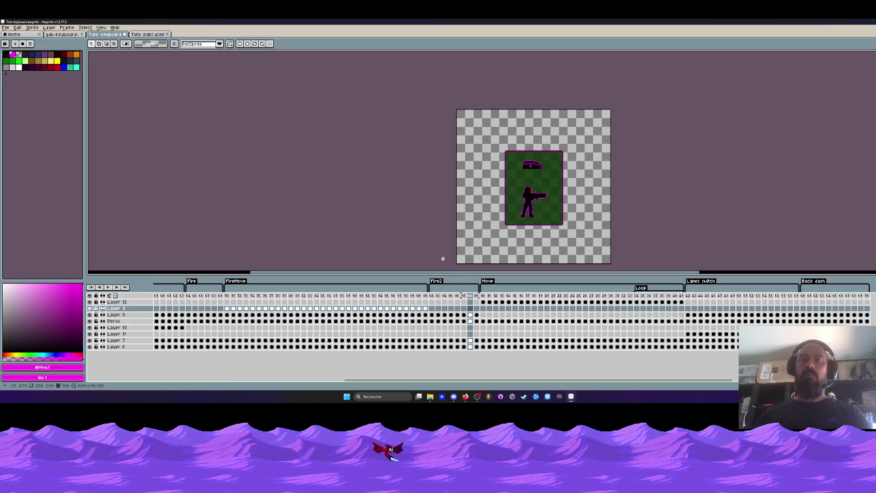
{"action": "left_click_drag", "start_coordinate": [484, 297], "coordinate": [676, 296]}
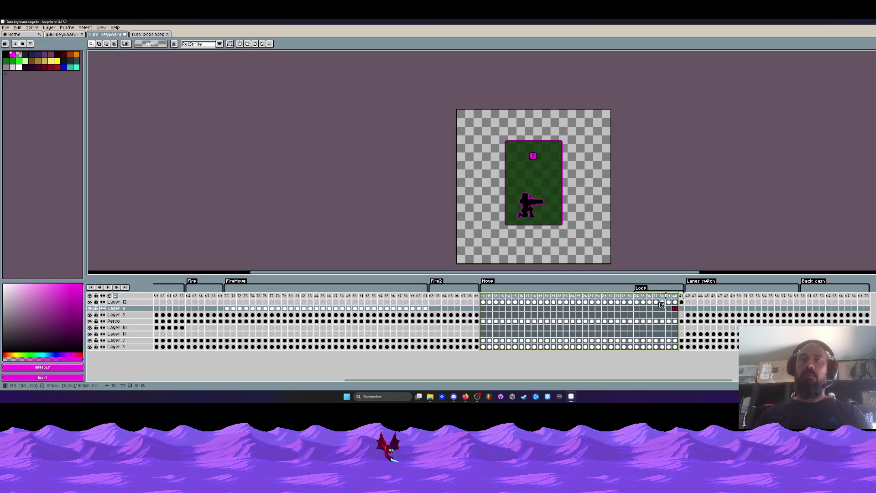
{"action": "scroll", "coordinate": [456, 306], "scroll_direction": "down", "scroll_amount": 1}
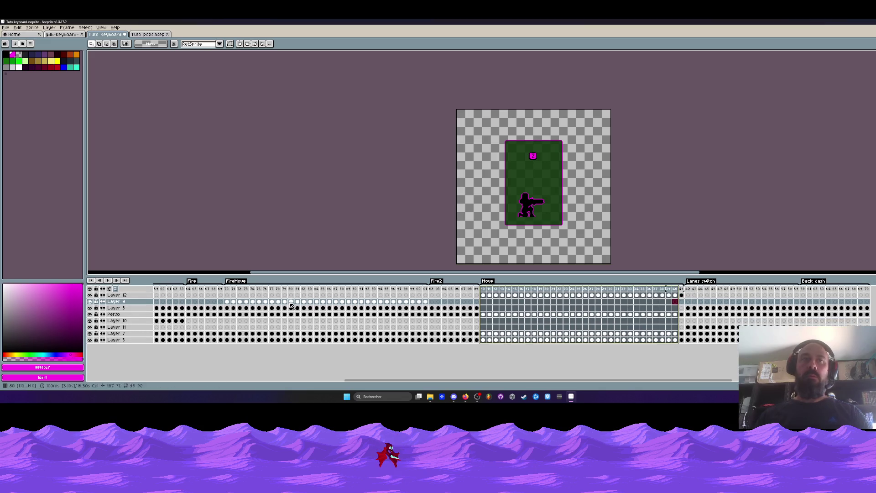
{"action": "left_click", "coordinate": [231, 291]}
{"action": "key", "text": "Return"}
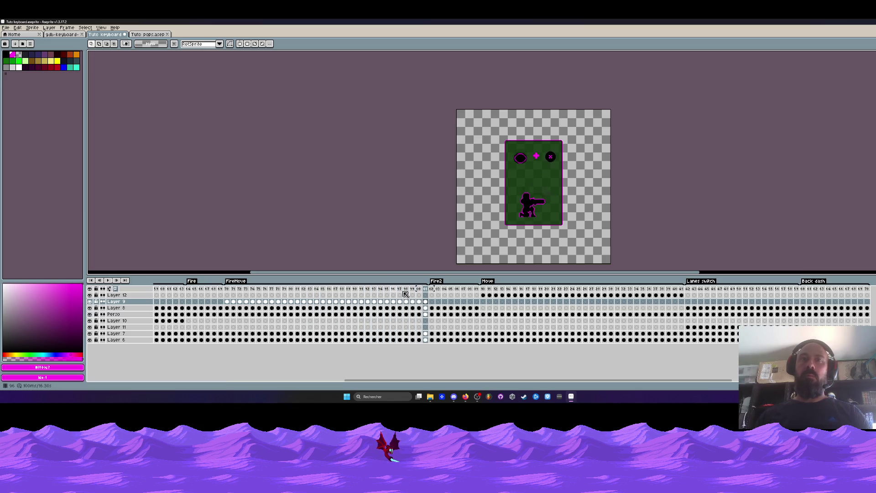
Return to the Lanes switch frame and bring up the Tuto pops file
{"action": "left_click", "coordinate": [688, 301]}
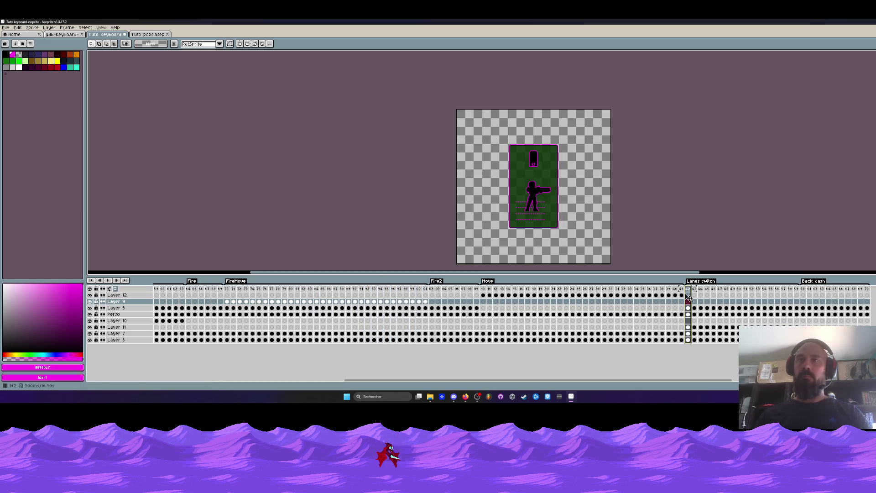
{"action": "scroll", "coordinate": [532, 180], "scroll_direction": "up", "scroll_amount": 1}
{"action": "left_click", "coordinate": [148, 34]}
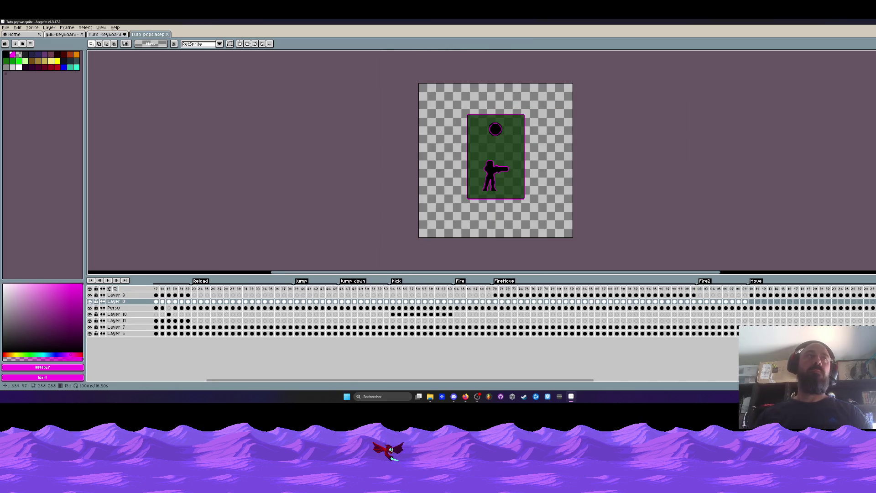
{"action": "left_click", "coordinate": [71, 35]}
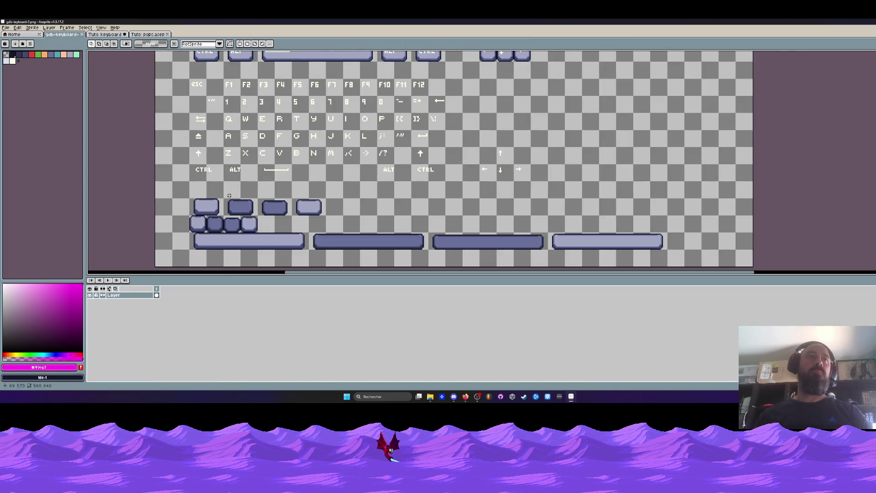
{"action": "scroll", "coordinate": [229, 195], "scroll_direction": "down", "scroll_amount": 2}
{"action": "scroll", "coordinate": [126, 86], "scroll_direction": "up", "scroll_amount": 2}
{"action": "left_click", "coordinate": [149, 34]}
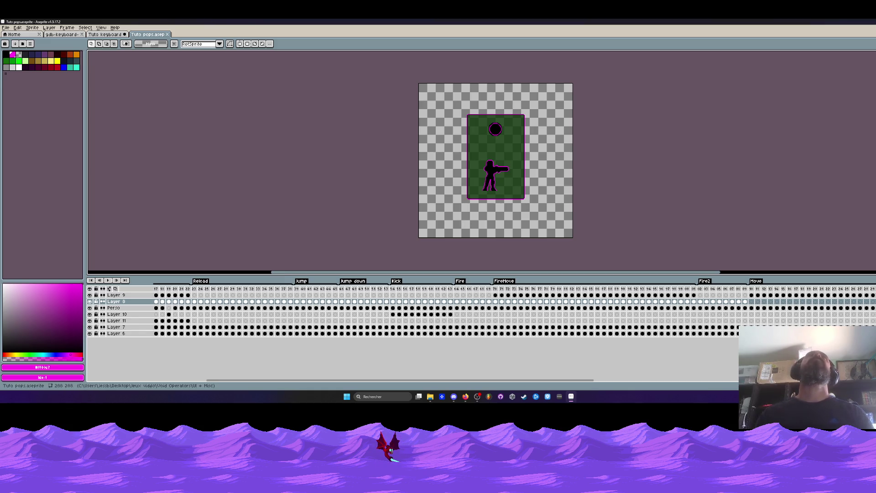
{"action": "left_click", "coordinate": [465, 397]}
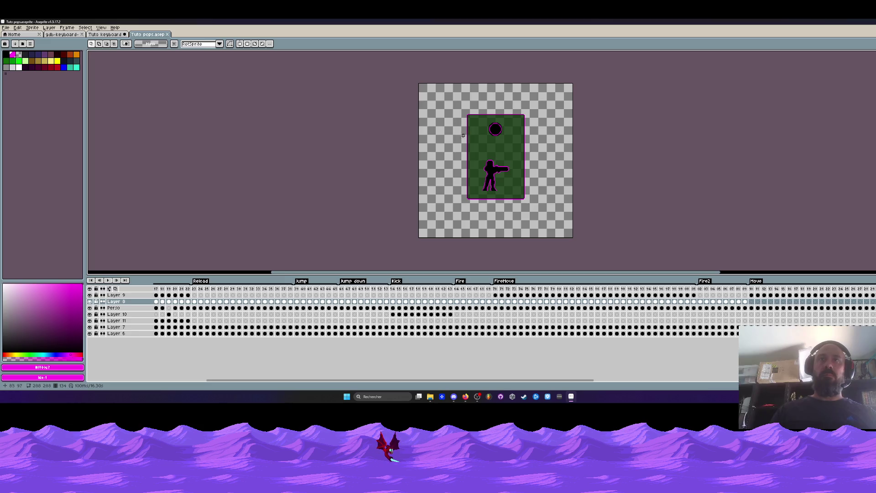
Browse FireMove frames 70–80 and Fire2 frames 102–105, stopping at FireMove frame 77
{"action": "key", "text": "Left"}
{"action": "scroll", "coordinate": [510, 181], "scroll_direction": "up", "scroll_amount": 1}
{"action": "key", "text": "Right"}
{"action": "key", "text": "Right"}
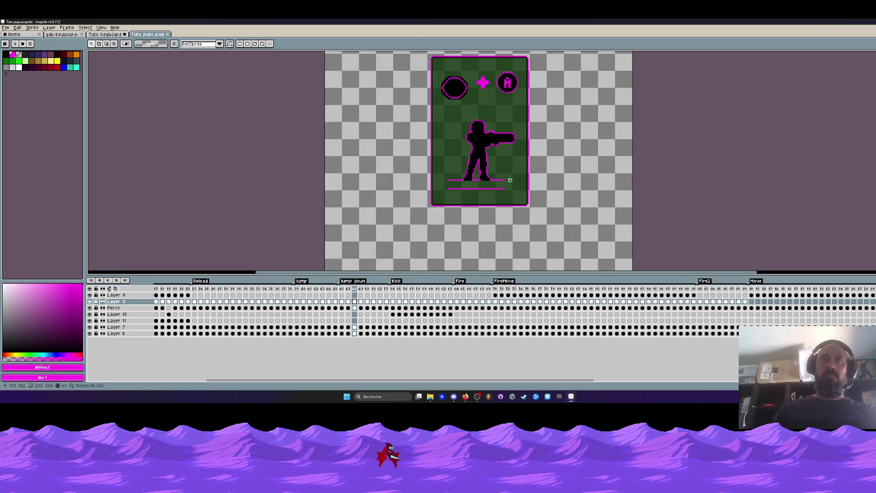
{"action": "left_click_drag", "start_coordinate": [495, 289], "coordinate": [644, 290]}
{"action": "key", "text": "alt+Tab"}
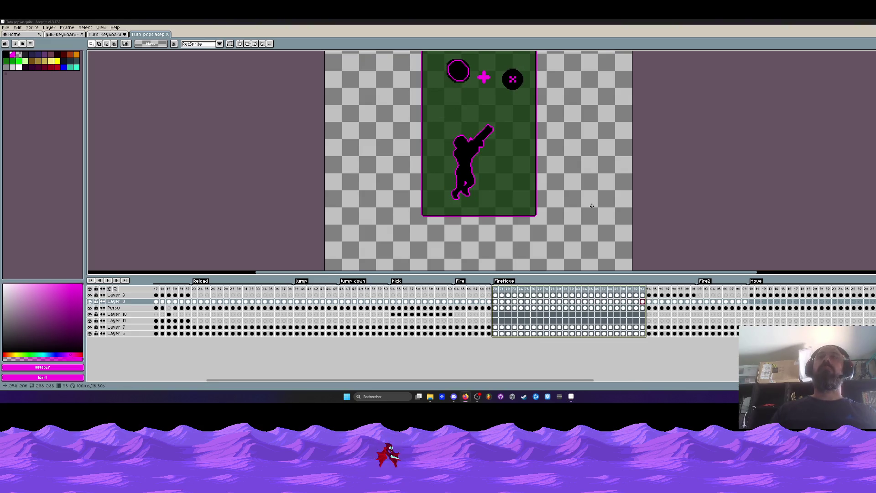
{"action": "mouse_move", "coordinate": [700, 289]}
{"action": "left_mouse_down"}
{"action": "mouse_move", "coordinate": [742, 296]}
{"action": "mouse_move", "coordinate": [703, 296]}
{"action": "mouse_move", "coordinate": [726, 296]}
{"action": "left_mouse_up"}
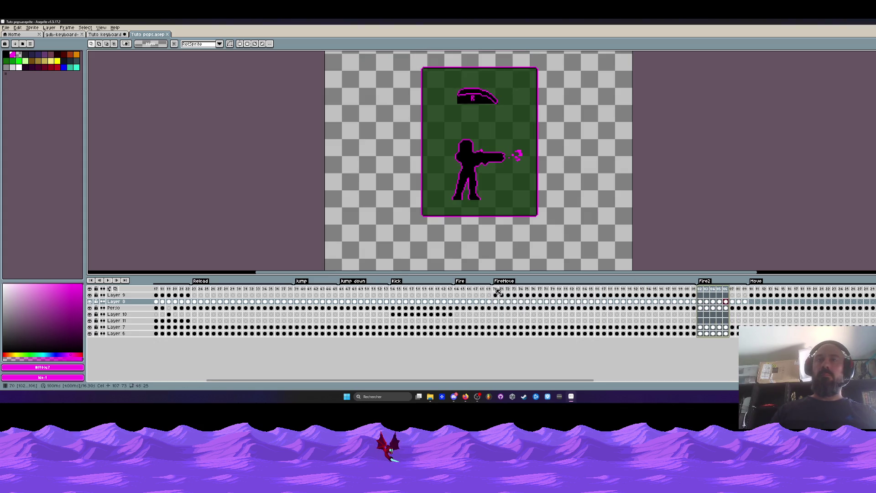
{"action": "left_click", "coordinate": [495, 301]}
{"action": "left_click", "coordinate": [540, 301]}
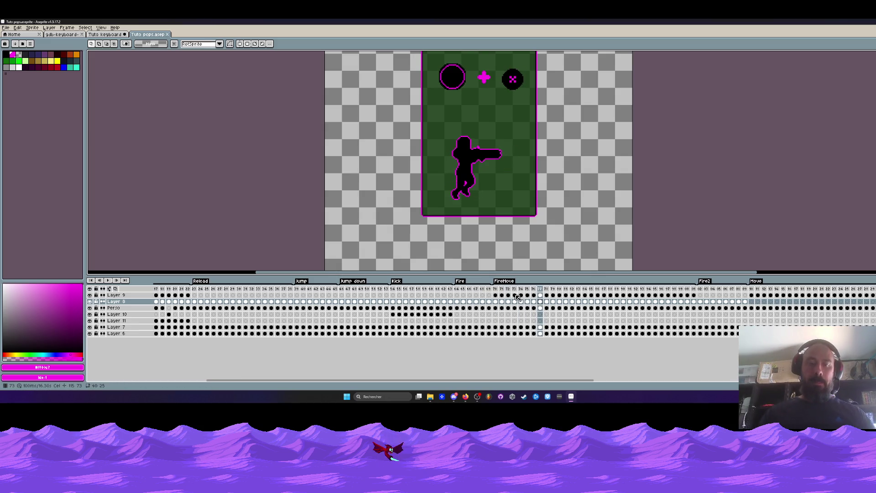
Create Layer 12 with Shift+N, drag it above all layers, and select its frame-70 cel
{"action": "key", "text": "shift+n"}
{"action": "left_click_drag", "start_coordinate": [127, 302], "coordinate": [128, 297]}
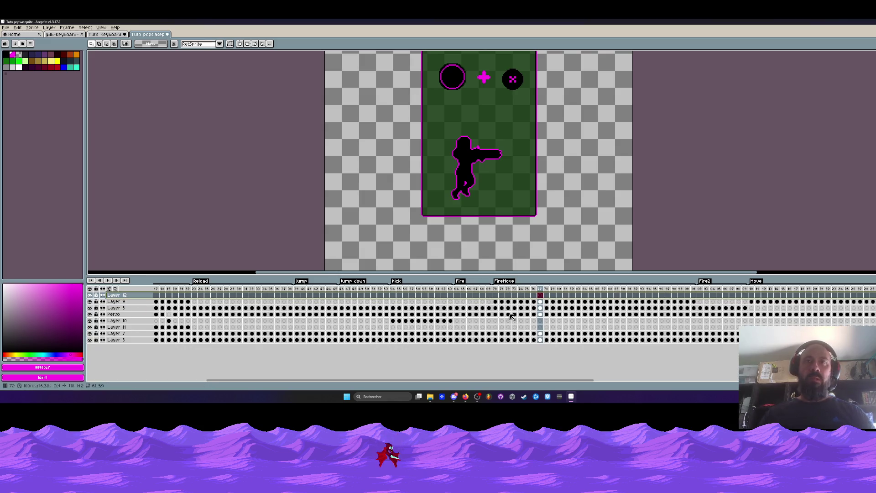
{"action": "left_click", "coordinate": [495, 295]}
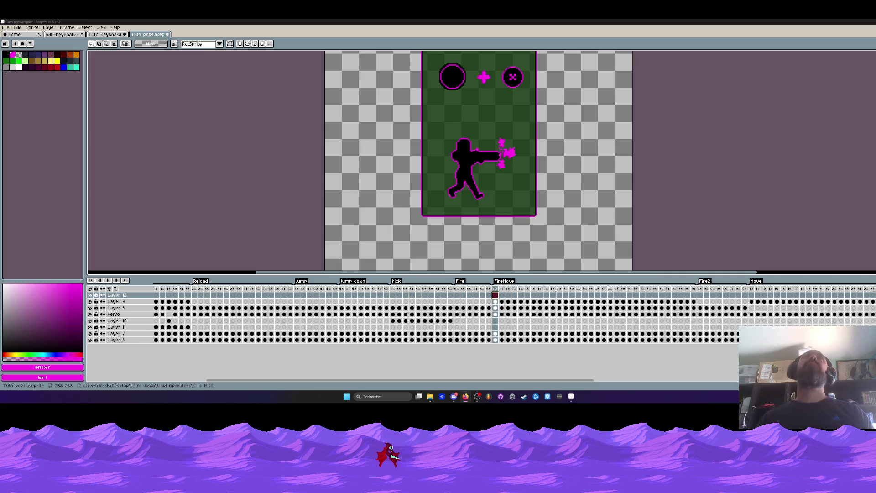
Loop-play the FireMove frames and select Layer 9's cels at frames 110–113
{"action": "left_click_drag", "start_coordinate": [481, 50], "coordinate": [475, 79]}
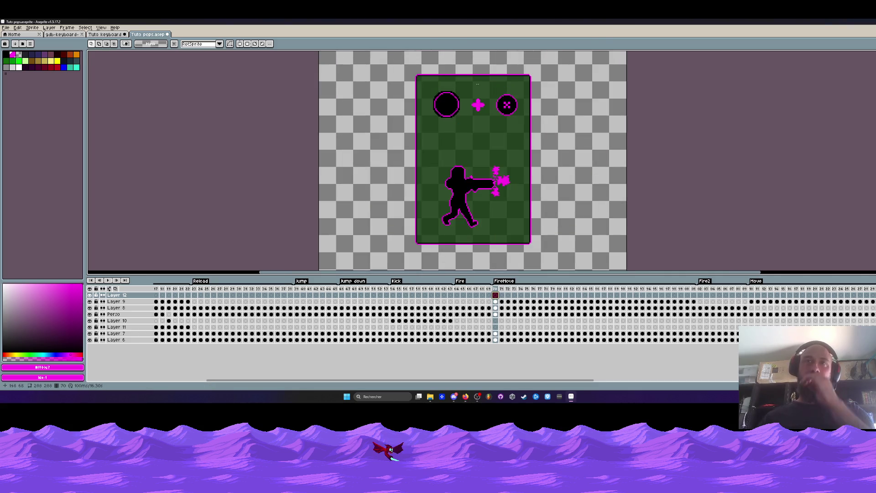
{"action": "key", "text": "Right"}
{"action": "key", "text": "Right"}
{"action": "key", "text": "Return"}
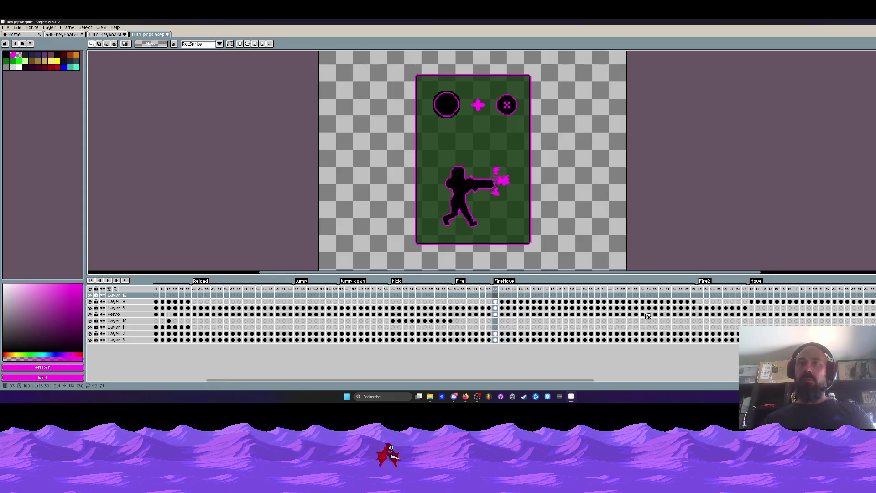
{"action": "left_click_drag", "start_coordinate": [752, 302], "coordinate": [772, 303]}
{"action": "left_click_drag", "start_coordinate": [602, 380], "coordinate": [737, 380]}
{"action": "left_click_drag", "start_coordinate": [515, 302], "coordinate": [575, 306]}
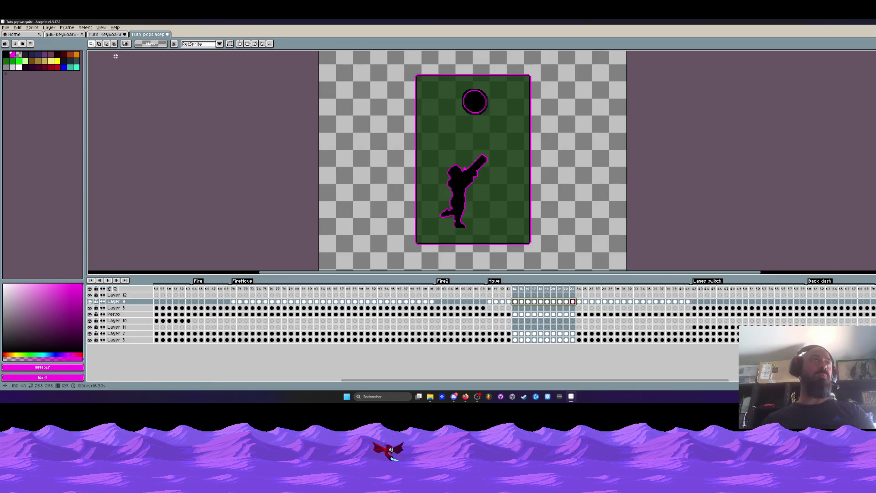
In Tuto keyboard, paste Layer 12's D key icon from frames 110–113 into FireMove frame 70
{"action": "left_click", "coordinate": [105, 34]}
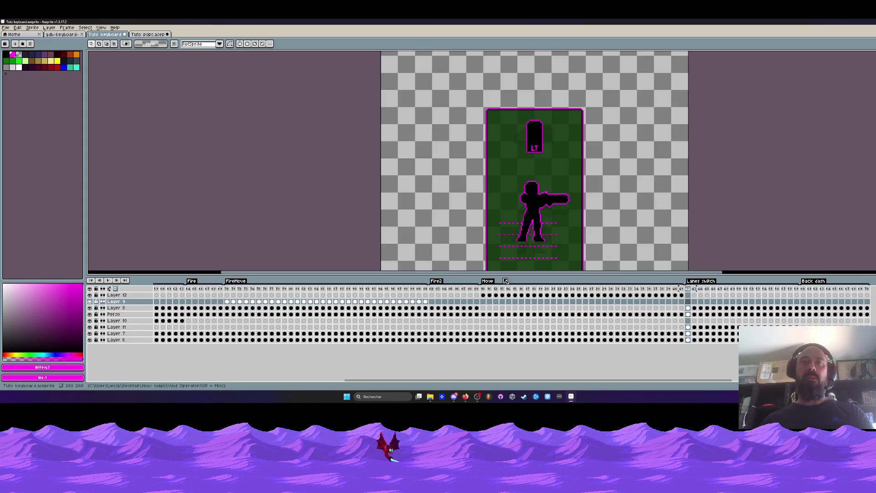
{"action": "mouse_move", "coordinate": [483, 296]}
{"action": "left_mouse_down"}
{"action": "mouse_move", "coordinate": [542, 302]}
{"action": "mouse_move", "coordinate": [531, 300]}
{"action": "left_mouse_up"}
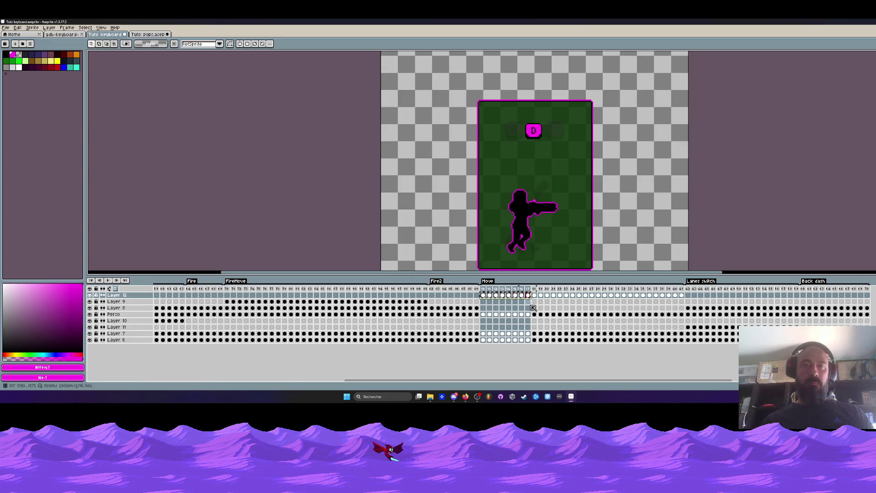
{"action": "left_click_drag", "start_coordinate": [519, 382], "coordinate": [330, 382]}
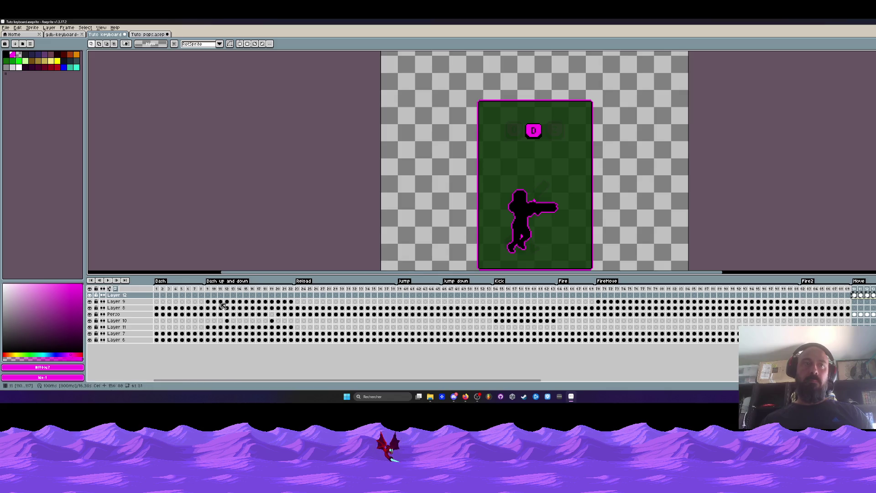
{"action": "left_click", "coordinate": [598, 296]}
{"action": "key", "text": "ctrl+v"}
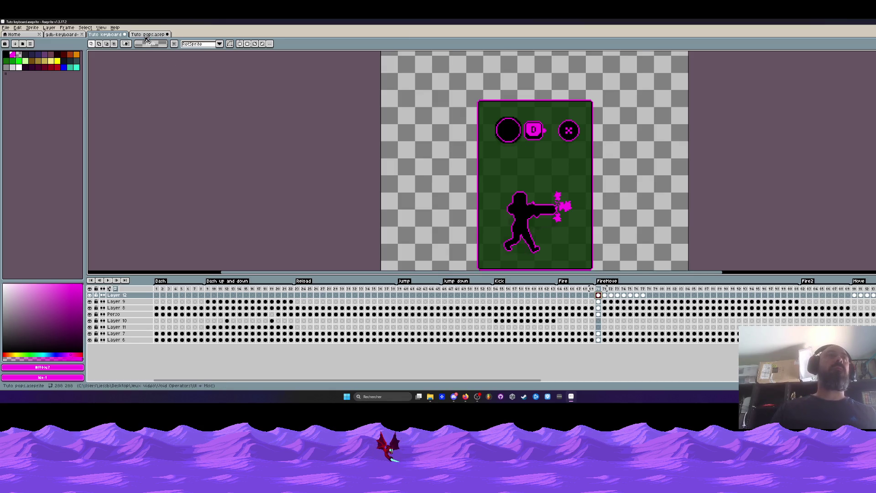
{"action": "key", "text": "ctrl+shift+Tab"}
Marquee-select and copy the two top mouse icons on the keyboard sheet, then deselect
{"action": "scroll", "coordinate": [312, 103], "scroll_direction": "down", "scroll_amount": 5}
{"action": "scroll", "coordinate": [312, 104], "scroll_direction": "up", "scroll_amount": 3}
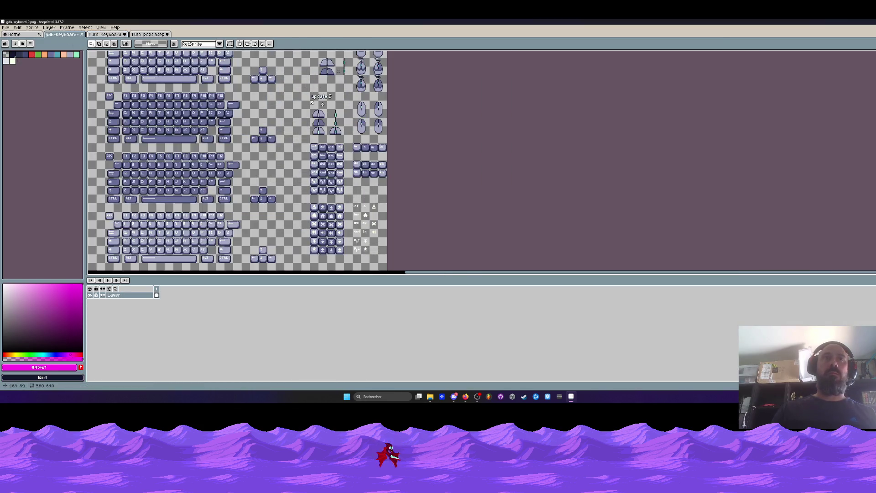
{"action": "scroll", "coordinate": [372, 90], "scroll_direction": "up", "scroll_amount": 4}
{"action": "scroll", "coordinate": [372, 90], "scroll_direction": "down", "scroll_amount": 1}
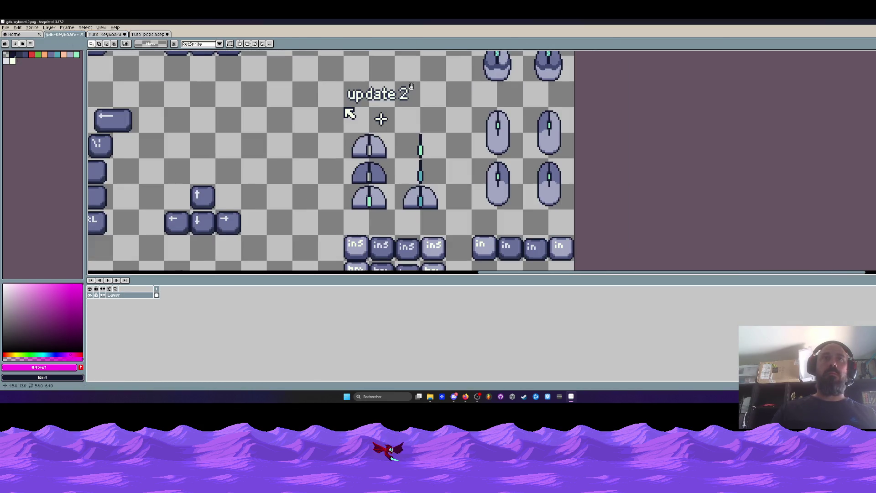
{"action": "left_click_drag", "start_coordinate": [372, 90], "coordinate": [360, 153]}
{"action": "scroll", "coordinate": [409, 248], "scroll_direction": "down", "scroll_amount": 1}
{"action": "left_click_drag", "start_coordinate": [436, 72], "coordinate": [436, 105]}
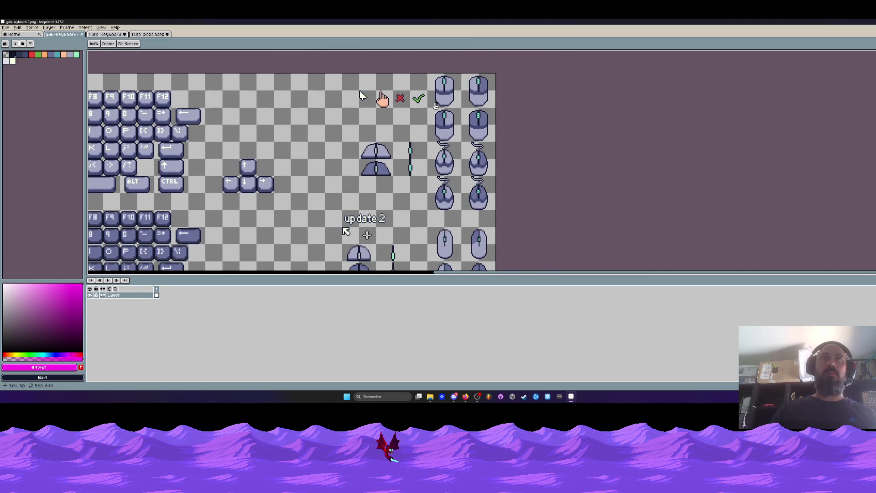
{"action": "scroll", "coordinate": [464, 110], "scroll_direction": "down", "scroll_amount": 1}
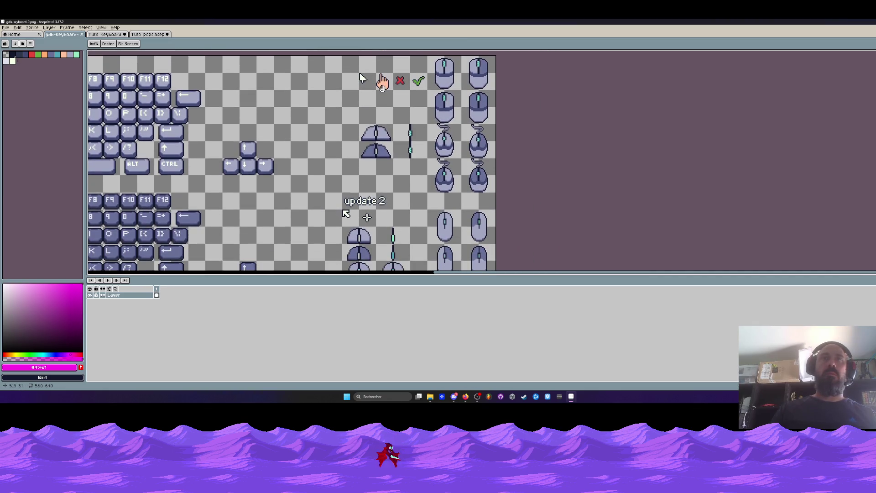
{"action": "scroll", "coordinate": [449, 144], "scroll_direction": "down", "scroll_amount": 1}
{"action": "scroll", "coordinate": [449, 143], "scroll_direction": "up", "scroll_amount": 1}
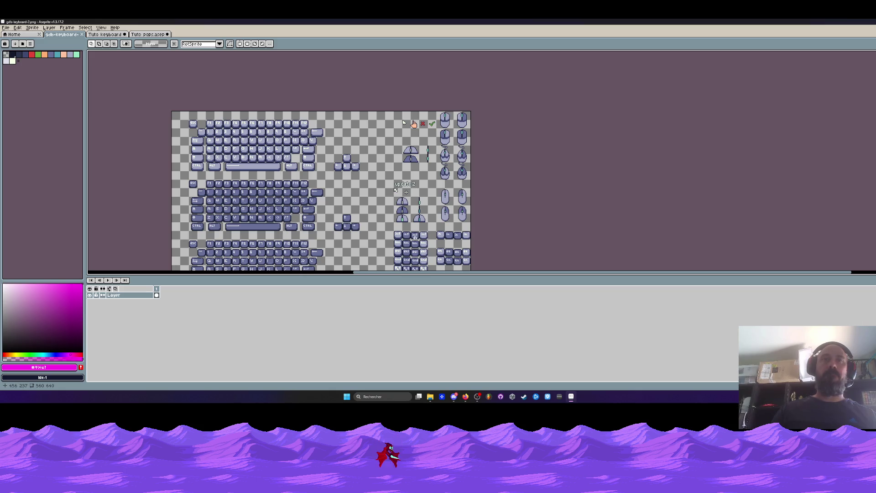
{"action": "scroll", "coordinate": [445, 128], "scroll_direction": "up", "scroll_amount": 2}
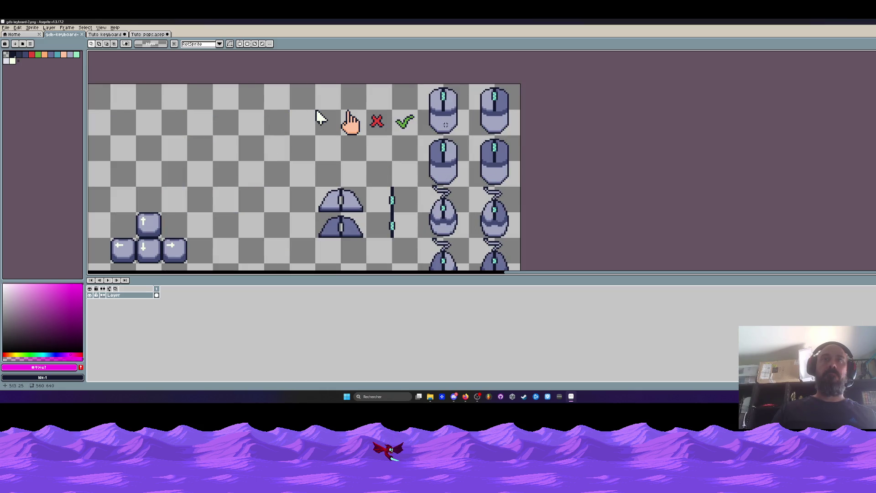
{"action": "mouse_move", "coordinate": [425, 86]}
{"action": "left_mouse_down"}
{"action": "mouse_move", "coordinate": [456, 134]}
{"action": "mouse_move", "coordinate": [470, 192]}
{"action": "mouse_move", "coordinate": [468, 183]}
{"action": "left_mouse_up"}
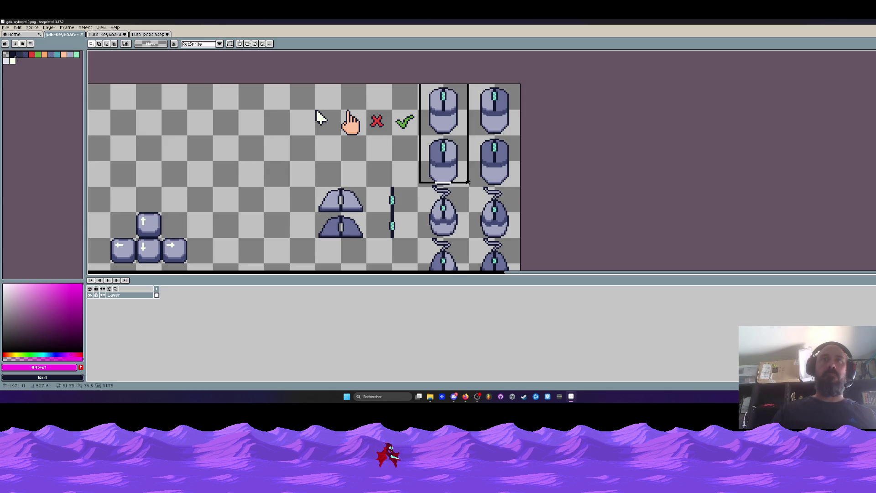
{"action": "left_click_drag", "start_coordinate": [468, 183], "coordinate": [470, 185]}
{"action": "scroll", "coordinate": [451, 155], "scroll_direction": "down", "scroll_amount": 1}
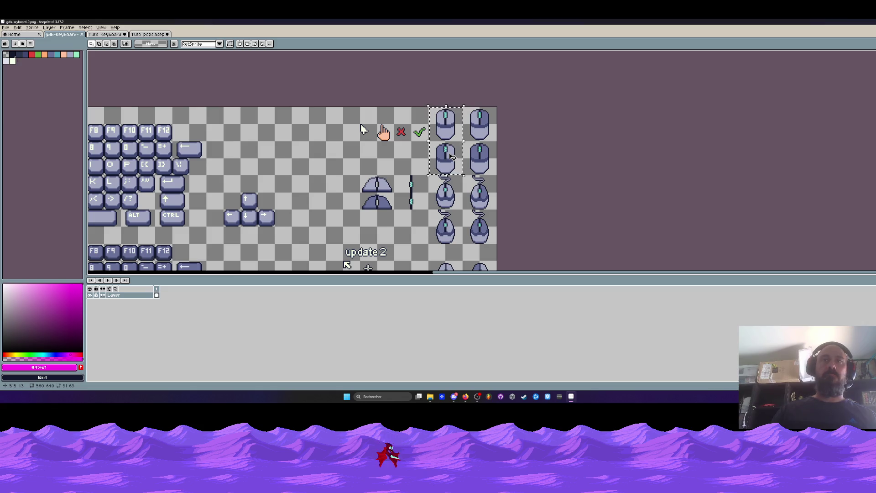
{"action": "scroll", "coordinate": [451, 157], "scroll_direction": "down", "scroll_amount": 1}
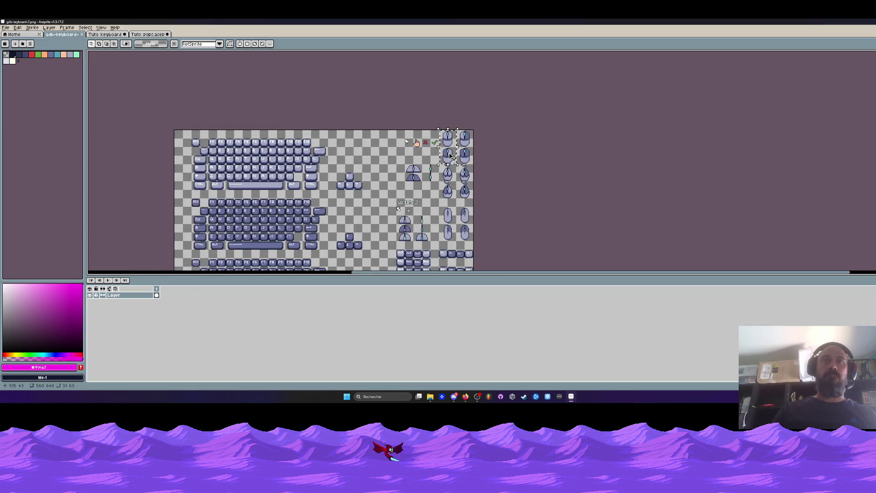
{"action": "scroll", "coordinate": [451, 157], "scroll_direction": "down", "scroll_amount": 2}
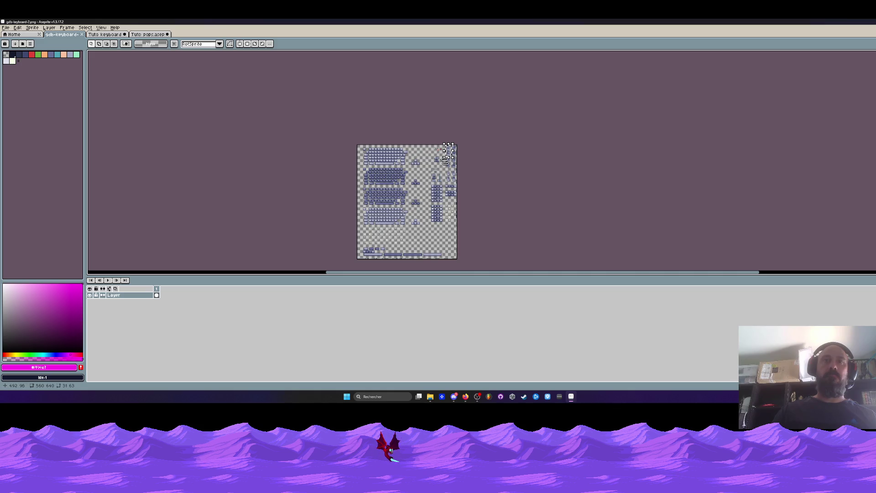
{"action": "scroll", "coordinate": [450, 146], "scroll_direction": "up", "scroll_amount": 4}
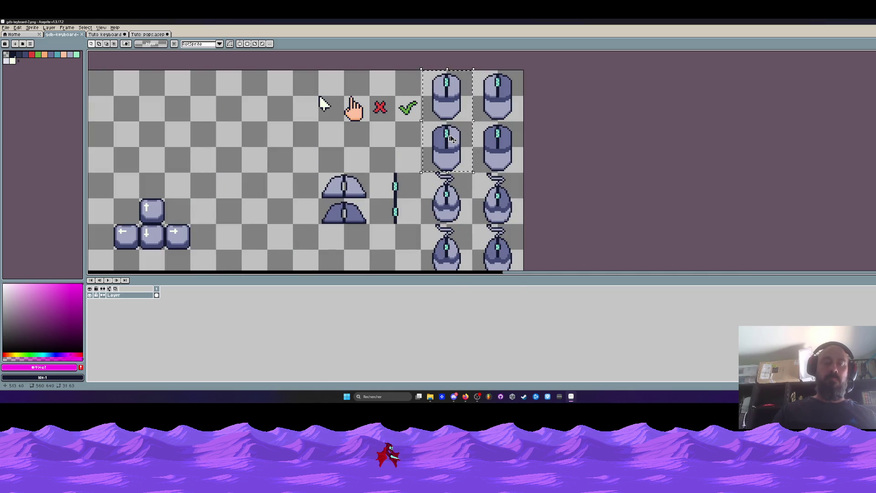
{"action": "left_click", "coordinate": [234, 79]}
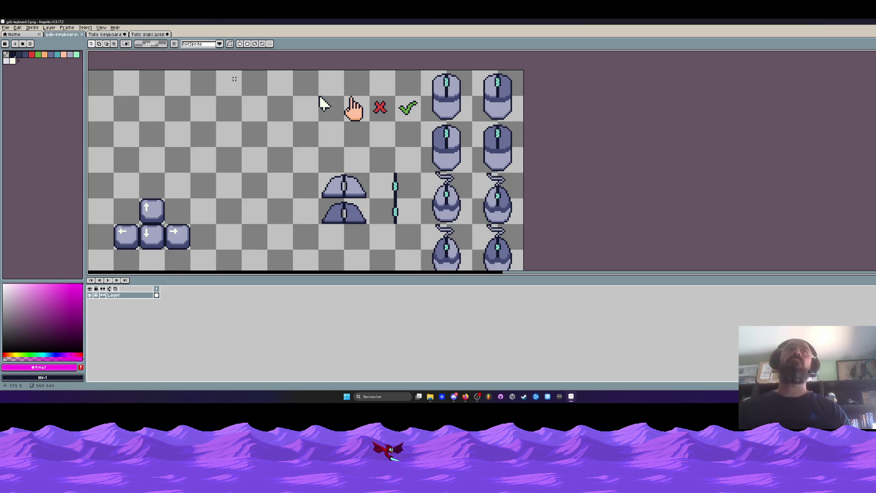
{"action": "key", "text": "ctrl+Tab"}
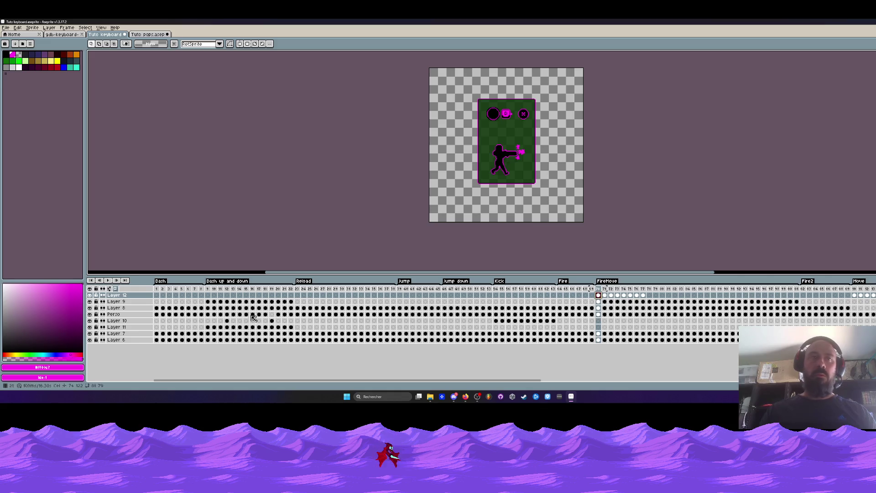
Paste the two mouse icons beside the green card, commit them, and deselect
{"action": "left_click", "coordinate": [160, 35]}
{"action": "key", "text": "ctrl+shift+Tab"}
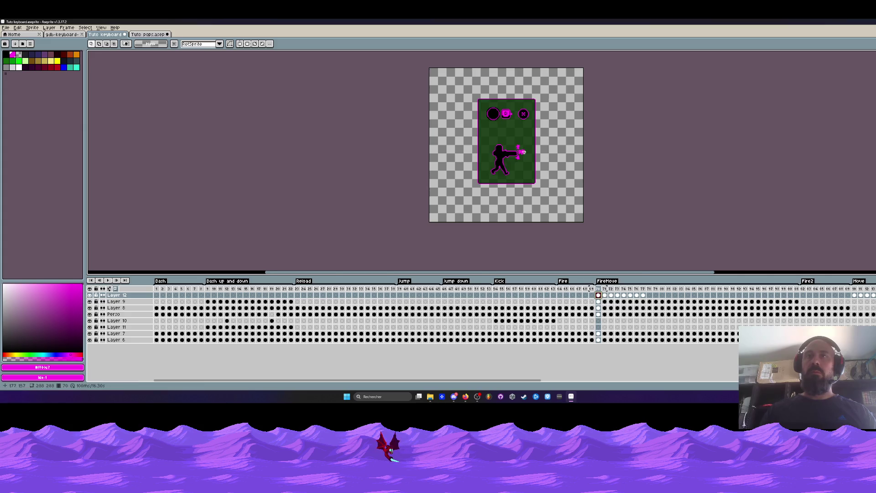
{"action": "scroll", "coordinate": [525, 156], "scroll_direction": "up", "scroll_amount": 2}
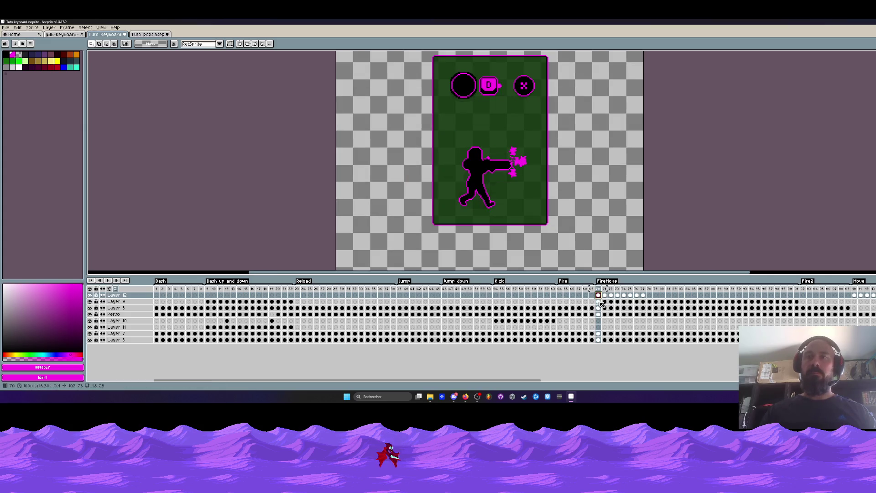
{"action": "key", "text": "ctrl+v"}
{"action": "mouse_move", "coordinate": [660, 160]}
{"action": "left_mouse_down"}
{"action": "mouse_move", "coordinate": [589, 125]}
{"action": "mouse_move", "coordinate": [633, 228]}
{"action": "left_mouse_up"}
{"action": "key", "text": "Return"}
{"action": "scroll", "coordinate": [589, 128], "scroll_direction": "up", "scroll_amount": 2}
{"action": "scroll", "coordinate": [589, 149], "scroll_direction": "up", "scroll_amount": 3}
{"action": "key", "text": "ctrl+d"}
Repaint the grey stripe on the mouse's left button in the button's slate blue
{"action": "key", "text": "b"}
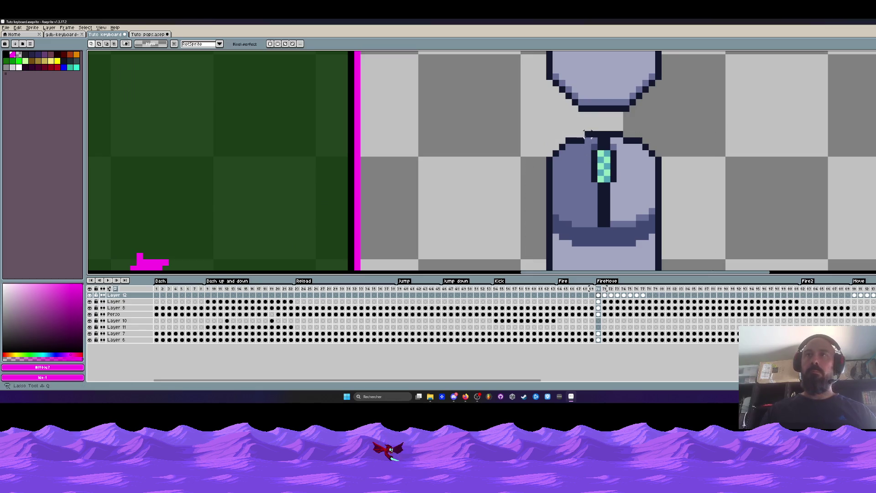
{"action": "mouse_move", "coordinate": [594, 133]}
{"action": "left_mouse_down"}
{"action": "mouse_move", "coordinate": [549, 153]}
{"action": "mouse_move", "coordinate": [551, 167]}
{"action": "mouse_move", "coordinate": [588, 166]}
{"action": "mouse_move", "coordinate": [594, 135]}
{"action": "left_mouse_up"}
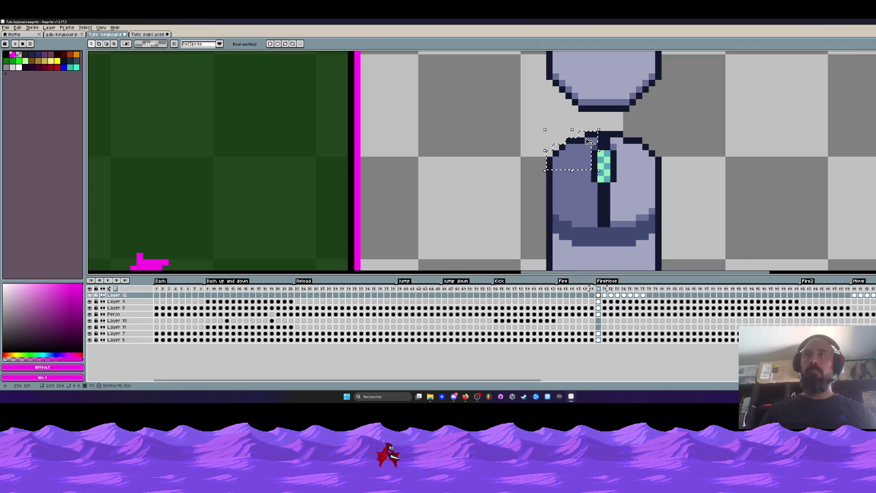
{"action": "scroll", "coordinate": [593, 133], "scroll_direction": "down", "scroll_amount": 3}
{"action": "scroll", "coordinate": [593, 133], "scroll_direction": "down", "scroll_amount": 1}
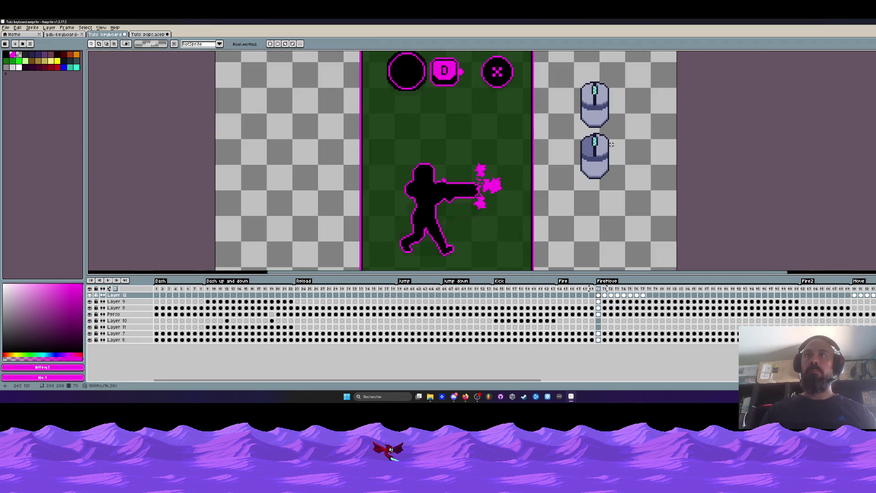
{"action": "scroll", "coordinate": [594, 144], "scroll_direction": "up", "scroll_amount": 2}
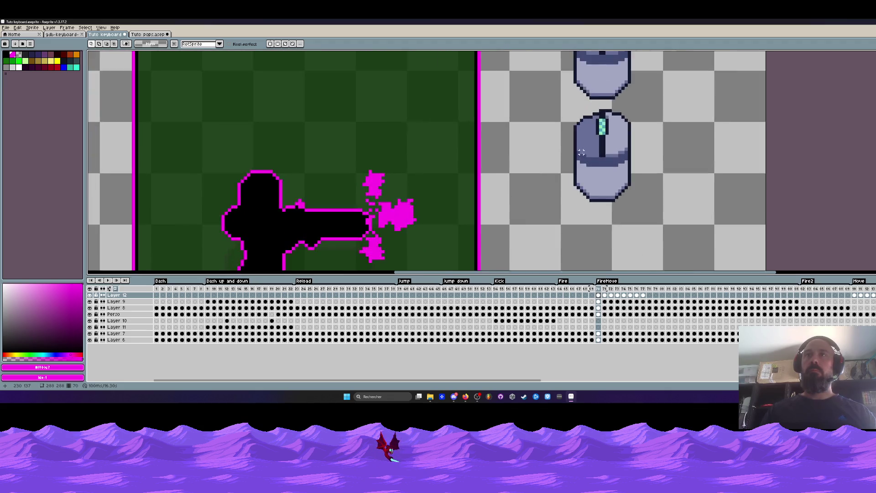
{"action": "mouse_move", "coordinate": [579, 149]}
{"action": "left_mouse_down"}
{"action": "mouse_move", "coordinate": [610, 158]}
{"action": "mouse_move", "coordinate": [601, 145]}
{"action": "mouse_move", "coordinate": [598, 154]}
{"action": "left_mouse_up"}
{"action": "key", "text": "ctrl+d"}
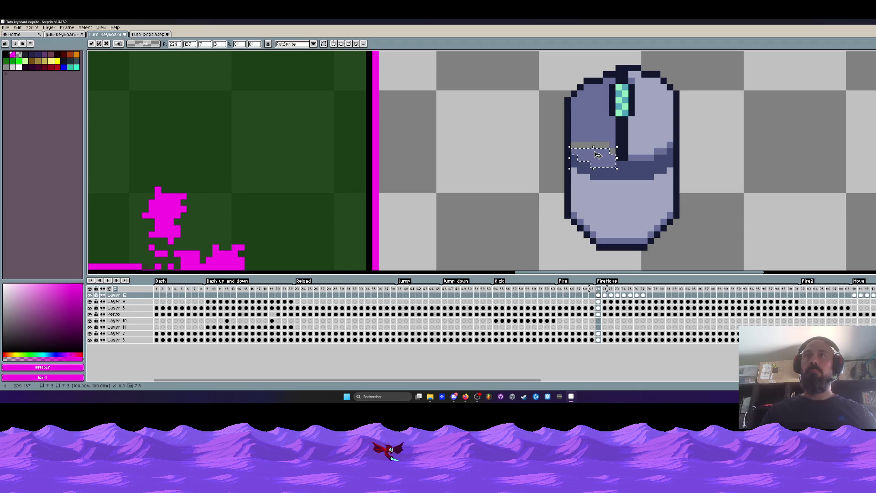
{"action": "key", "text": "i"}
{"action": "left_click", "coordinate": [594, 127]}
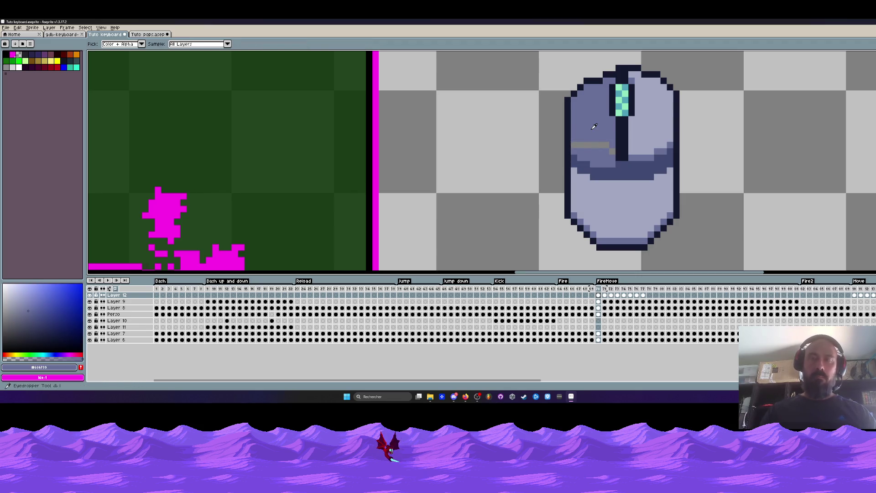
{"action": "key", "text": "b"}
{"action": "left_click_drag", "start_coordinate": [574, 145], "coordinate": [610, 152]}
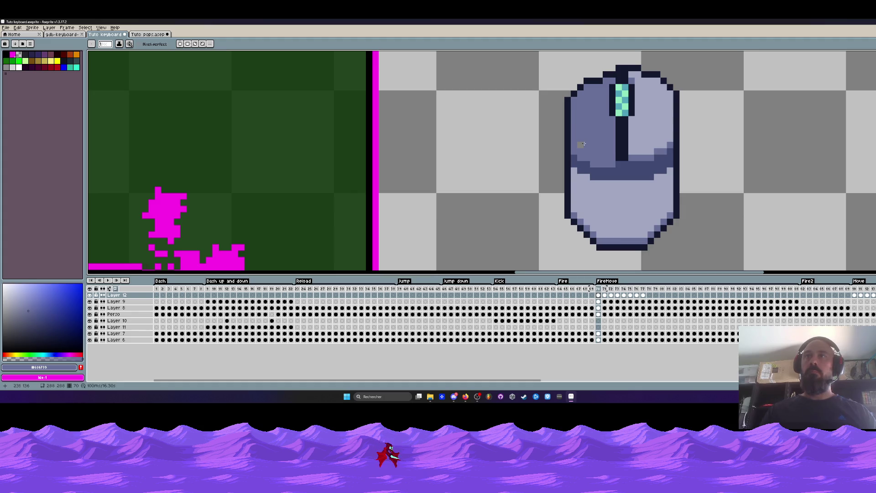
Flood-fill the upper mouse's buttons and body, plus the lower mouse's body, with the D key's magenta
{"action": "scroll", "coordinate": [584, 145], "scroll_direction": "down", "scroll_amount": 5}
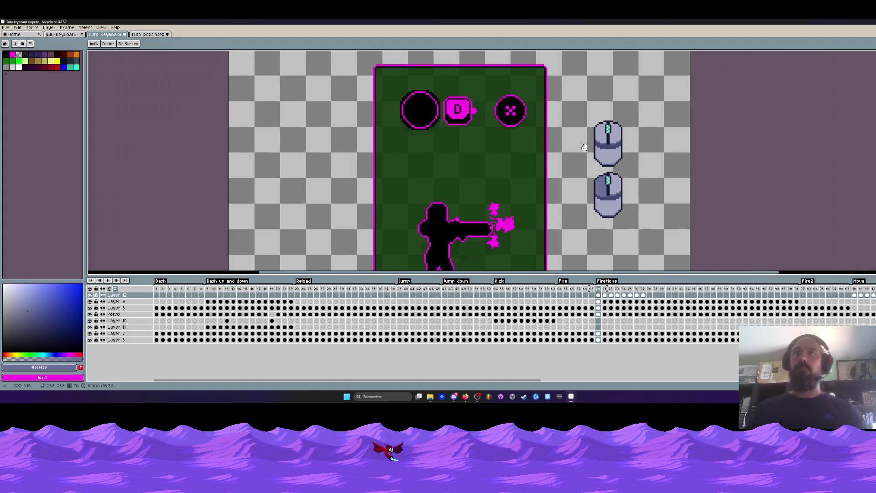
{"action": "key", "text": "i"}
{"action": "left_click", "coordinate": [470, 101]}
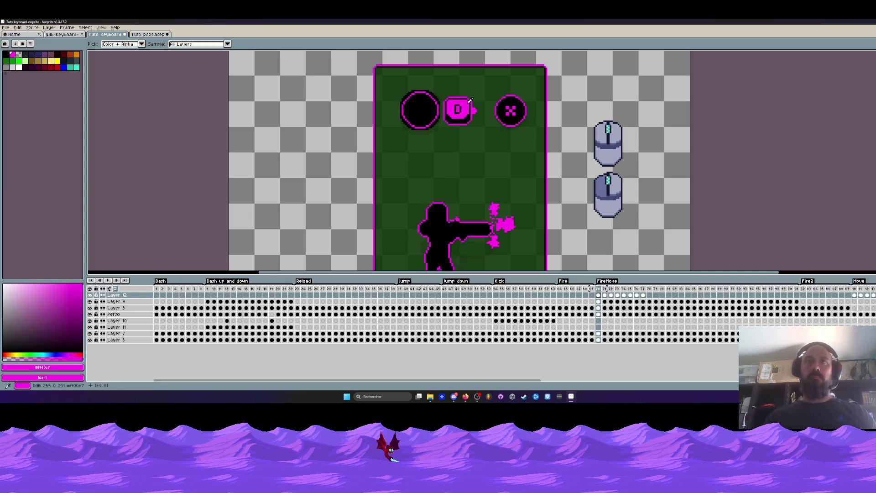
{"action": "scroll", "coordinate": [469, 101], "scroll_direction": "up", "scroll_amount": 2}
{"action": "key", "text": "g"}
{"action": "left_click", "coordinate": [690, 153]}
{"action": "left_click", "coordinate": [714, 153]}
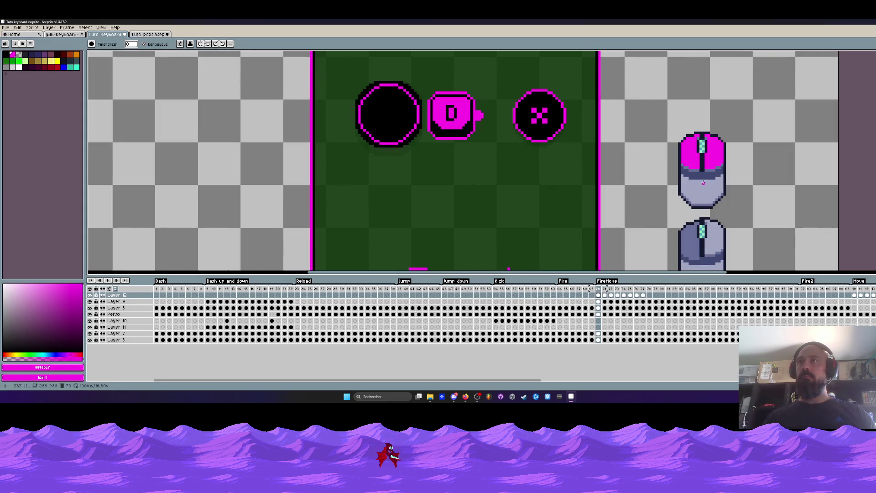
{"action": "left_click", "coordinate": [703, 183]}
{"action": "scroll", "coordinate": [700, 175], "scroll_direction": "down", "scroll_amount": 2}
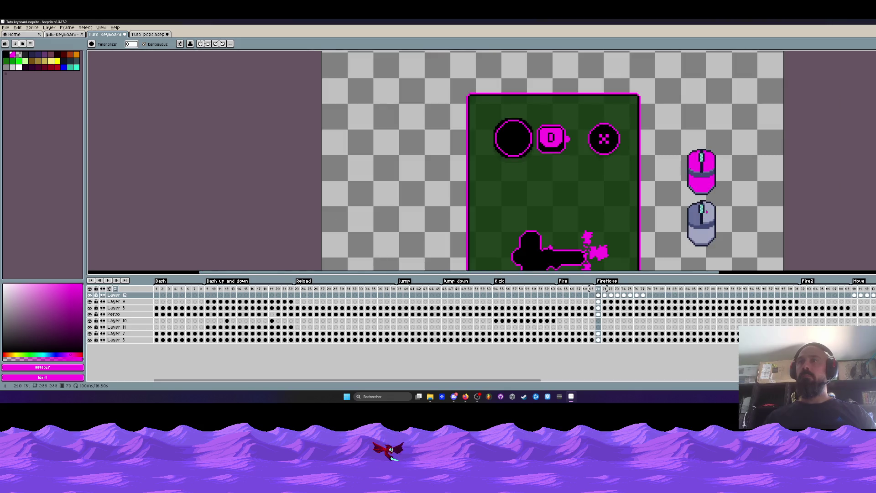
{"action": "left_click", "coordinate": [706, 227]}
{"action": "scroll", "coordinate": [706, 183], "scroll_direction": "up", "scroll_amount": 2}
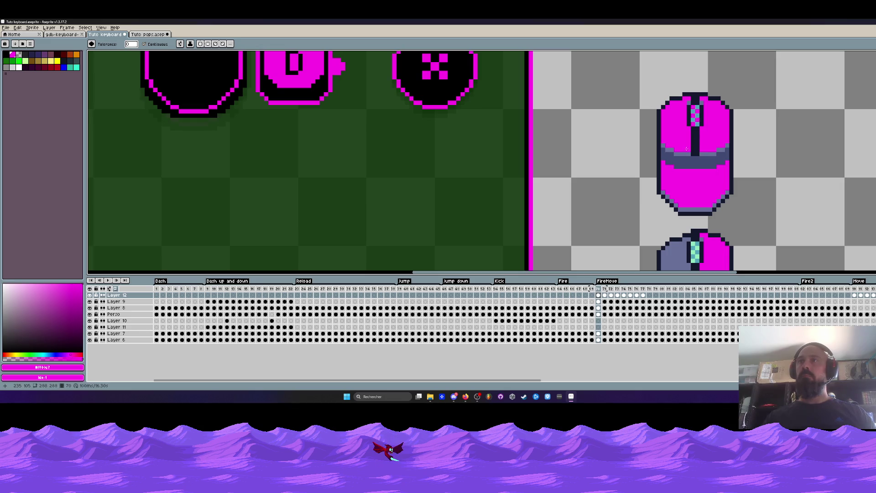
{"action": "scroll", "coordinate": [681, 155], "scroll_direction": "down", "scroll_amount": 2}
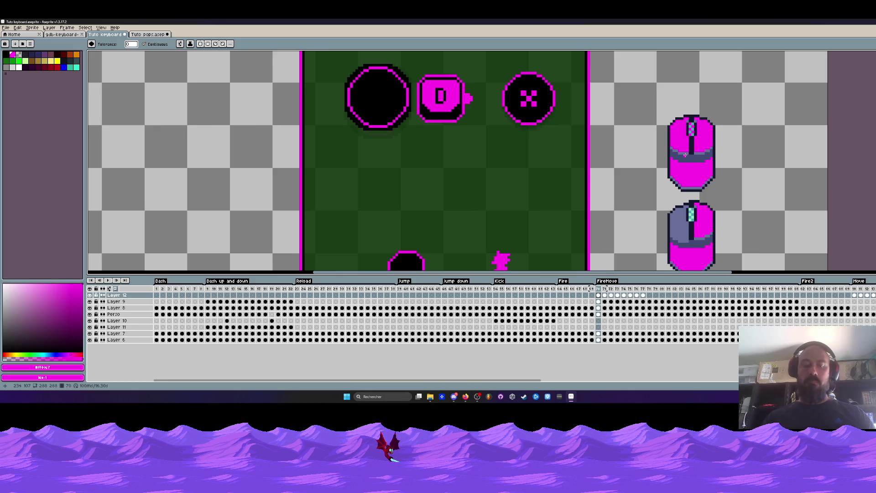
Turn the mouse's top outline, T shape, scroll wheel and centre column black
{"action": "key", "text": "i"}
{"action": "left_click", "coordinate": [540, 78]}
{"action": "key", "text": "g"}
{"action": "scroll", "coordinate": [693, 155], "scroll_direction": "up", "scroll_amount": 2}
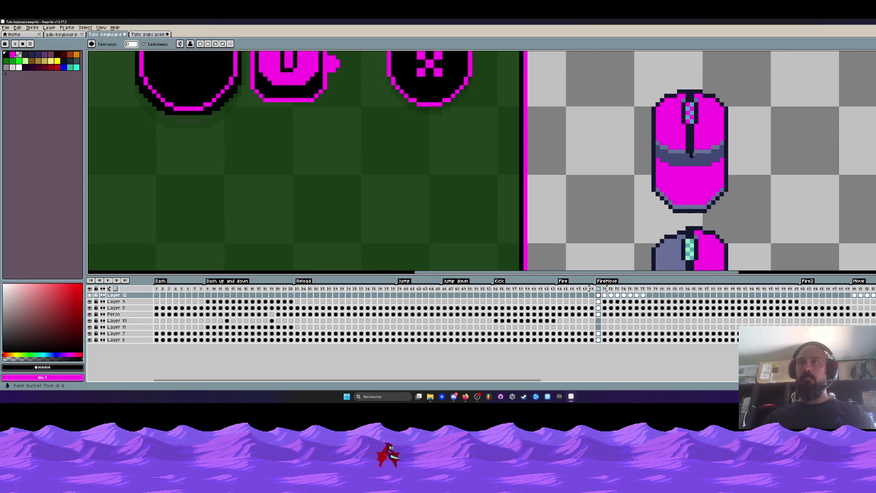
{"action": "left_click", "coordinate": [658, 143]}
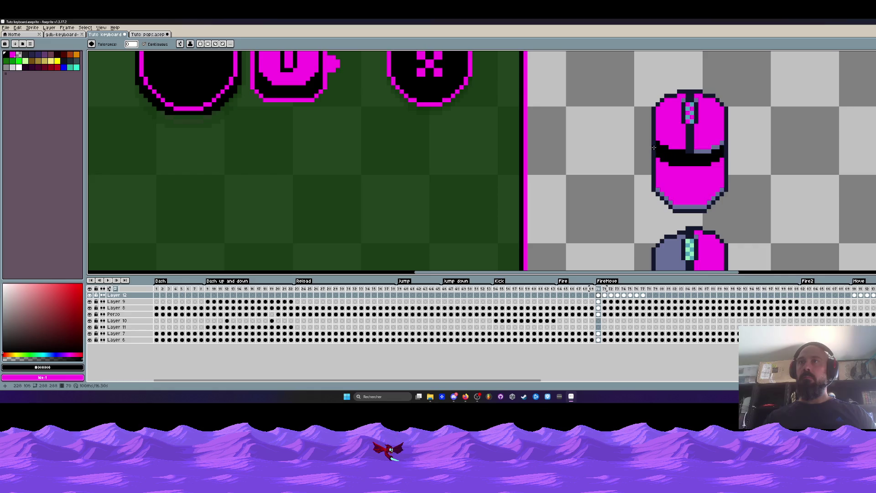
{"action": "scroll", "coordinate": [666, 100], "scroll_direction": "up", "scroll_amount": 2}
{"action": "left_click", "coordinate": [670, 88]}
{"action": "left_click", "coordinate": [659, 103]}
{"action": "left_click", "coordinate": [646, 115]}
{"action": "left_click", "coordinate": [735, 77]}
{"action": "left_click", "coordinate": [800, 89]}
{"action": "left_click", "coordinate": [812, 89]}
{"action": "left_click", "coordinate": [823, 100]}
{"action": "left_click", "coordinate": [761, 100]}
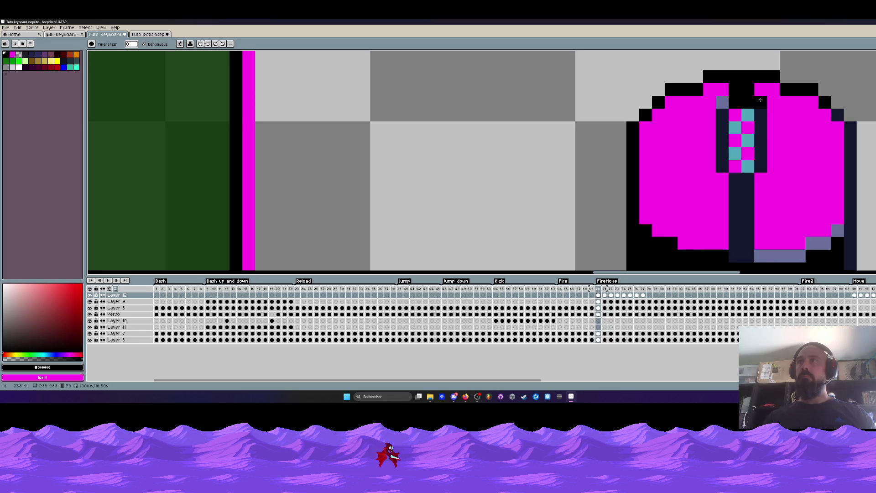
{"action": "left_click", "coordinate": [746, 141]}
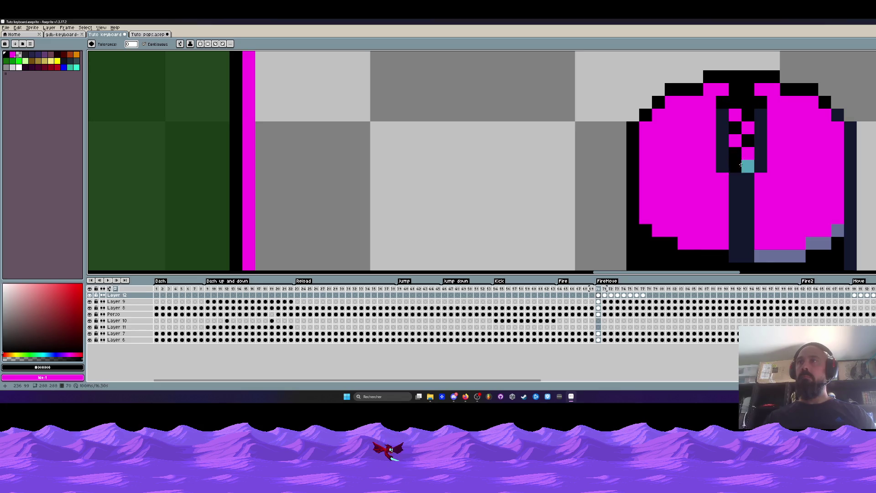
{"action": "left_click", "coordinate": [748, 167]}
{"action": "left_click", "coordinate": [735, 182]}
{"action": "left_click", "coordinate": [760, 154]}
{"action": "left_click", "coordinate": [736, 141]}
{"action": "left_click", "coordinate": [722, 137]}
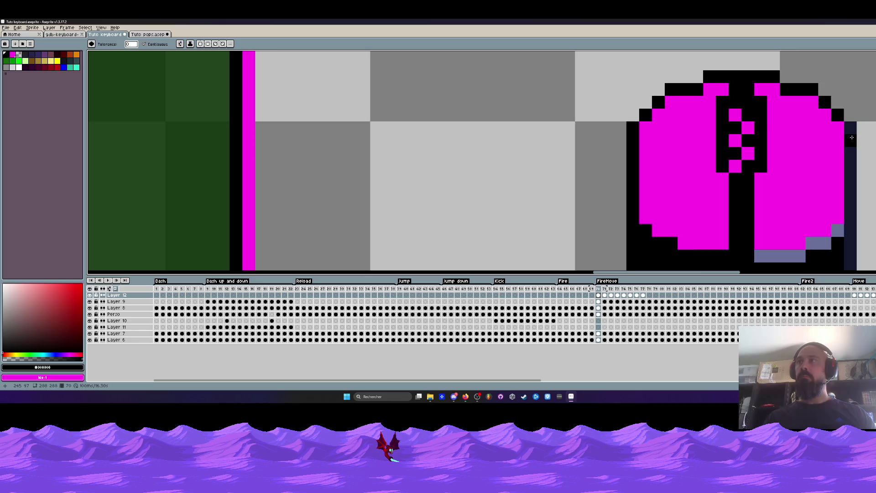
{"action": "left_click", "coordinate": [852, 138]}
Blacken the remaining grey-blue pixels along the mouse's lower and bottom edges
{"action": "scroll", "coordinate": [852, 137], "scroll_direction": "down", "scroll_amount": 3}
{"action": "scroll", "coordinate": [799, 92], "scroll_direction": "up", "scroll_amount": 2}
{"action": "left_click", "coordinate": [792, 117]}
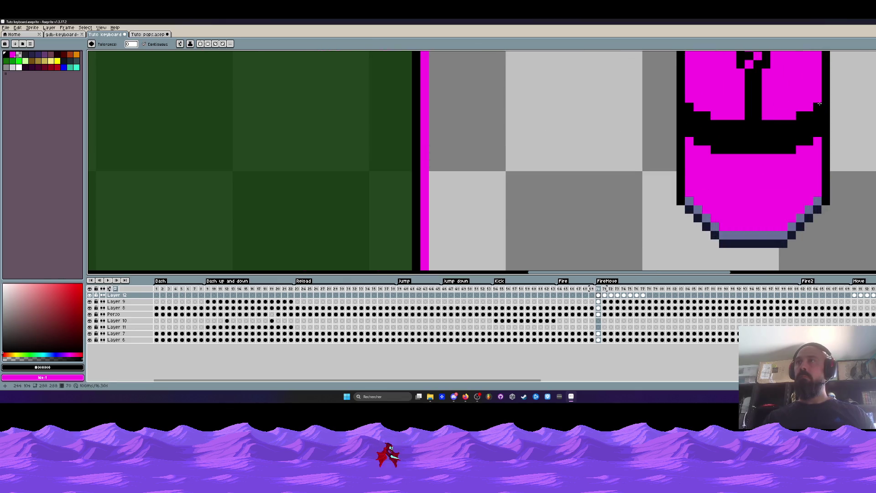
{"action": "left_click", "coordinate": [812, 209]}
{"action": "left_click", "coordinate": [796, 225]}
{"action": "left_click", "coordinate": [753, 235]}
{"action": "left_click", "coordinate": [716, 229]}
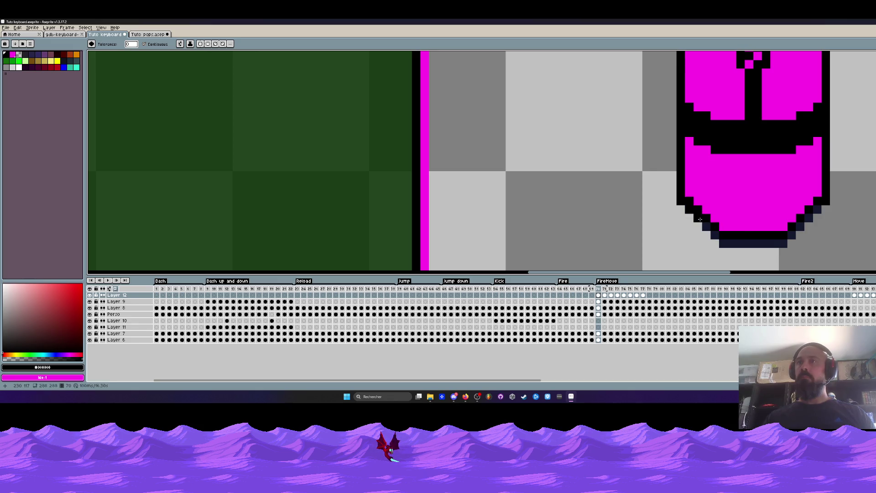
{"action": "left_click", "coordinate": [738, 242]}
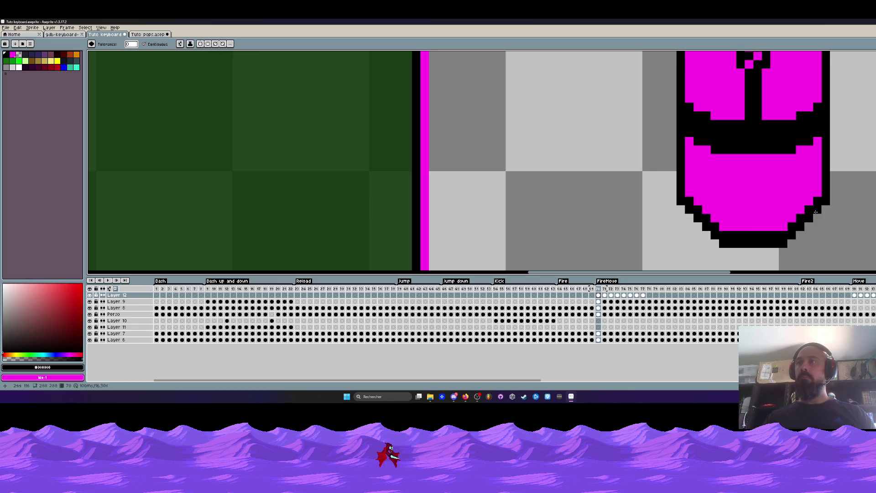
{"action": "scroll", "coordinate": [815, 213], "scroll_direction": "down", "scroll_amount": 3}
{"action": "scroll", "coordinate": [803, 201], "scroll_direction": "up", "scroll_amount": 3}
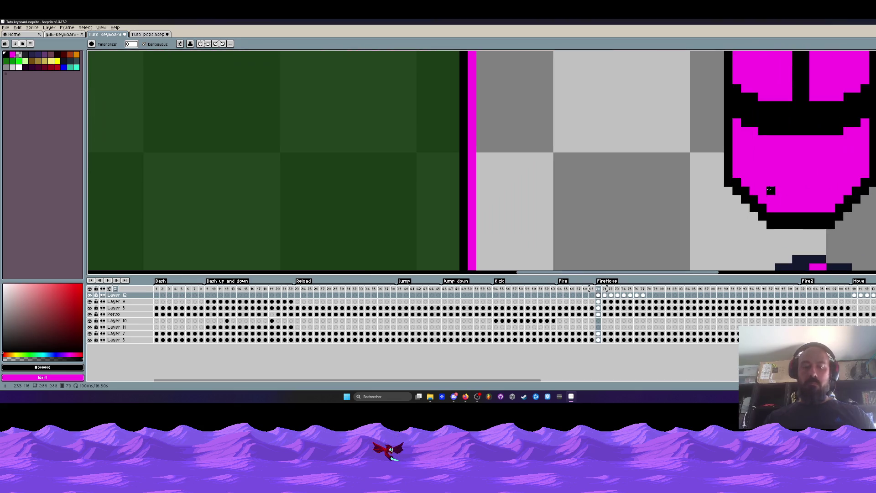
Draw magenta over the upper mouse's black bottom outline row
{"action": "left_click", "coordinate": [768, 176], "text": "alt"}
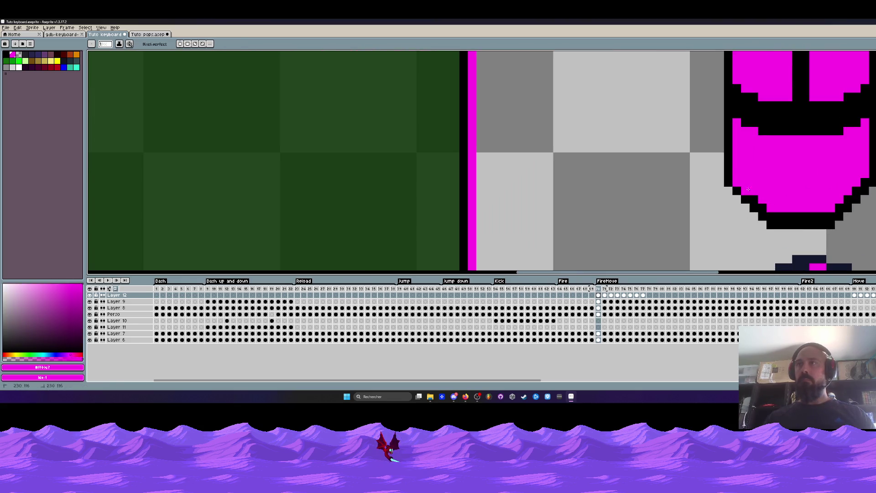
{"action": "left_click_drag", "start_coordinate": [769, 214], "coordinate": [800, 212]}
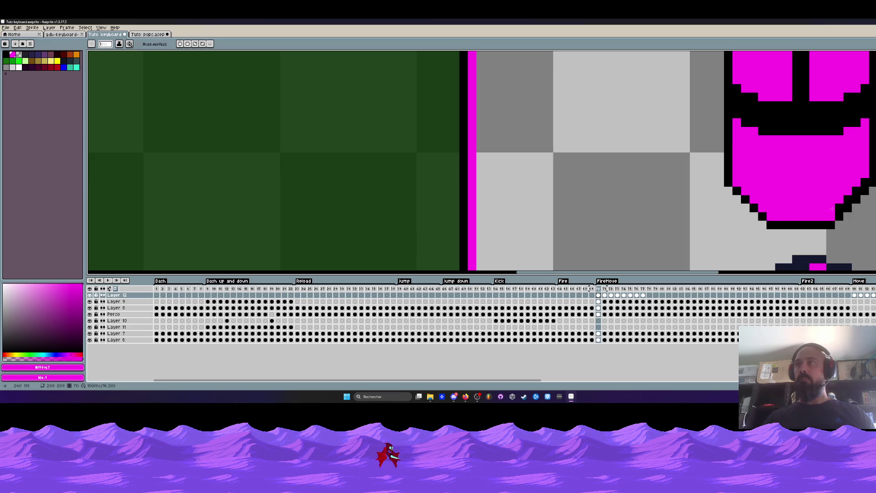
{"action": "scroll", "coordinate": [862, 179], "scroll_direction": "down", "scroll_amount": 3}
{"action": "left_click_drag", "start_coordinate": [837, 146], "coordinate": [786, 139]}
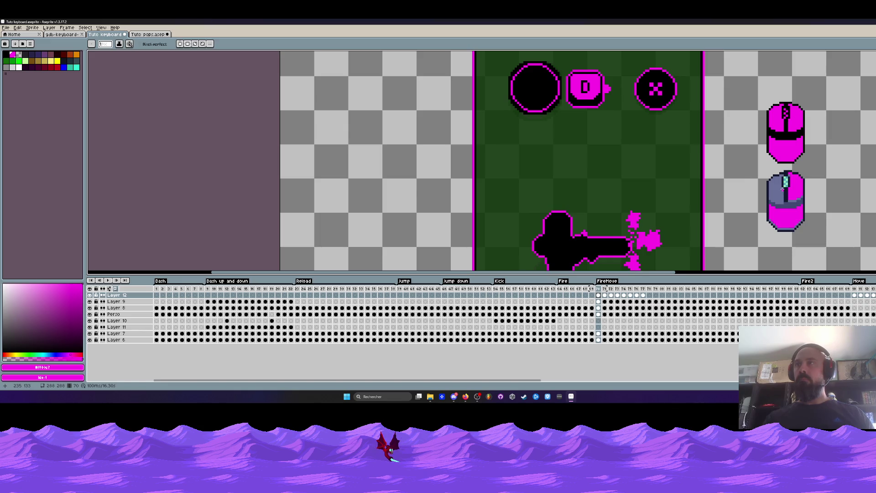
Eyedrop black and bucket-fill the lower mouse's grey-blue left area, band, stripe, top outline and bottom stripe
{"action": "scroll", "coordinate": [778, 117], "scroll_direction": "up", "scroll_amount": 1}
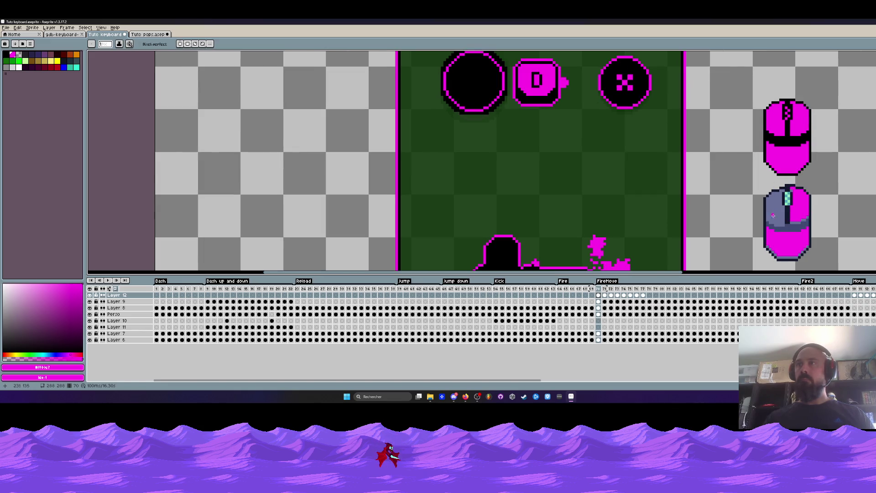
{"action": "scroll", "coordinate": [773, 214], "scroll_direction": "up", "scroll_amount": 2}
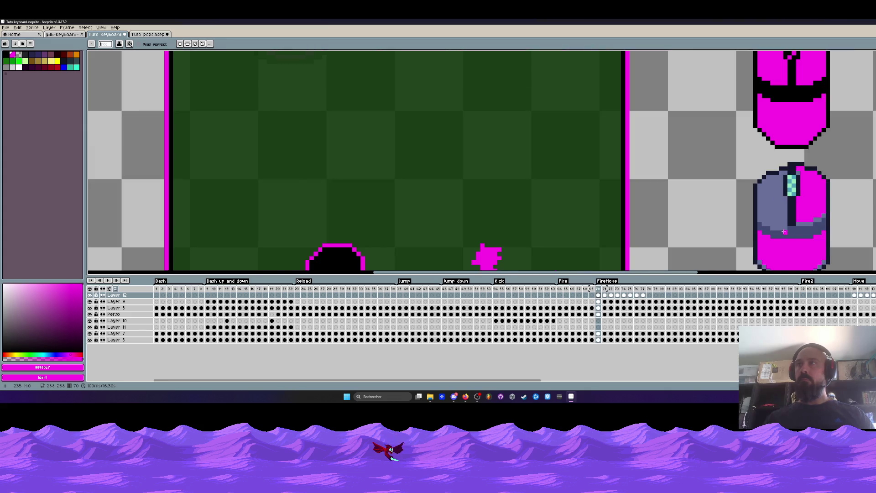
{"action": "key", "text": "i"}
{"action": "left_click", "coordinate": [786, 87]}
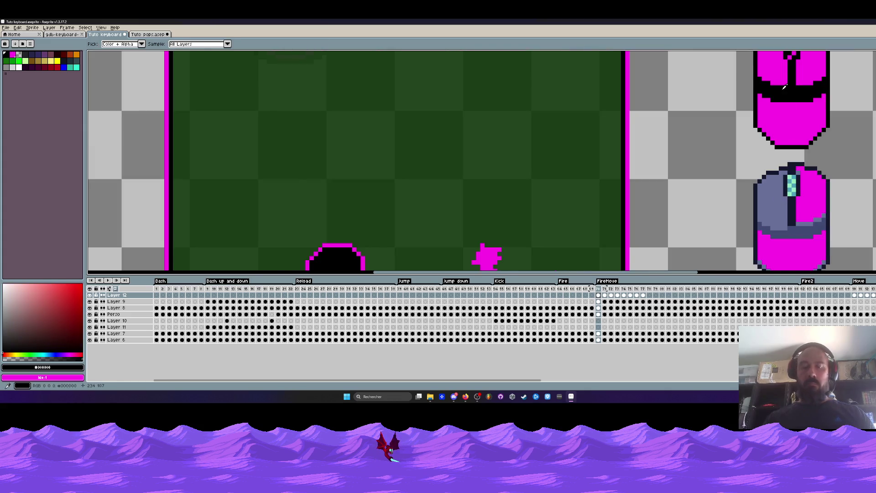
{"action": "key", "text": "g"}
{"action": "left_click", "coordinate": [769, 201]}
{"action": "left_click", "coordinate": [771, 235]}
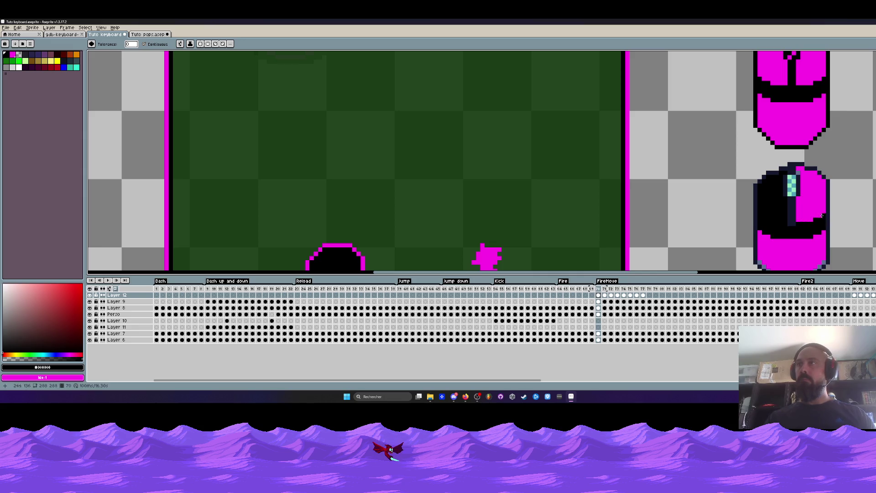
{"action": "left_click", "coordinate": [790, 205]}
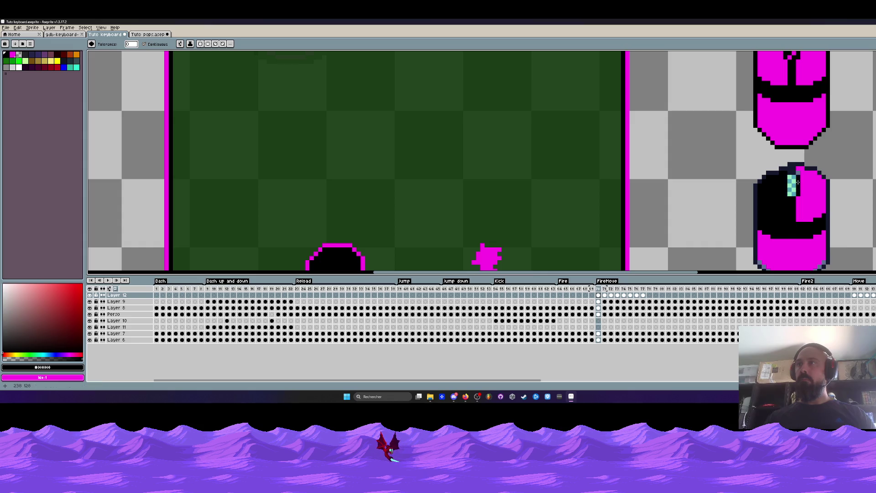
{"action": "scroll", "coordinate": [797, 171], "scroll_direction": "down", "scroll_amount": 1}
{"action": "scroll", "coordinate": [794, 176], "scroll_direction": "up", "scroll_amount": 2}
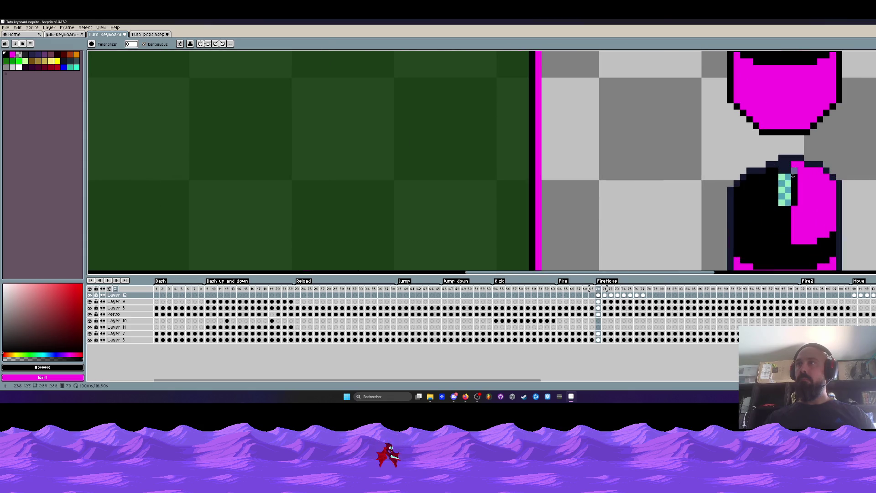
{"action": "left_click", "coordinate": [785, 169]}
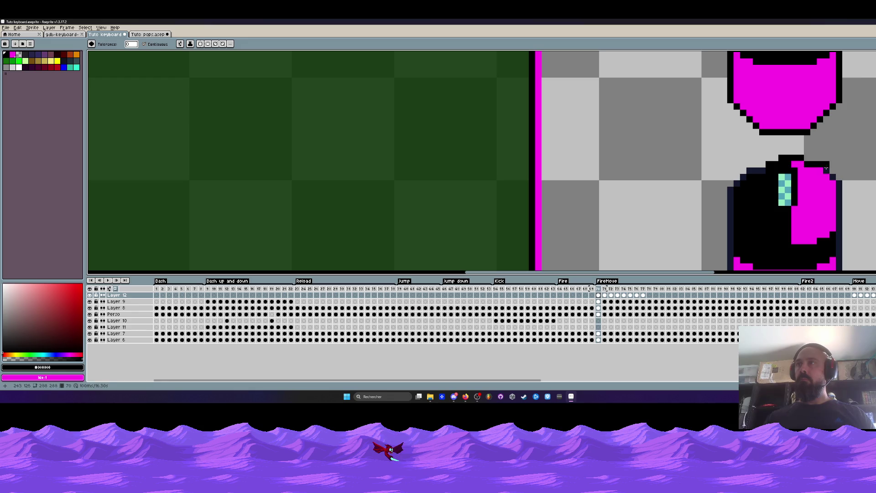
{"action": "scroll", "coordinate": [838, 187], "scroll_direction": "down", "scroll_amount": 1}
{"action": "scroll", "coordinate": [826, 208], "scroll_direction": "up", "scroll_amount": 1}
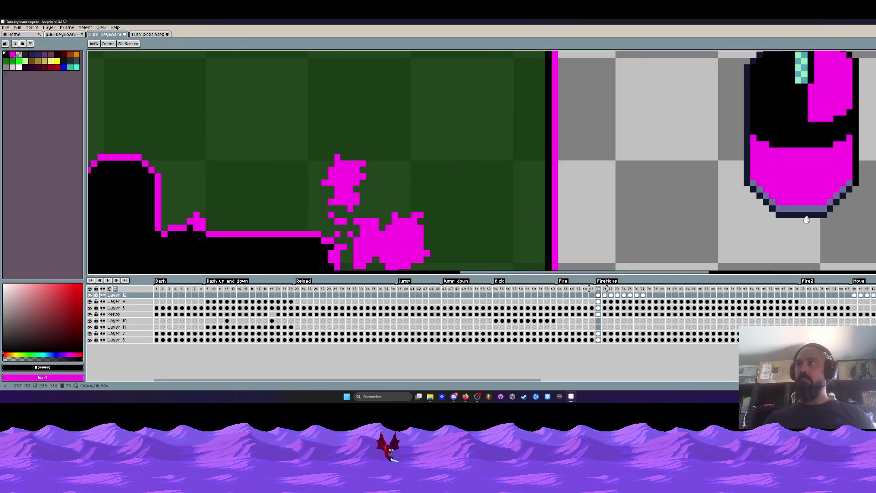
{"action": "left_click", "coordinate": [826, 208]}
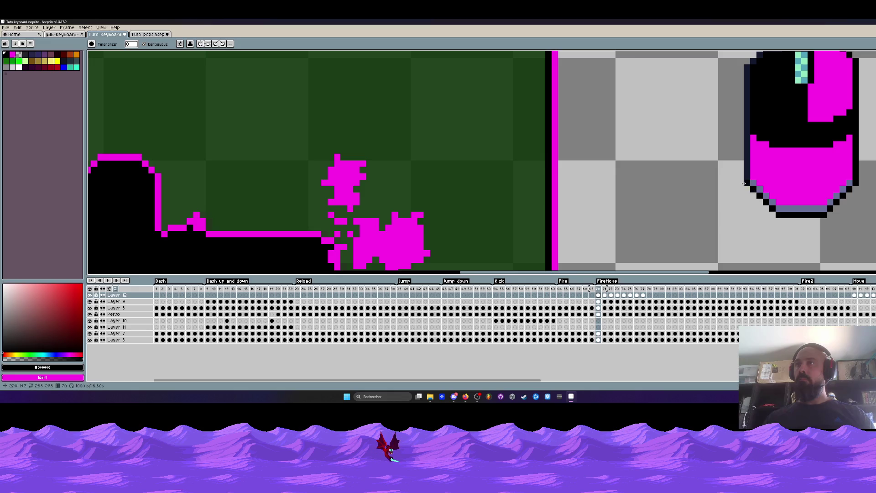
Pick magenta, paint the mouse's grey bottom row, and add one magenta pixel on the teal button
{"action": "scroll", "coordinate": [747, 184], "scroll_direction": "down", "scroll_amount": 1}
{"action": "scroll", "coordinate": [766, 143], "scroll_direction": "up", "scroll_amount": 1}
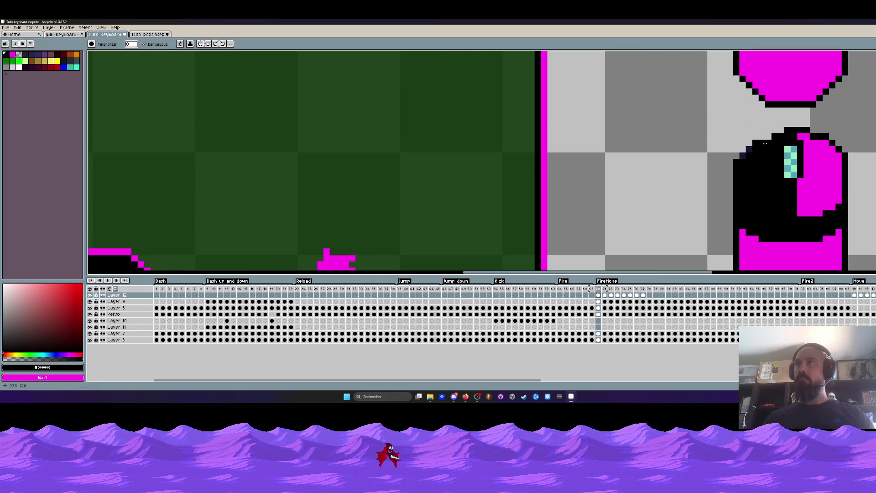
{"action": "scroll", "coordinate": [761, 196], "scroll_direction": "down", "scroll_amount": 2}
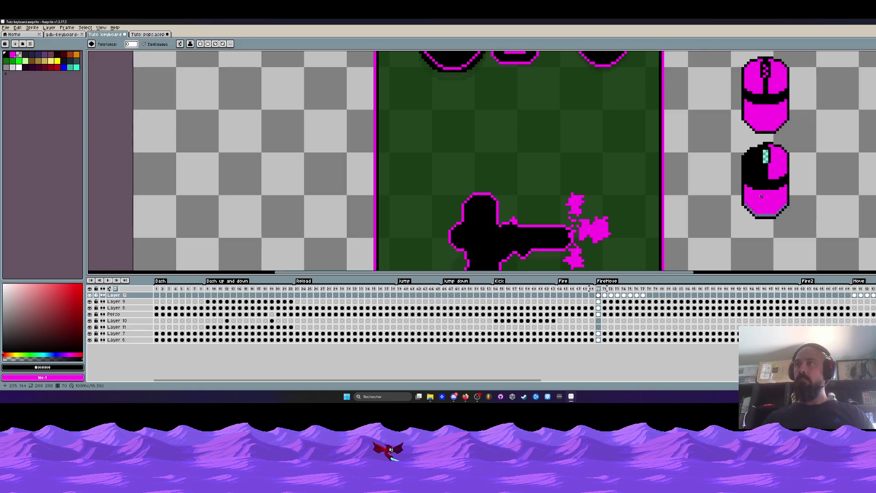
{"action": "scroll", "coordinate": [761, 197], "scroll_direction": "up", "scroll_amount": 1}
{"action": "scroll", "coordinate": [760, 201], "scroll_direction": "up", "scroll_amount": 1}
{"action": "left_click", "coordinate": [757, 208], "text": "alt"}
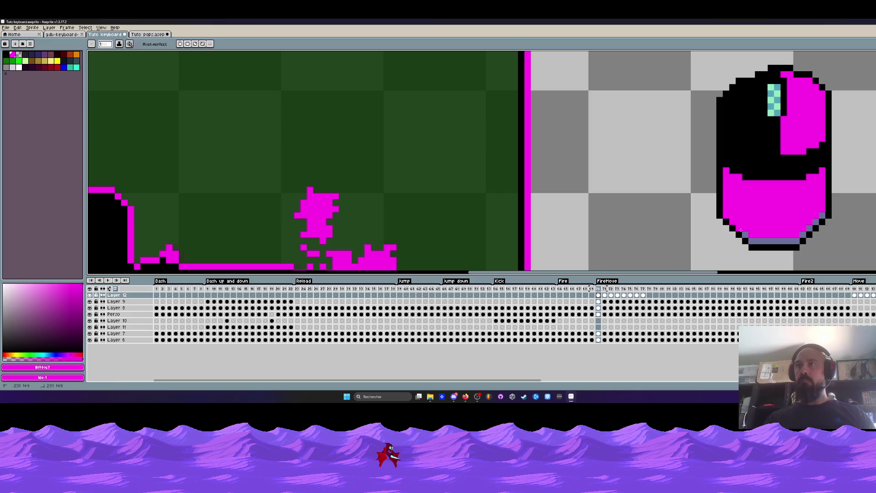
{"action": "left_click_drag", "start_coordinate": [755, 240], "coordinate": [796, 238]}
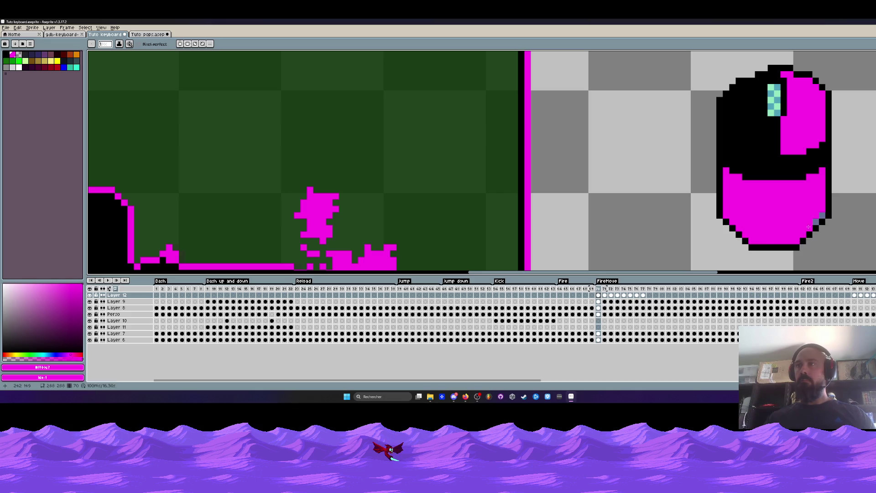
{"action": "scroll", "coordinate": [819, 214], "scroll_direction": "down", "scroll_amount": 3}
{"action": "scroll", "coordinate": [801, 160], "scroll_direction": "up", "scroll_amount": 4}
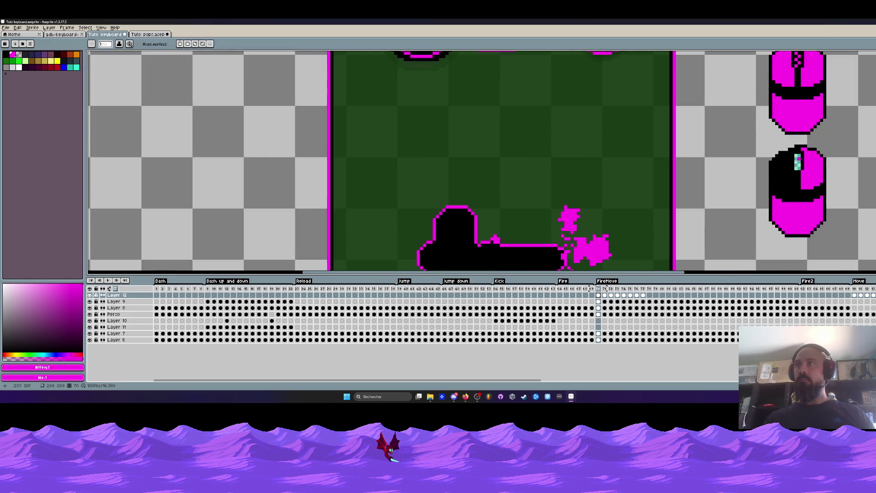
{"action": "left_click", "coordinate": [800, 162]}
{"action": "scroll", "coordinate": [800, 159], "scroll_direction": "down", "scroll_amount": 3}
Marquee-select the mouse icon's top button area and drop the moved pixels in place
{"action": "key", "text": "m"}
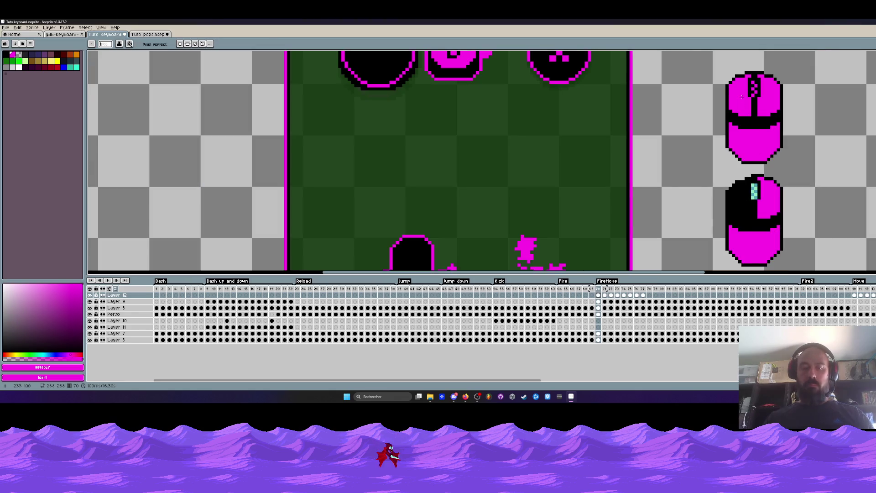
{"action": "scroll", "coordinate": [742, 84], "scroll_direction": "up", "scroll_amount": 3}
{"action": "mouse_move", "coordinate": [747, 62]}
{"action": "left_mouse_down"}
{"action": "mouse_move", "coordinate": [785, 110]}
{"action": "mouse_move", "coordinate": [787, 118]}
{"action": "mouse_move", "coordinate": [771, 100]}
{"action": "mouse_move", "coordinate": [774, 201]}
{"action": "left_mouse_up"}
{"action": "scroll", "coordinate": [774, 99], "scroll_direction": "down", "scroll_amount": 2}
{"action": "key", "text": "Return"}
{"action": "scroll", "coordinate": [775, 201], "scroll_direction": "down", "scroll_amount": 2}
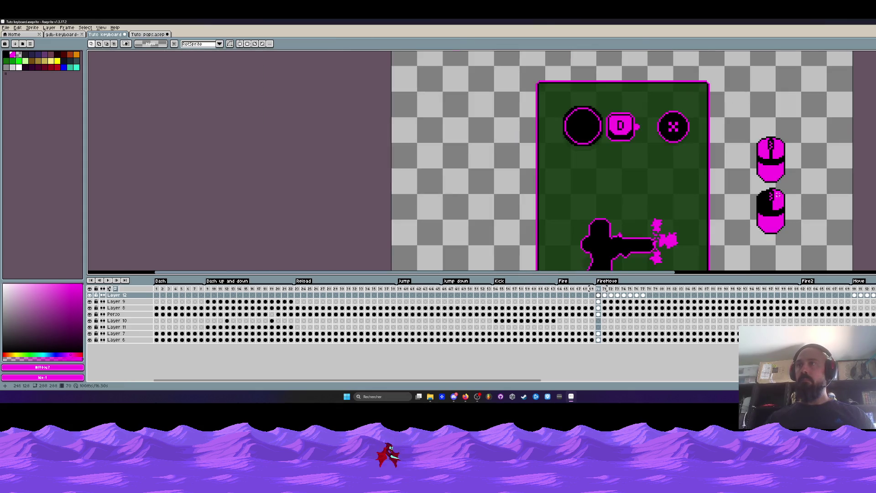
Select the cels of frames 70–77 on Layer 9 in the timeline
{"action": "scroll", "coordinate": [700, 155], "scroll_direction": "down", "scroll_amount": 1}
{"action": "scroll", "coordinate": [656, 131], "scroll_direction": "up", "scroll_amount": 1}
{"action": "left_click_drag", "start_coordinate": [671, 113], "coordinate": [725, 183]}
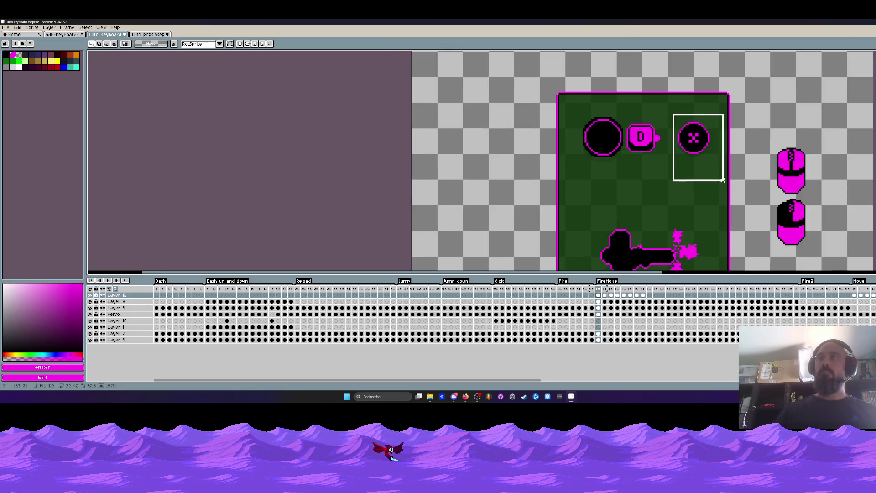
{"action": "left_click_drag", "start_coordinate": [598, 289], "coordinate": [643, 296]}
{"action": "key", "text": "ctrl+d"}
{"action": "left_click_drag", "start_coordinate": [598, 301], "coordinate": [643, 301]}
{"action": "left_click_drag", "start_coordinate": [663, 98], "coordinate": [731, 183]}
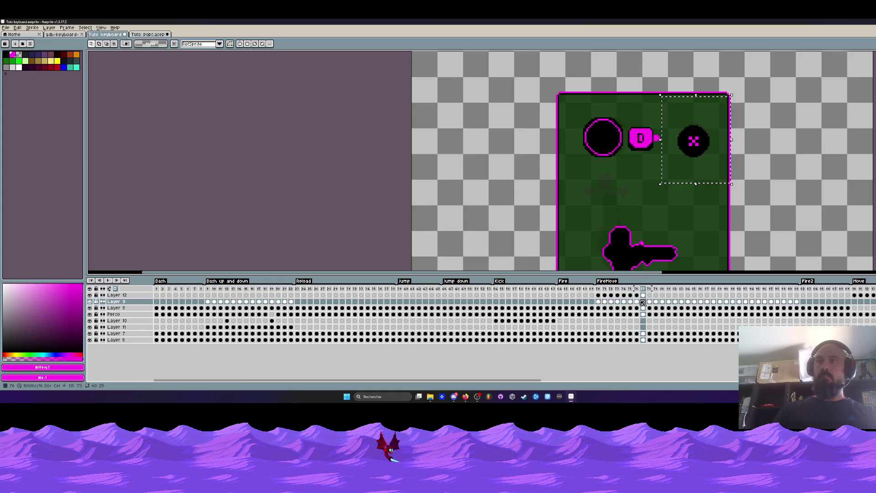
{"action": "left_click", "coordinate": [603, 308], "text": "shift"}
{"action": "left_click_drag", "start_coordinate": [602, 309], "coordinate": [602, 302]}
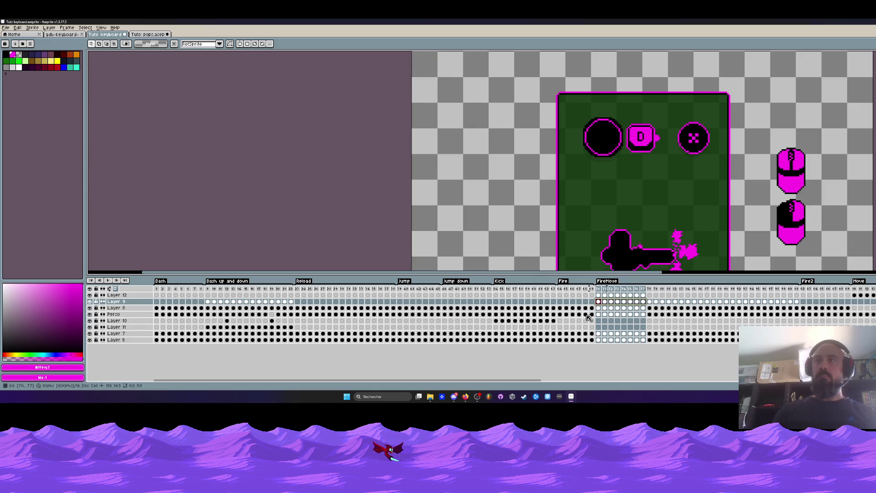
Drag the Layer 9 cels onto Layer 12, toggle Layer 8's visibility, and select its frames 70–77
{"action": "left_click_drag", "start_coordinate": [597, 301], "coordinate": [596, 295]}
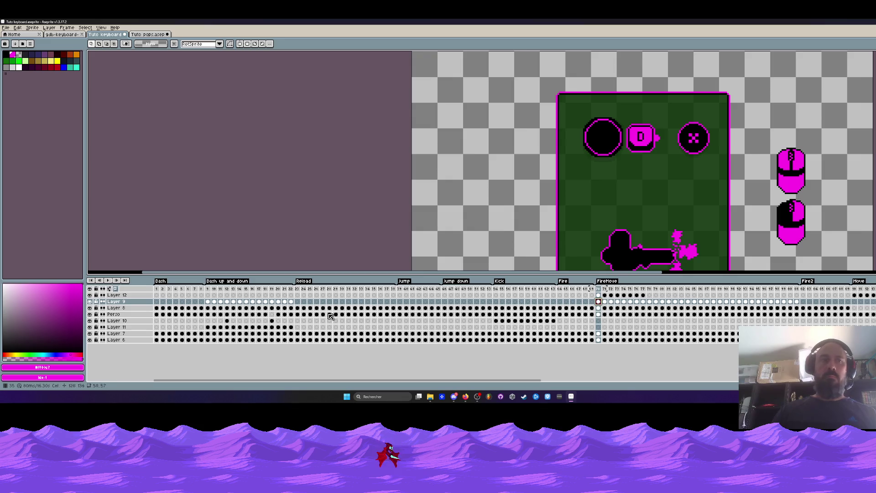
{"action": "left_click", "coordinate": [91, 308]}
{"action": "left_click", "coordinate": [90, 308]}
{"action": "left_click_drag", "start_coordinate": [646, 309], "coordinate": [598, 309]}
{"action": "scroll", "coordinate": [657, 222], "scroll_direction": "down", "scroll_amount": 3}
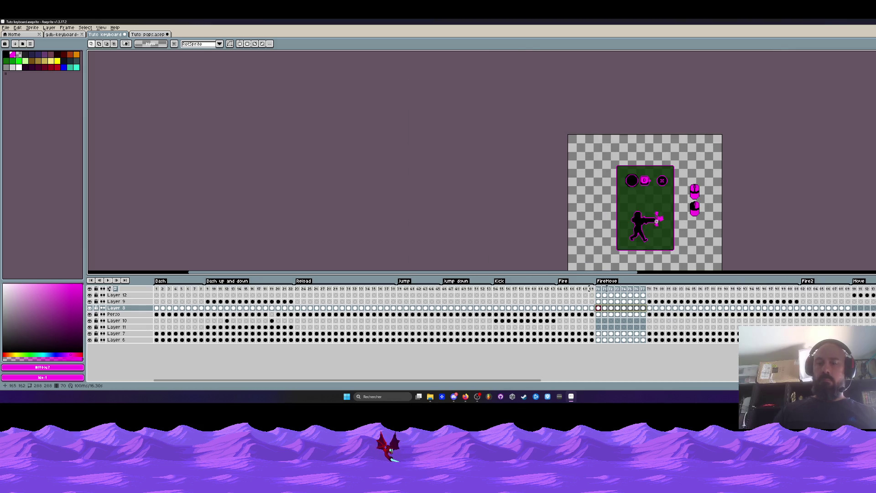
Delete the circle from frames 70–77 on Layer 9
{"action": "scroll", "coordinate": [656, 221], "scroll_direction": "up", "scroll_amount": 2}
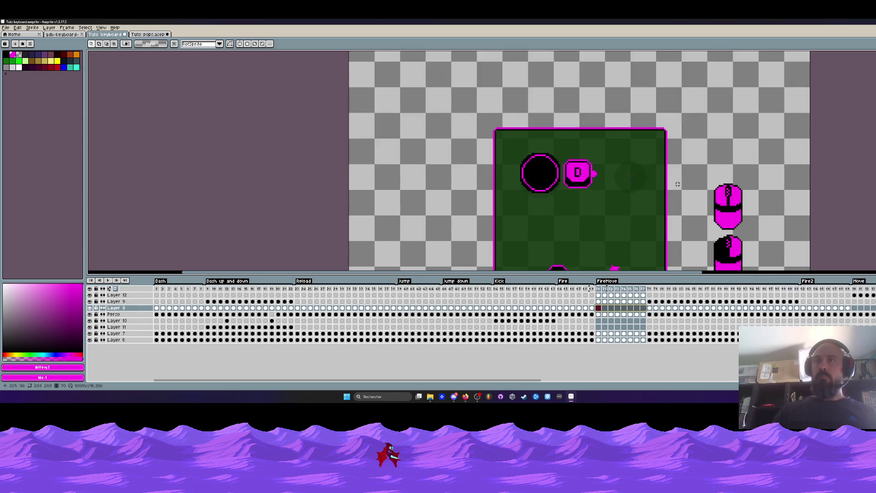
{"action": "key", "text": "Up"}
{"action": "left_click_drag", "start_coordinate": [598, 254], "coordinate": [597, 232]}
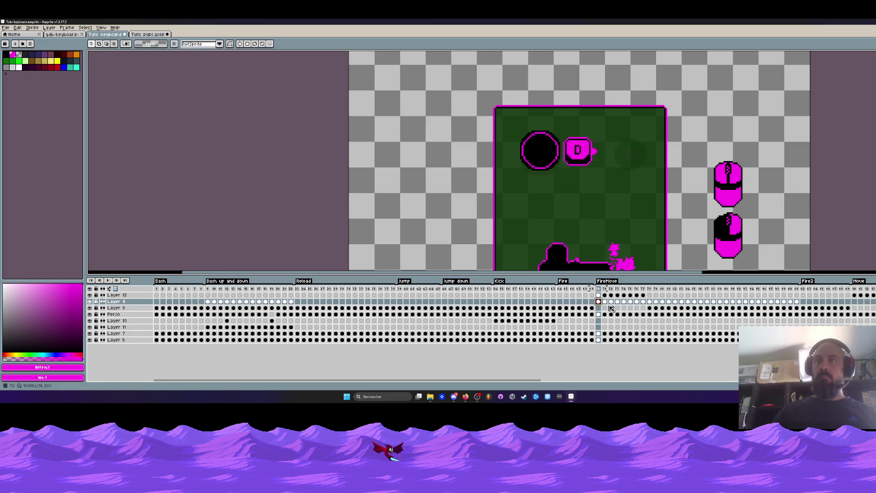
{"action": "left_click_drag", "start_coordinate": [643, 302], "coordinate": [599, 302]}
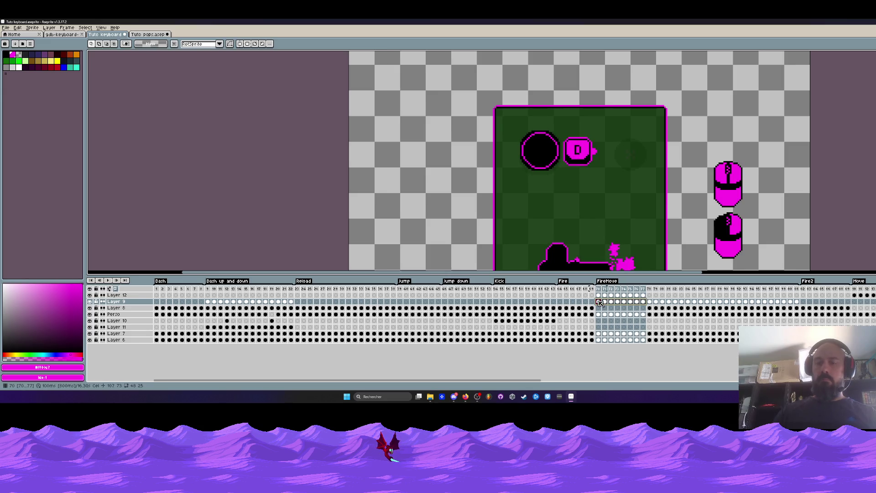
{"action": "key", "text": "Delete"}
On Layer 12 frames 70–77, shift the D key left and slightly down on the card
{"action": "scroll", "coordinate": [594, 182], "scroll_direction": "down", "scroll_amount": 2}
{"action": "left_click", "coordinate": [652, 303]}
{"action": "left_click_drag", "start_coordinate": [644, 295], "coordinate": [599, 296]}
{"action": "scroll", "coordinate": [597, 192], "scroll_direction": "up", "scroll_amount": 2}
{"action": "left_click", "coordinate": [556, 170]}
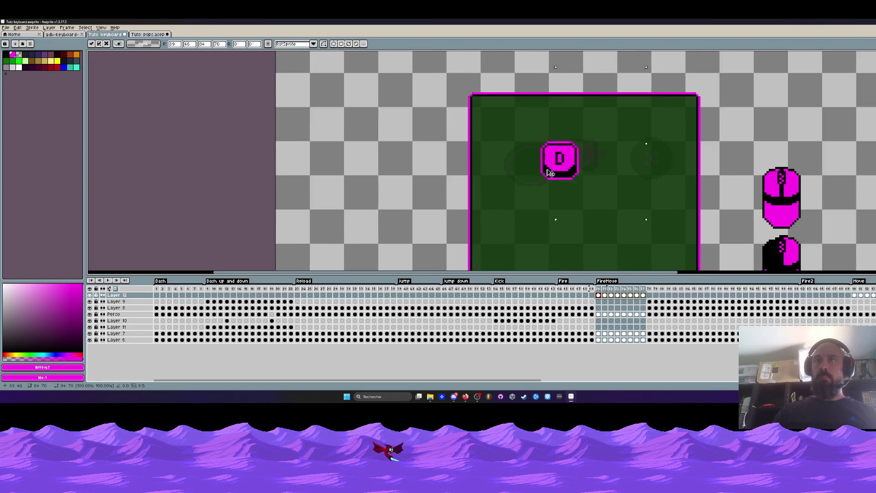
{"action": "left_click_drag", "start_coordinate": [557, 170], "coordinate": [530, 173]}
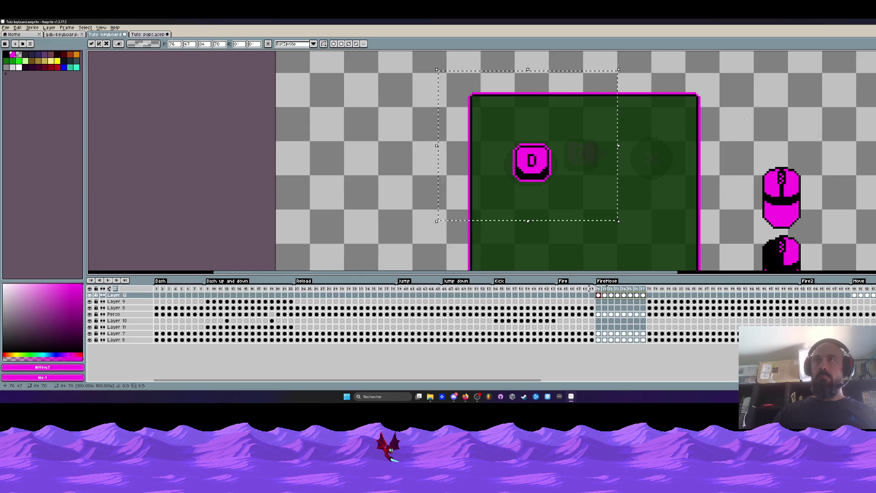
{"action": "key", "text": "Return"}
{"action": "scroll", "coordinate": [710, 104], "scroll_direction": "down", "scroll_amount": 3}
Compare frames 70 and 71 around the mouse icons and turn off onion skinning
{"action": "left_click_drag", "start_coordinate": [598, 289], "coordinate": [638, 293]}
{"action": "left_click", "coordinate": [599, 295]}
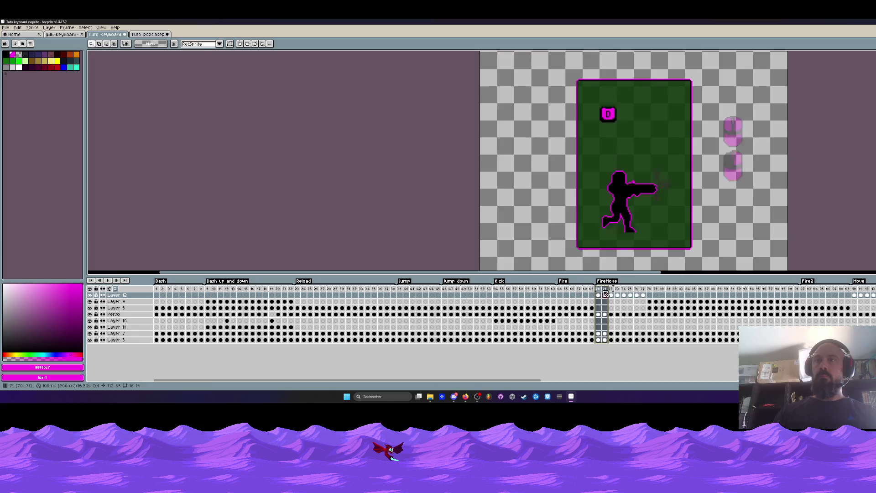
{"action": "left_click_drag", "start_coordinate": [714, 102], "coordinate": [757, 200]}
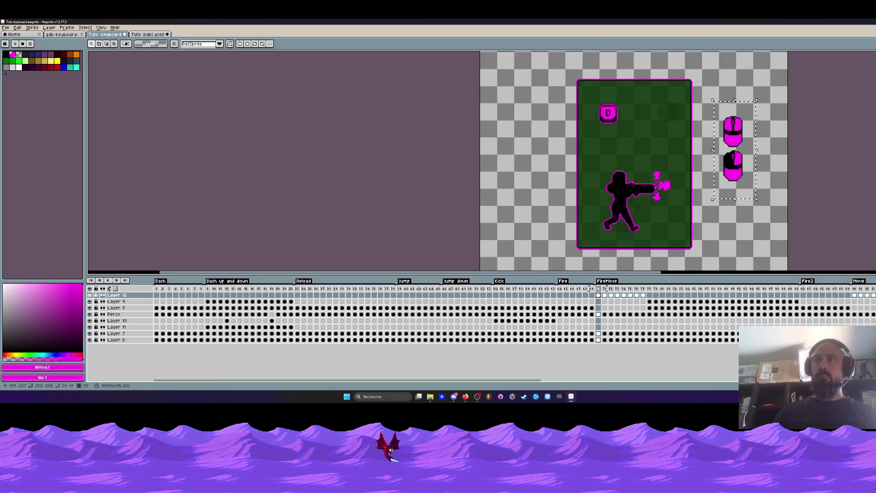
{"action": "left_click", "coordinate": [599, 303]}
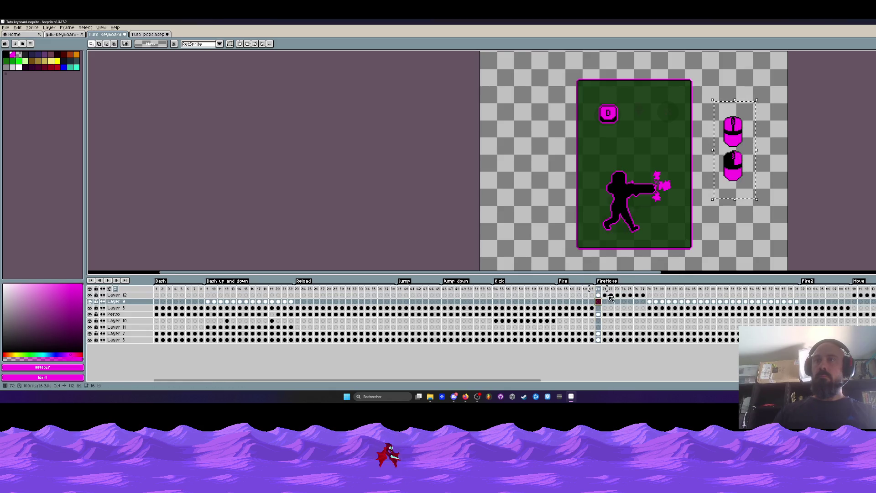
{"action": "left_click", "coordinate": [605, 296]}
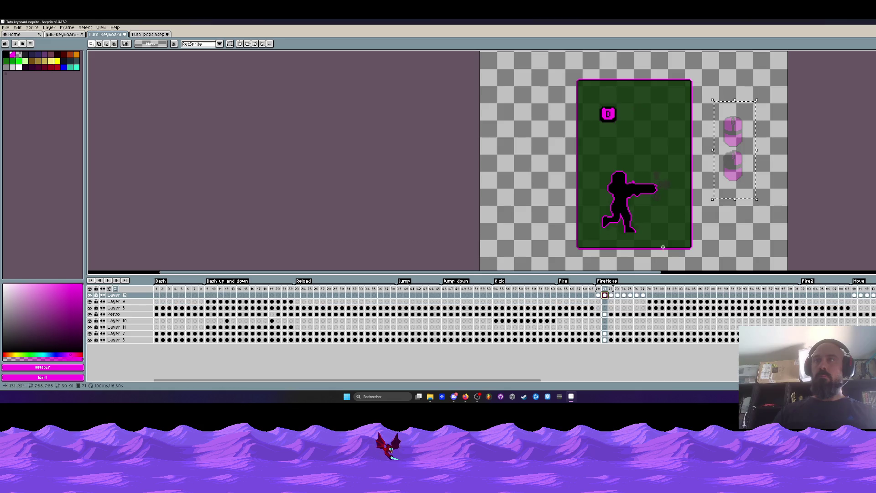
{"action": "left_click", "coordinate": [598, 295]}
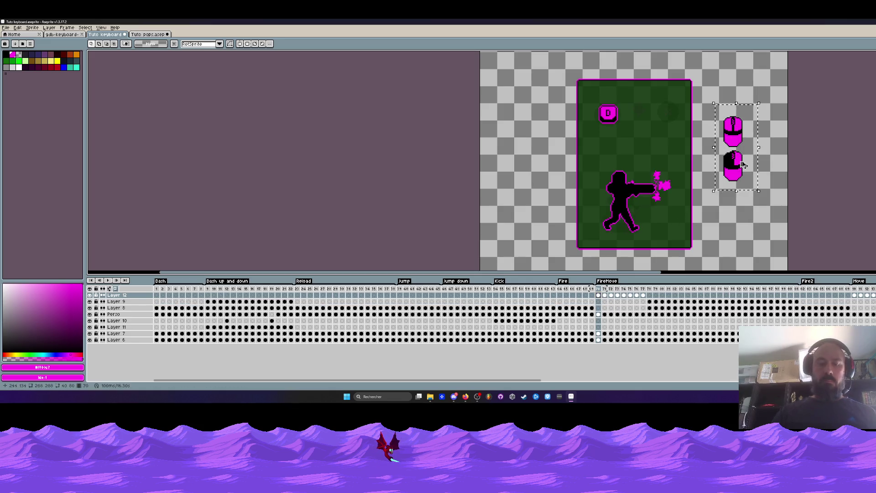
{"action": "left_click", "coordinate": [598, 301]}
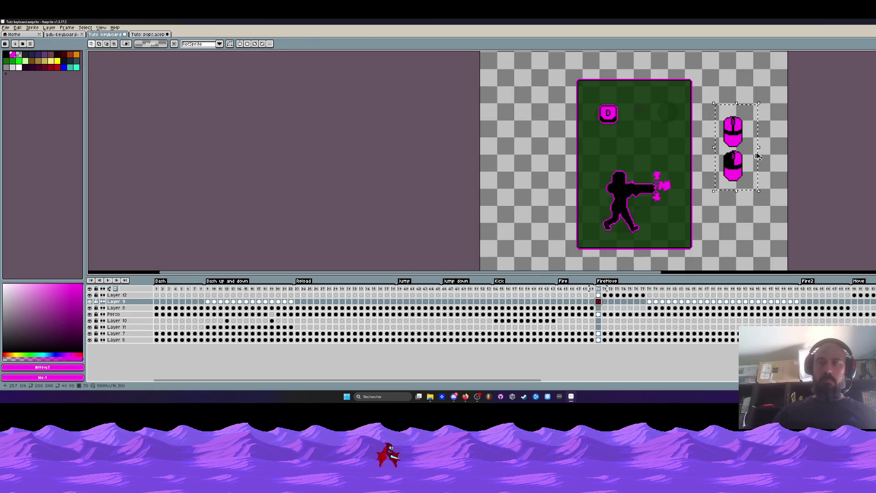
{"action": "left_click", "coordinate": [605, 295]}
{"action": "left_click", "coordinate": [752, 192]}
{"action": "left_click", "coordinate": [599, 295]}
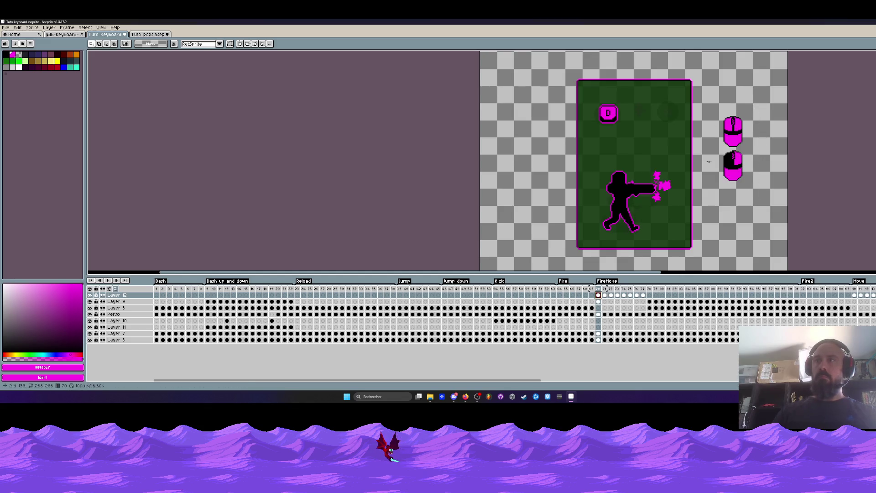
{"action": "left_click", "coordinate": [701, 263]}
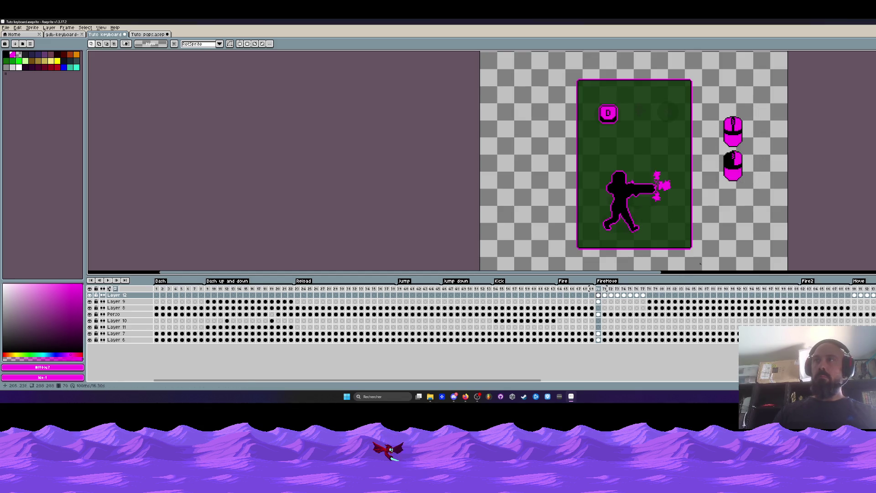
{"action": "left_click", "coordinate": [605, 296]}
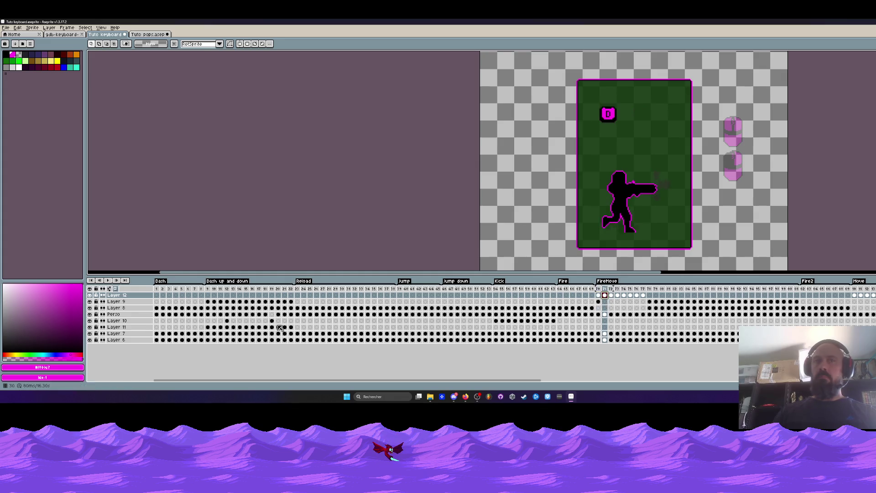
{"action": "left_click", "coordinate": [115, 289]}
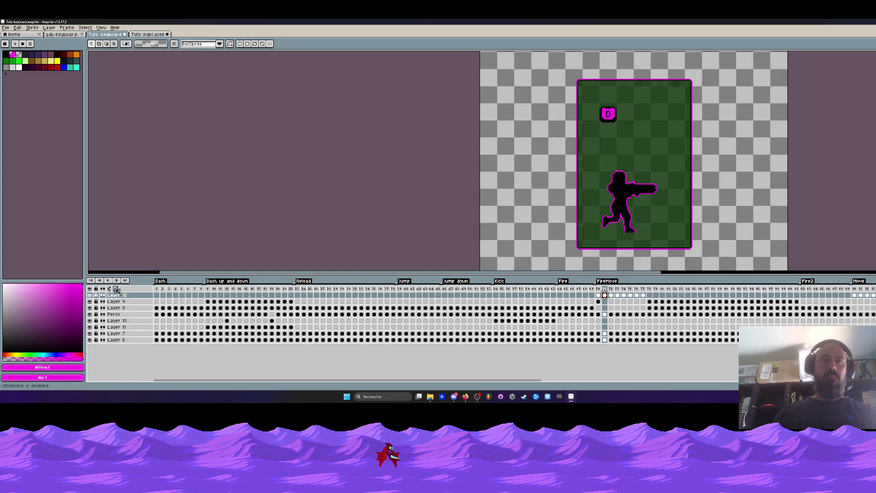
{"action": "left_click", "coordinate": [598, 301]}
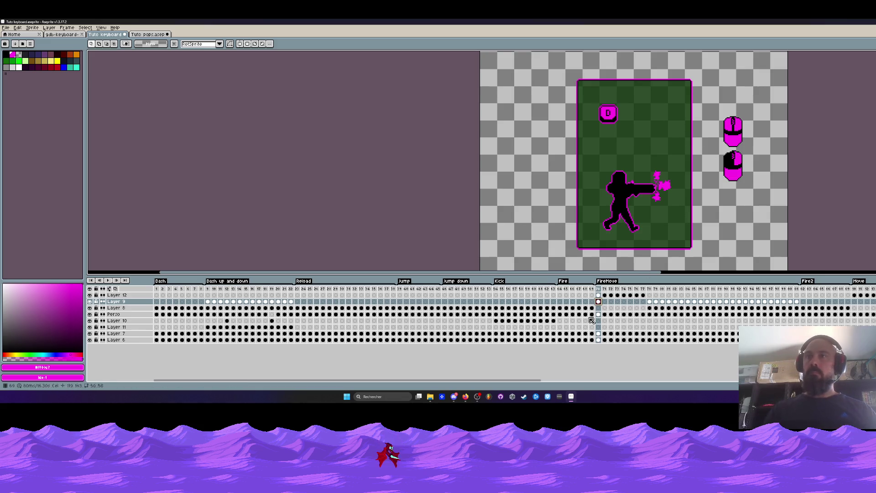
Select both mouse icons on Layer 9 and drag them into the green card
{"action": "left_click_drag", "start_coordinate": [711, 107], "coordinate": [766, 196]}
{"action": "left_click_drag", "start_coordinate": [744, 139], "coordinate": [674, 125]}
{"action": "scroll", "coordinate": [669, 123], "scroll_direction": "up", "scroll_amount": 2}
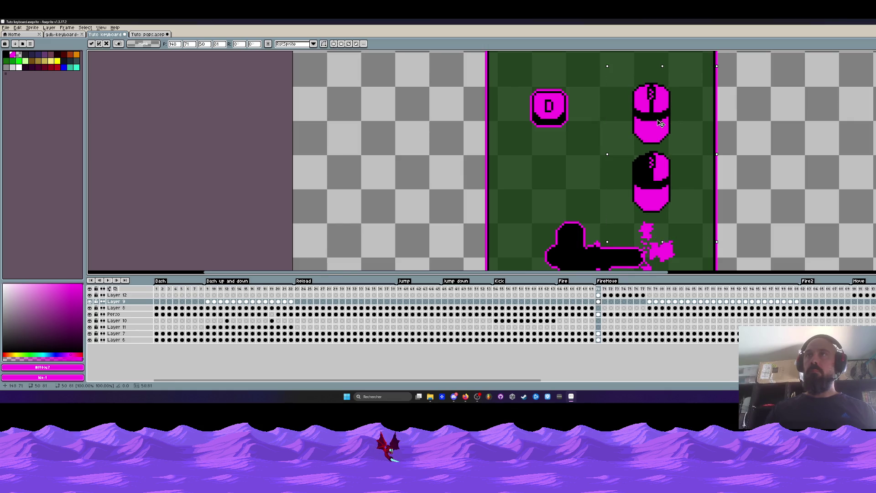
Cut the lower mouse icon and paste it beside the D key in frame 71
{"action": "left_click_drag", "start_coordinate": [622, 147], "coordinate": [681, 217]}
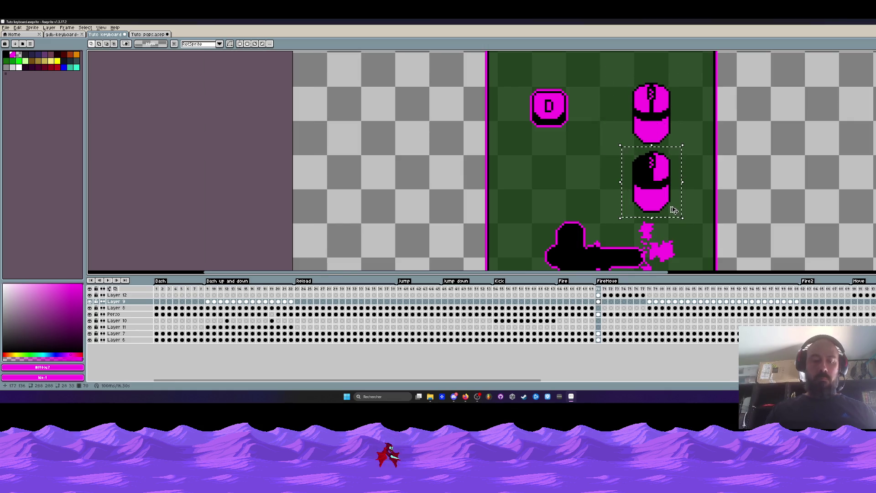
{"action": "key", "text": "Delete"}
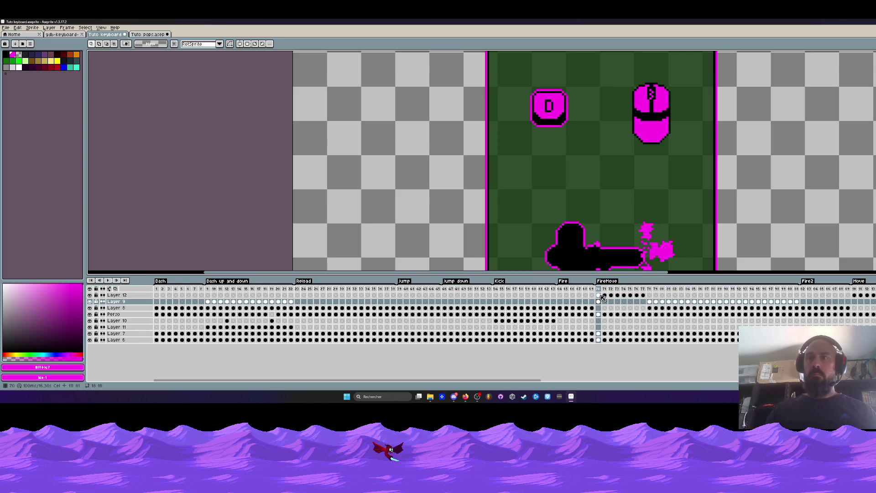
{"action": "left_click", "coordinate": [605, 302]}
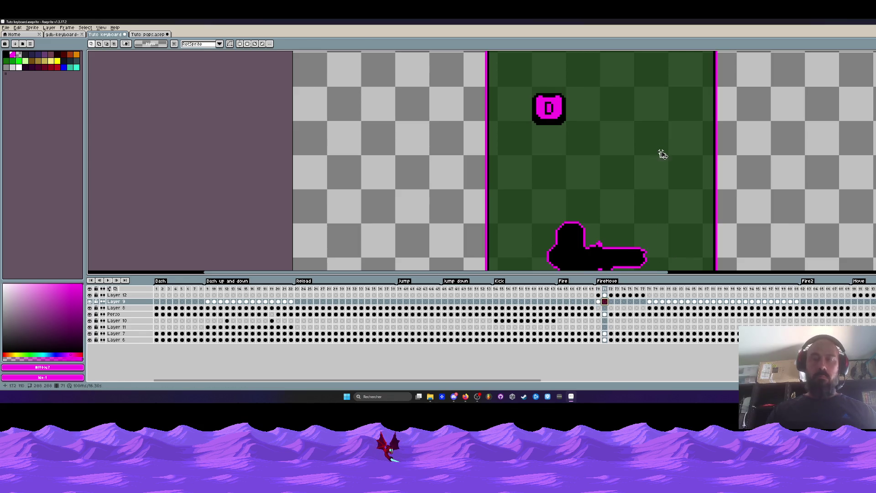
{"action": "key", "text": "ctrl+v"}
{"action": "mouse_move", "coordinate": [661, 151]}
{"action": "left_mouse_down"}
{"action": "mouse_move", "coordinate": [660, 86]}
{"action": "mouse_move", "coordinate": [679, 152]}
{"action": "left_mouse_up"}
{"action": "left_click", "coordinate": [757, 134]}
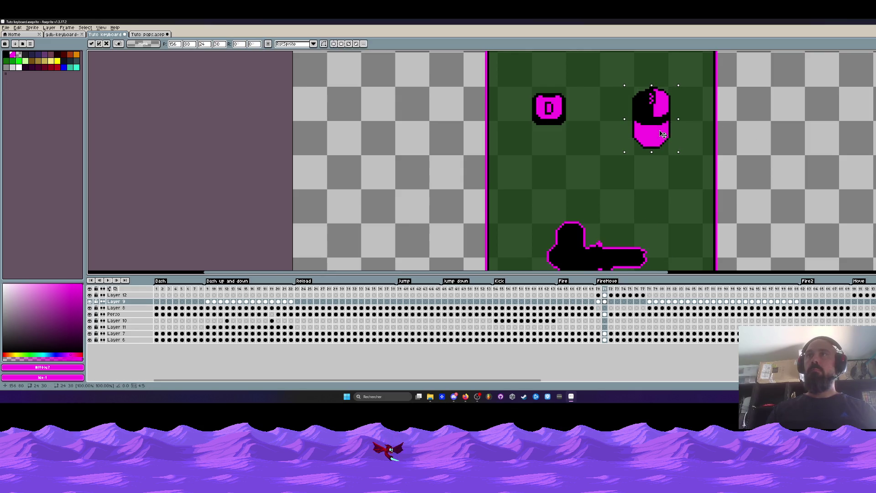
Reselect the frame 71 mouse, preview, paste the mouse into frame 71 again, then return to frame 70
{"action": "key", "text": "ctrl+d"}
{"action": "left_click_drag", "start_coordinate": [614, 77], "coordinate": [679, 158]}
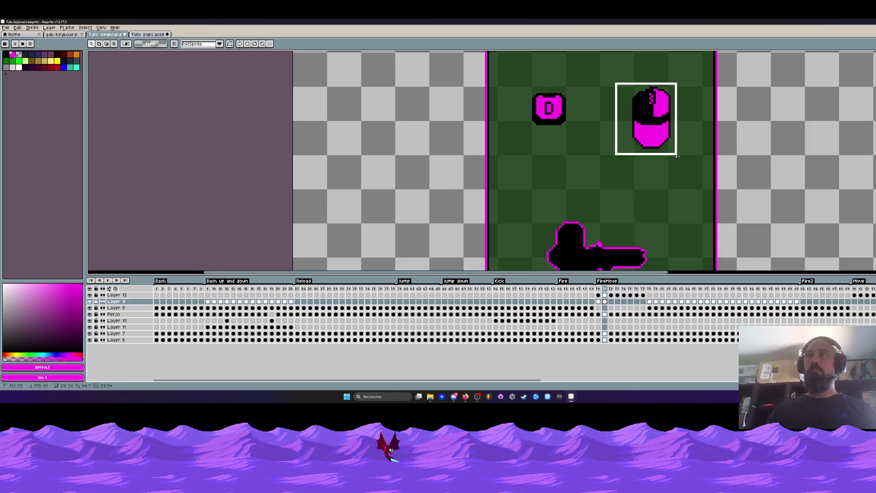
{"action": "key", "text": "Return"}
{"action": "scroll", "coordinate": [749, 106], "scroll_direction": "down", "scroll_amount": 1}
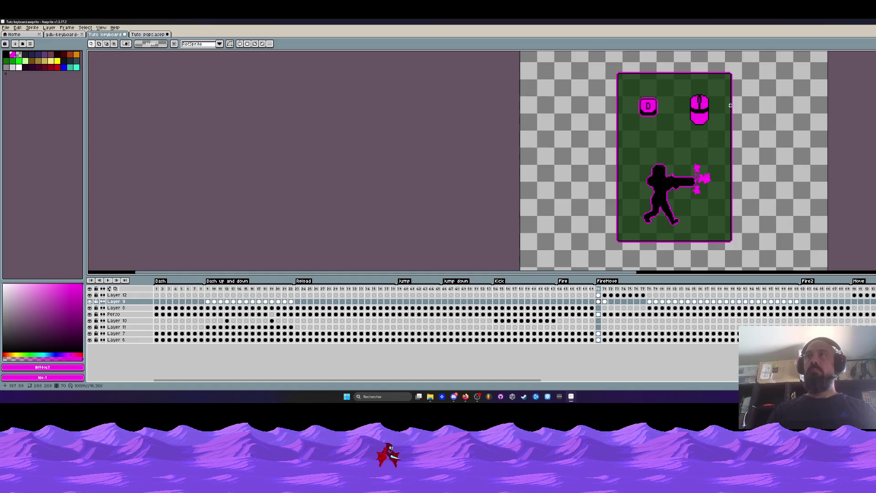
{"action": "scroll", "coordinate": [724, 100], "scroll_direction": "up", "scroll_amount": 2}
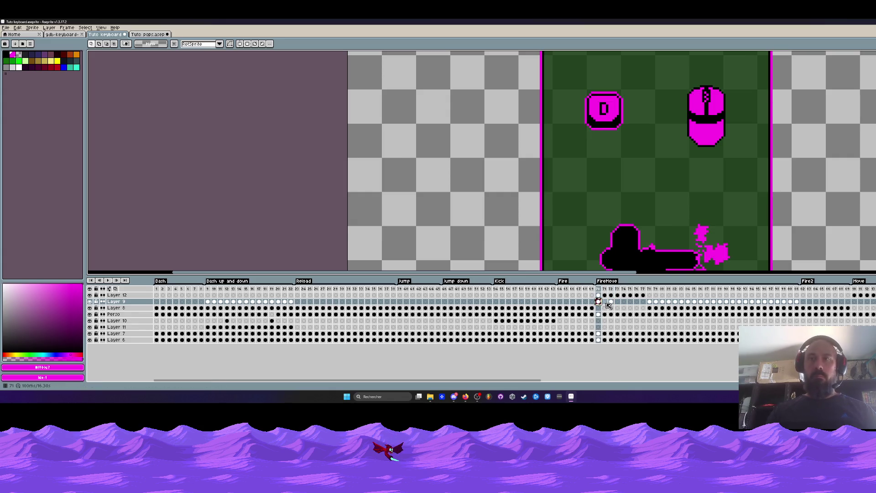
{"action": "left_click", "coordinate": [606, 303]}
{"action": "key", "text": "ctrl+v"}
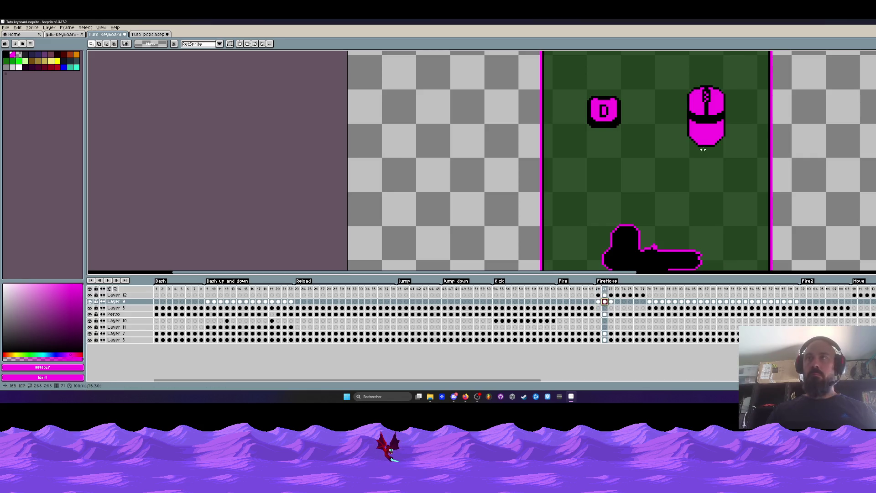
{"action": "scroll", "coordinate": [701, 137], "scroll_direction": "down", "scroll_amount": 2}
{"action": "key", "text": "Left"}
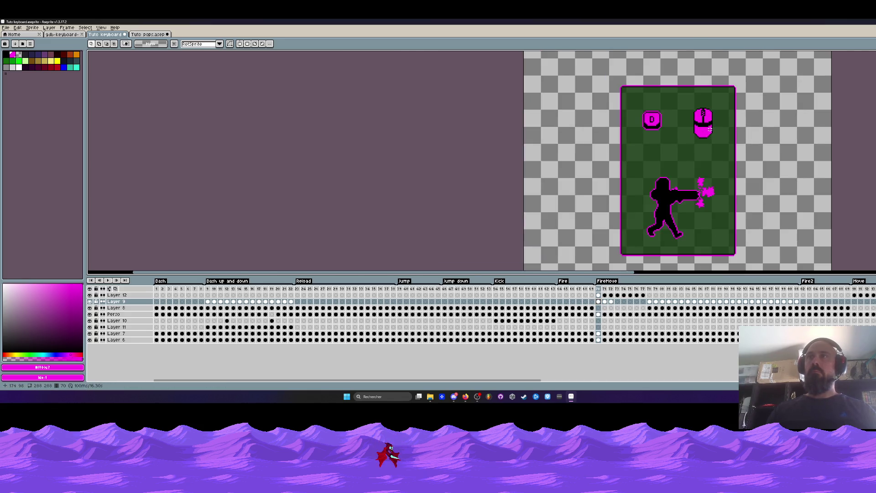
Add an outline around the mouse icon with the Outline effect (Shift+O)
{"action": "left_click_drag", "start_coordinate": [682, 95], "coordinate": [719, 152]}
{"action": "key", "text": "shift+o"}
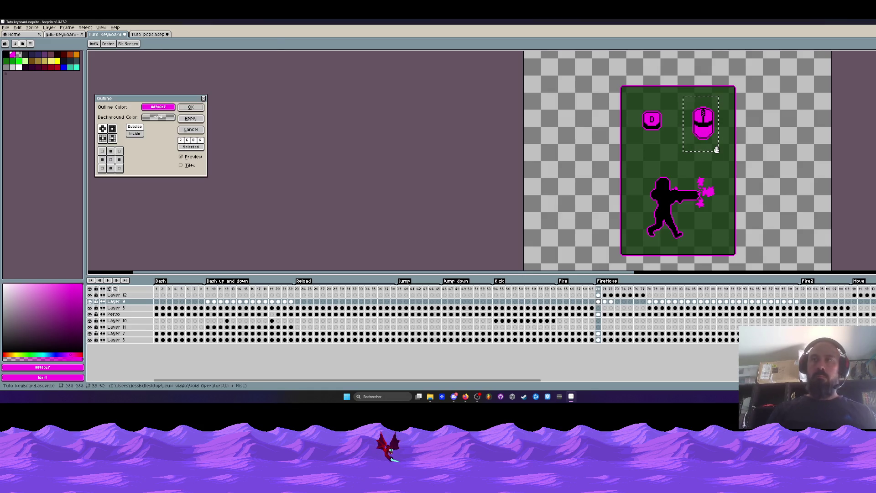
{"action": "key", "text": "Return"}
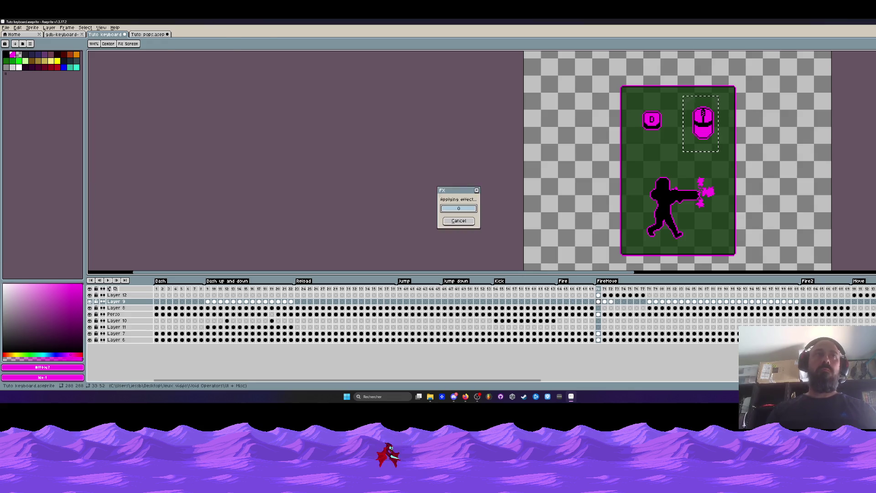
{"action": "key", "text": "ctrl+d"}
In frame 71, fill the mouse's left button with black picked from the drawing
{"action": "key", "text": "Right"}
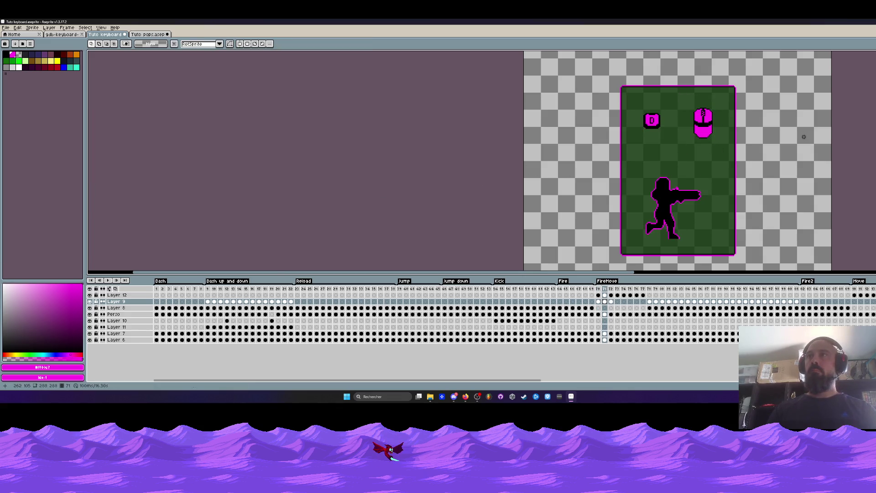
{"action": "scroll", "coordinate": [720, 124], "scroll_direction": "up", "scroll_amount": 3}
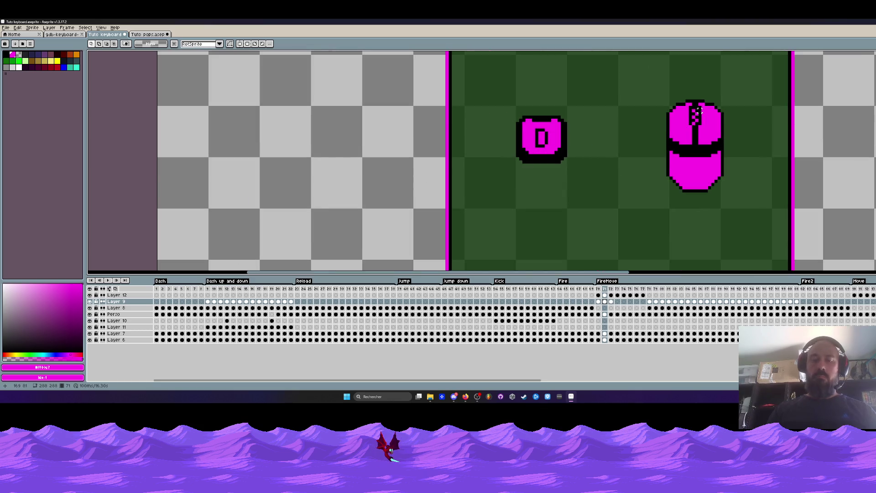
{"action": "key", "text": "i"}
{"action": "key", "text": "w"}
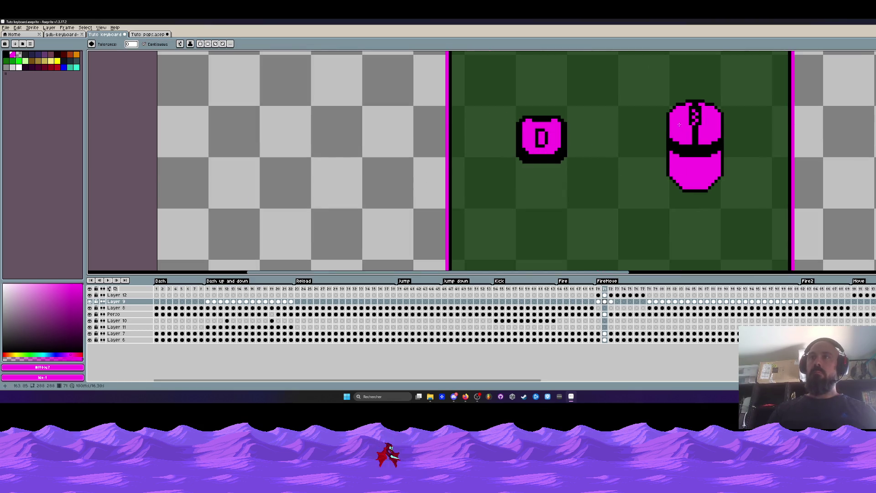
{"action": "left_click", "coordinate": [692, 148], "text": "alt"}
{"action": "left_click", "coordinate": [689, 136]}
{"action": "scroll", "coordinate": [693, 137], "scroll_direction": "down", "scroll_amount": 1}
Step through frames 71–74, play the animation from frame 70, and select frames 70–77
{"action": "left_click_drag", "start_coordinate": [615, 303], "coordinate": [609, 305]}
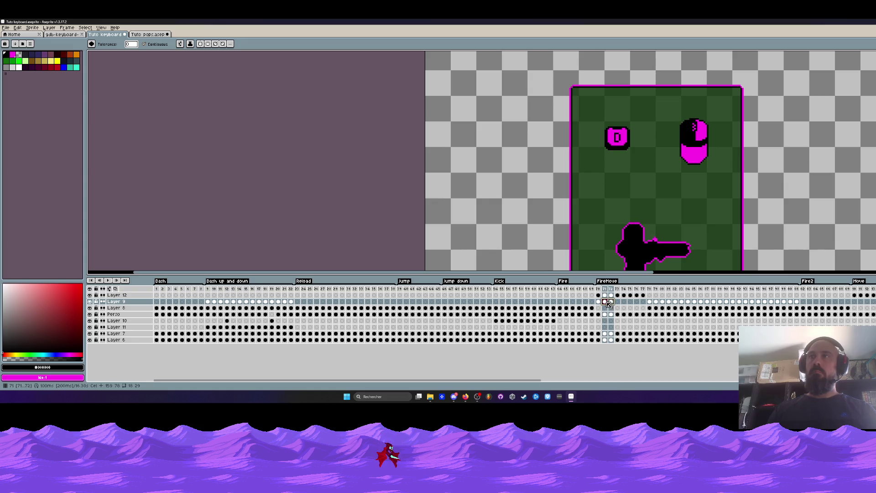
{"action": "left_click", "coordinate": [608, 304]}
{"action": "left_click", "coordinate": [618, 302]}
{"action": "left_click_drag", "start_coordinate": [598, 301], "coordinate": [623, 302]}
{"action": "left_click", "coordinate": [625, 302]}
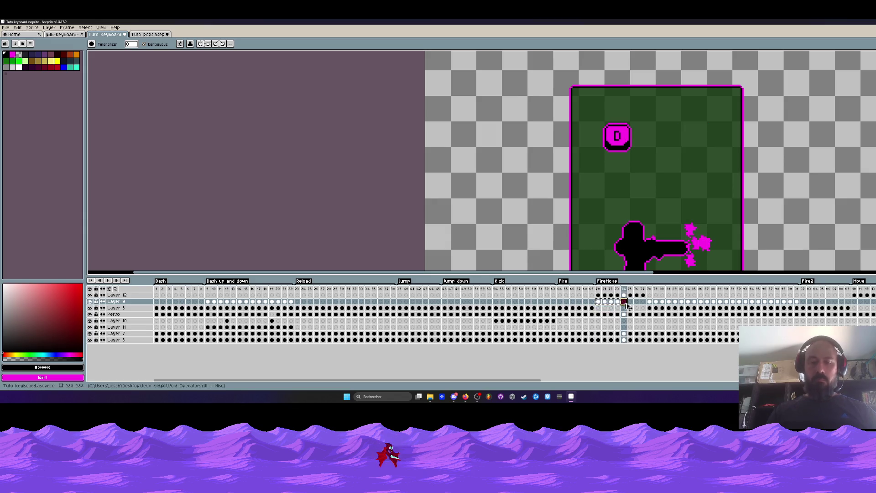
{"action": "left_click", "coordinate": [599, 289]}
{"action": "scroll", "coordinate": [577, 207], "scroll_direction": "down", "scroll_amount": 3}
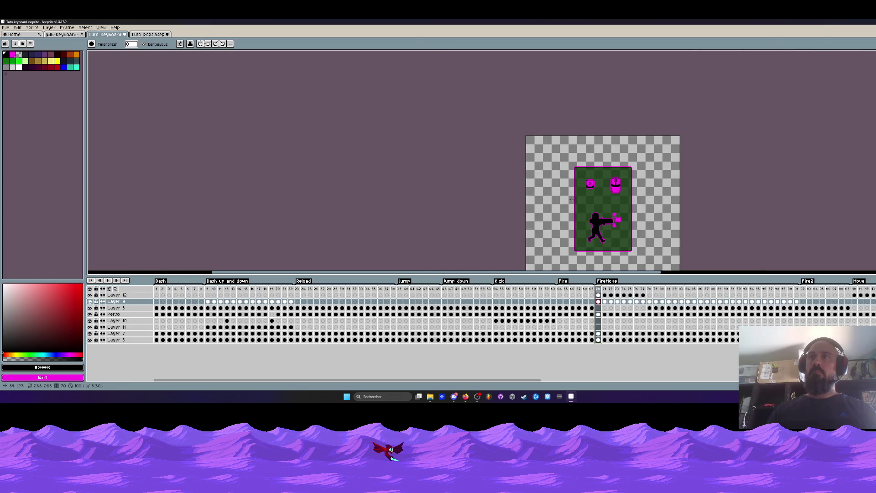
{"action": "scroll", "coordinate": [582, 194], "scroll_direction": "up", "scroll_amount": 3}
{"action": "key", "text": "Return"}
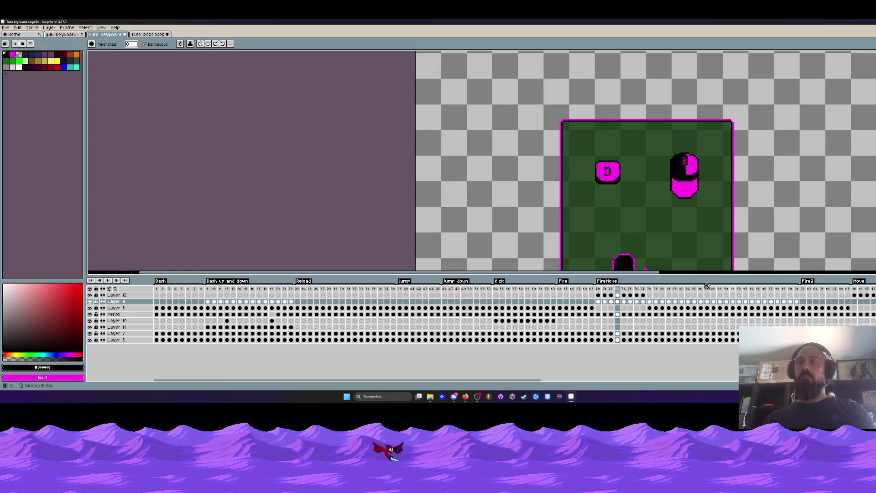
{"action": "left_click_drag", "start_coordinate": [604, 291], "coordinate": [646, 295]}
Set frames 70–77 as the loop section via the frame menu, jump to Move, then open the Tuto pops tab
{"action": "right_click", "coordinate": [644, 292]}
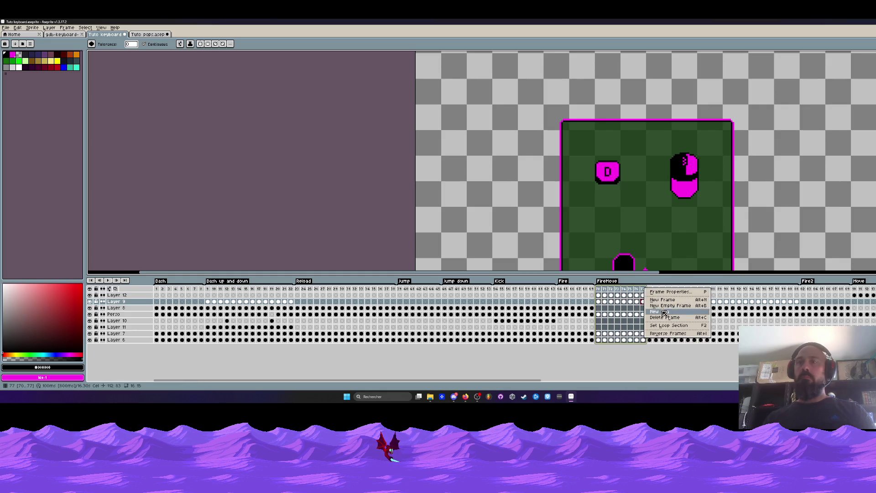
{"action": "left_click", "coordinate": [667, 327]}
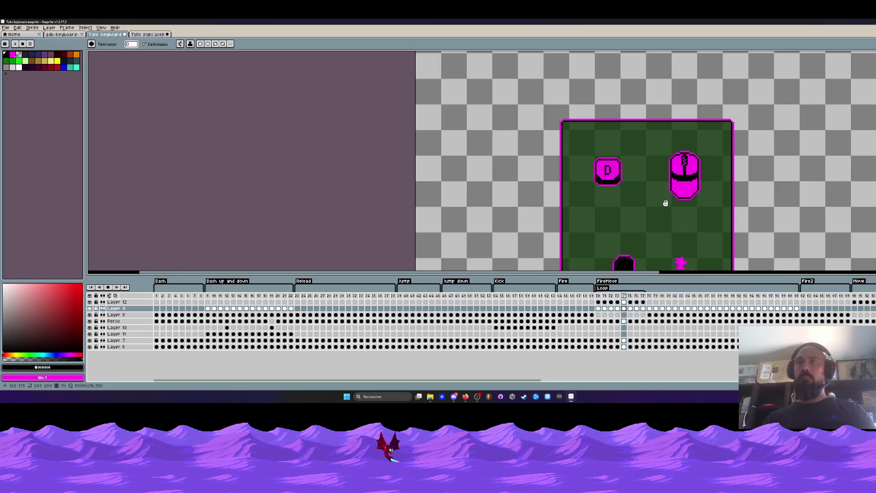
{"action": "scroll", "coordinate": [680, 197], "scroll_direction": "down", "scroll_amount": 2}
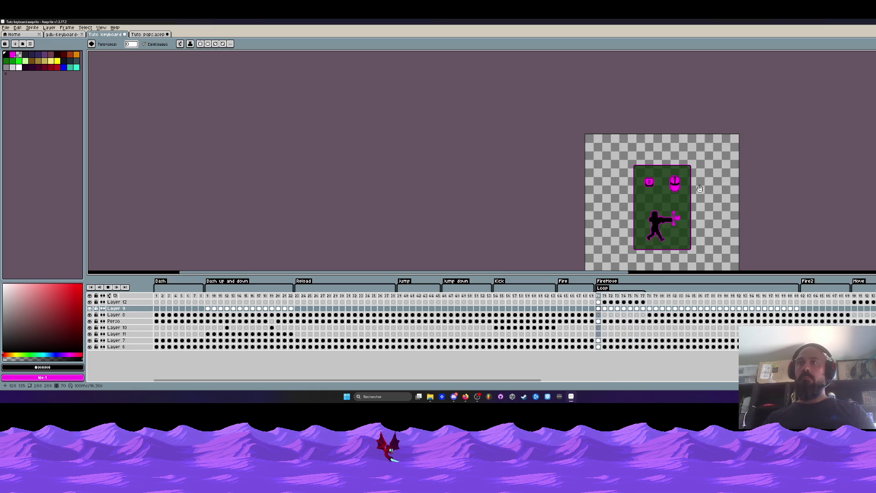
{"action": "left_click", "coordinate": [857, 298]}
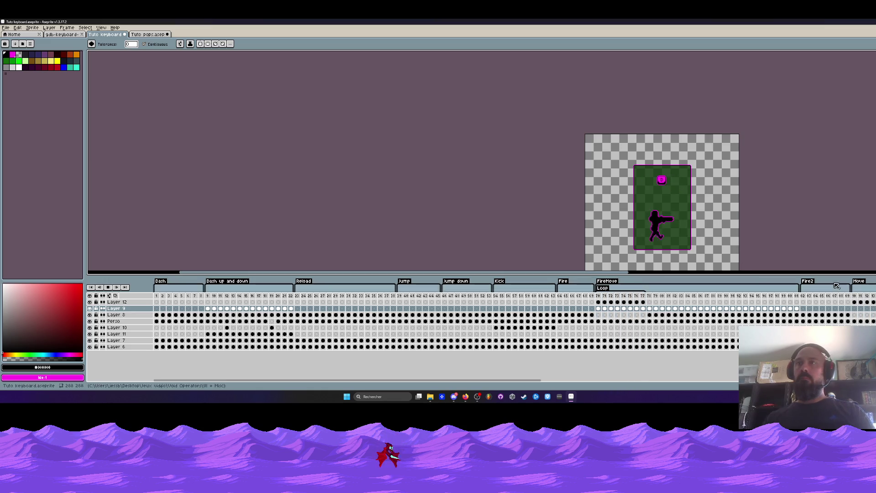
{"action": "left_click", "coordinate": [150, 34]}
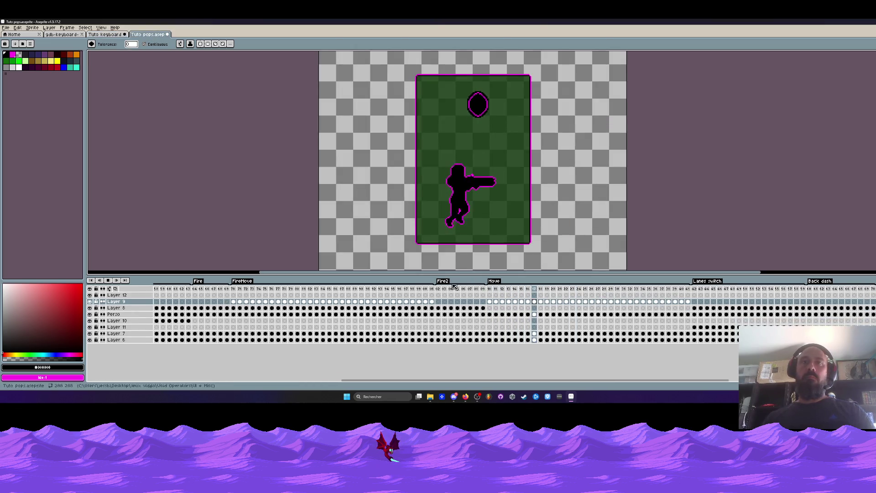
{"action": "left_click", "coordinate": [439, 292]}
{"action": "left_click", "coordinate": [245, 292]}
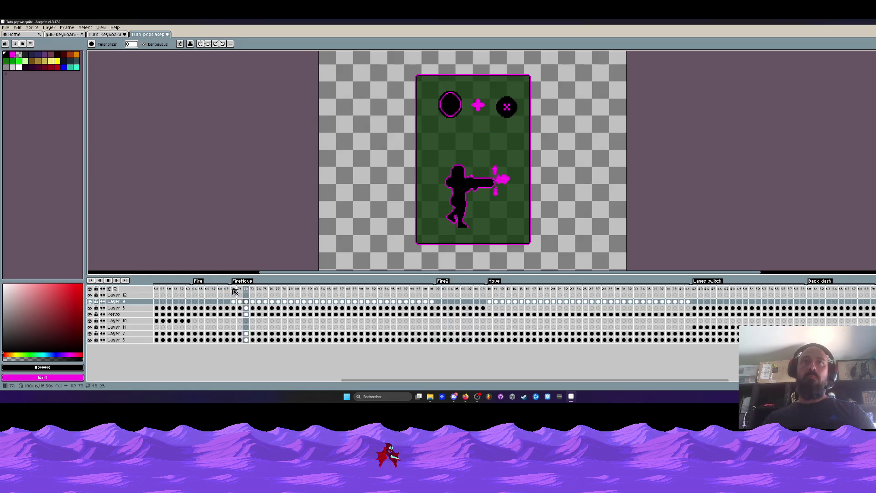
{"action": "left_click", "coordinate": [694, 289]}
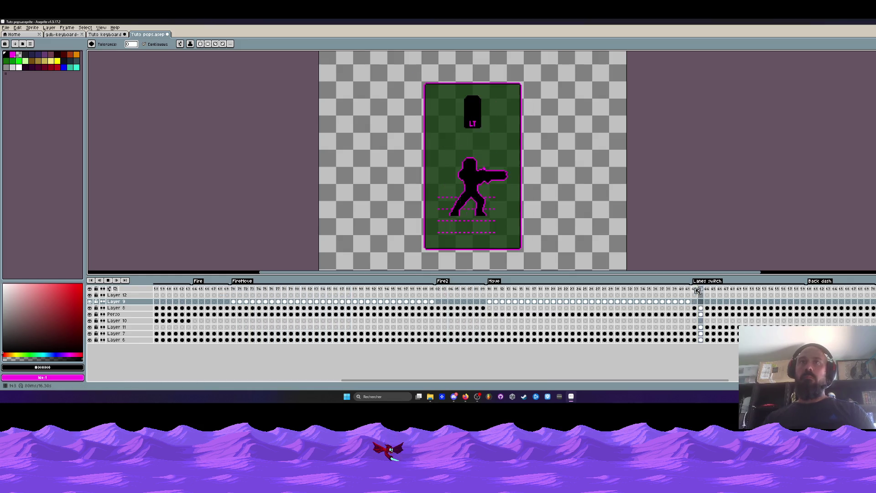
{"action": "left_click", "coordinate": [205, 303]}
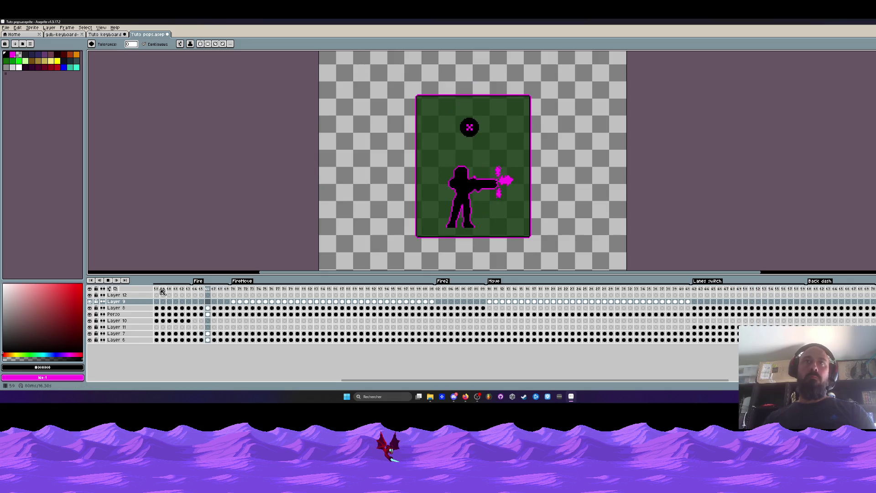
{"action": "scroll", "coordinate": [183, 302], "scroll_direction": "left", "scroll_amount": 10}
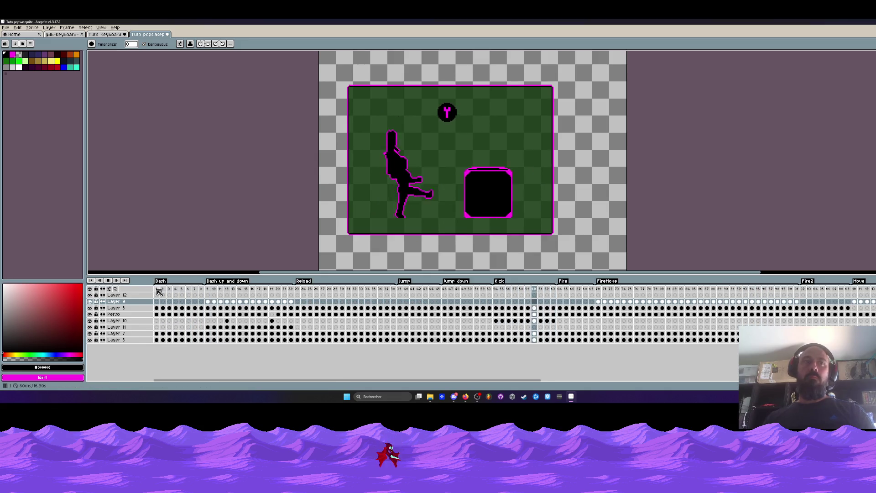
{"action": "left_click", "coordinate": [159, 292]}
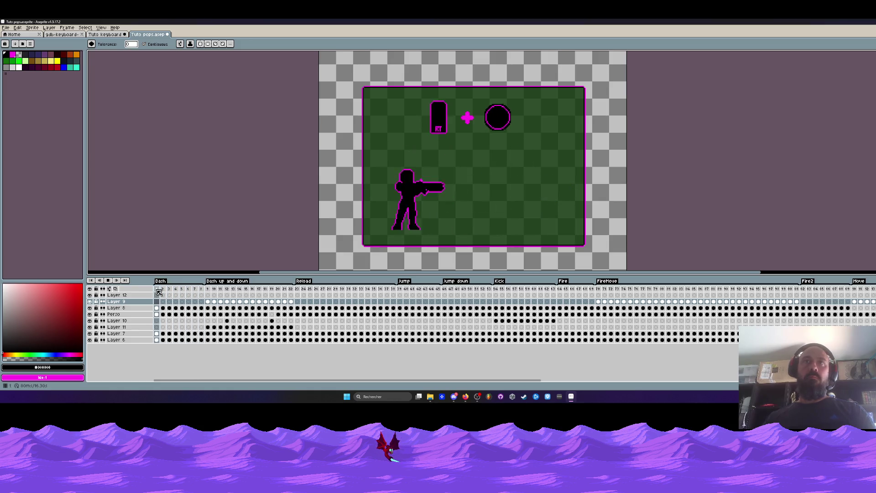
{"action": "key", "text": "ctrl+shift+Tab"}
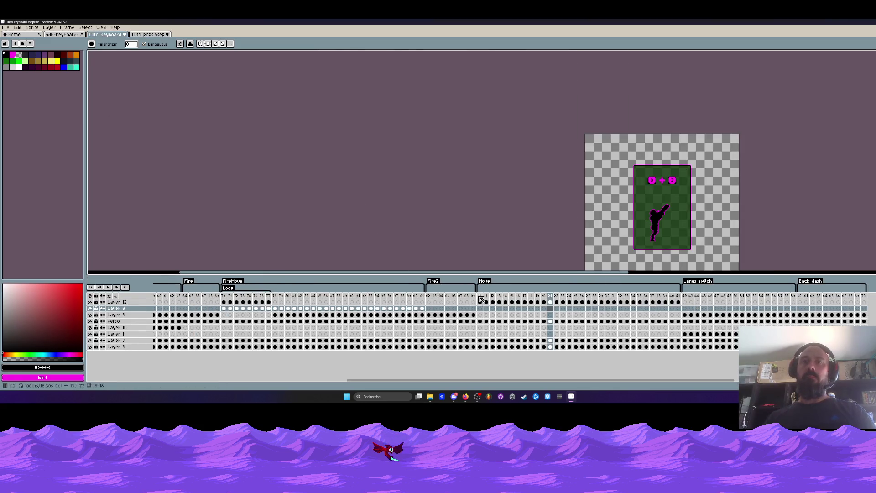
Play back and review the Fire2 and Fire animations in Tuto keyboard
{"action": "key", "text": "Return"}
{"action": "scroll", "coordinate": [664, 206], "scroll_direction": "up", "scroll_amount": 1}
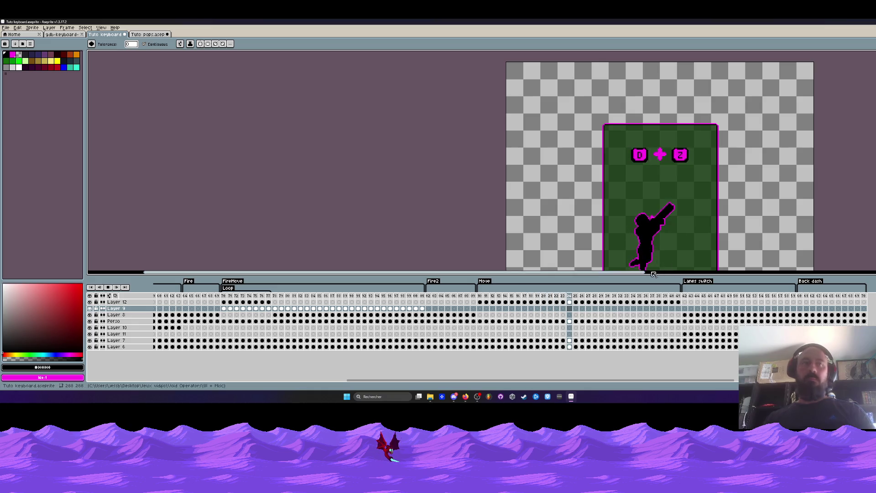
{"action": "key", "text": "Return"}
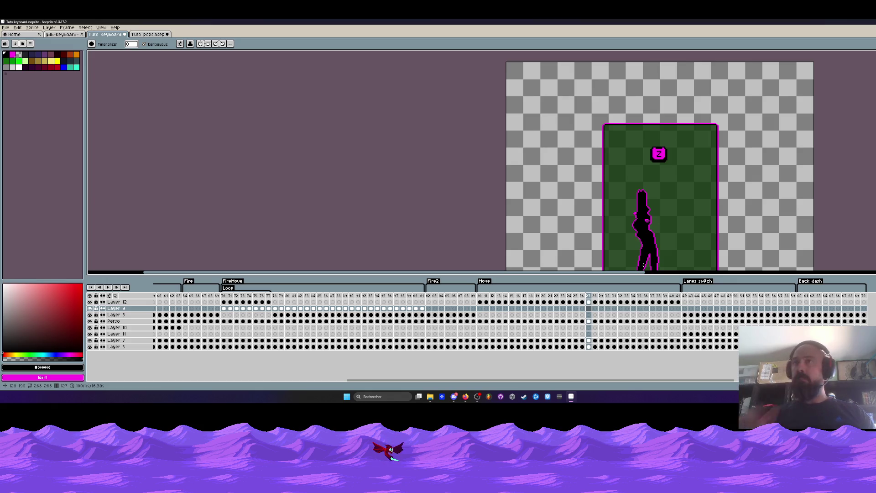
{"action": "left_click", "coordinate": [430, 295]}
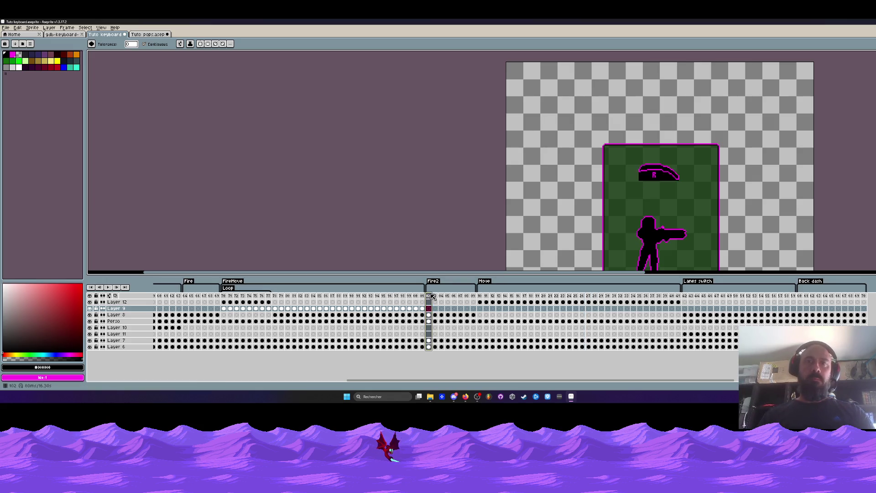
{"action": "left_click", "coordinate": [482, 300]}
{"action": "key", "text": "Return"}
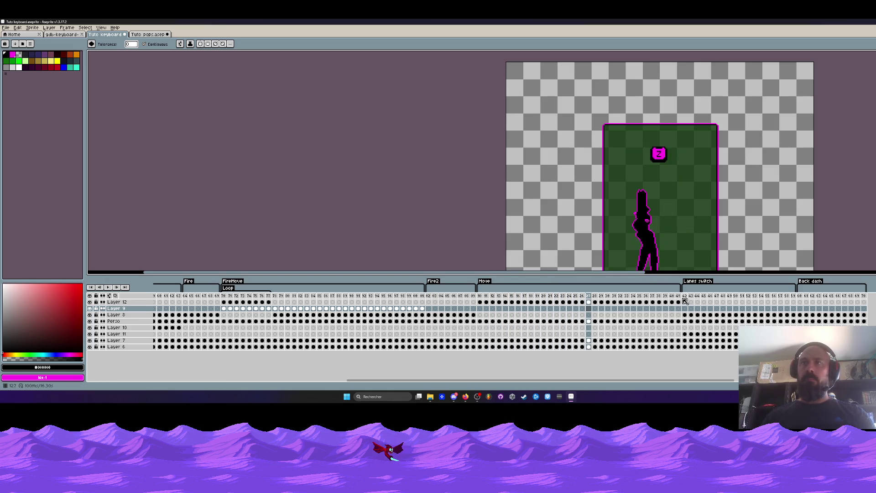
{"action": "left_click", "coordinate": [187, 298]}
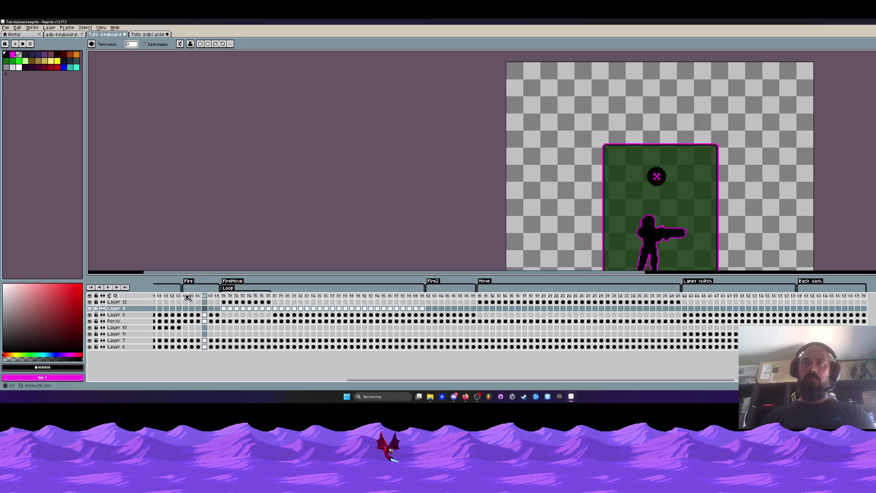
{"action": "key", "text": "minus"}
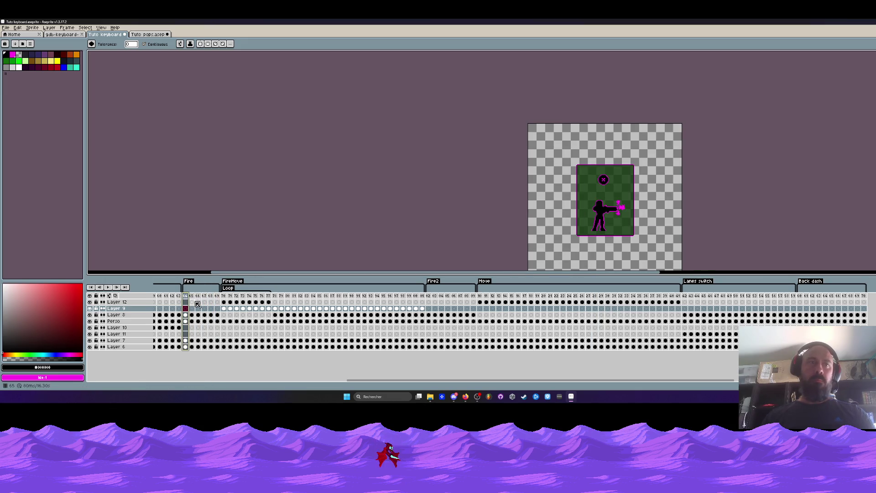
Paste the mouse-icon frames 70–72 from Layer 9 onto frame 64 of Fire and play to verify
{"action": "mouse_move", "coordinate": [227, 298]}
{"action": "left_mouse_down"}
{"action": "mouse_move", "coordinate": [262, 304]}
{"action": "mouse_move", "coordinate": [227, 312]}
{"action": "left_mouse_up"}
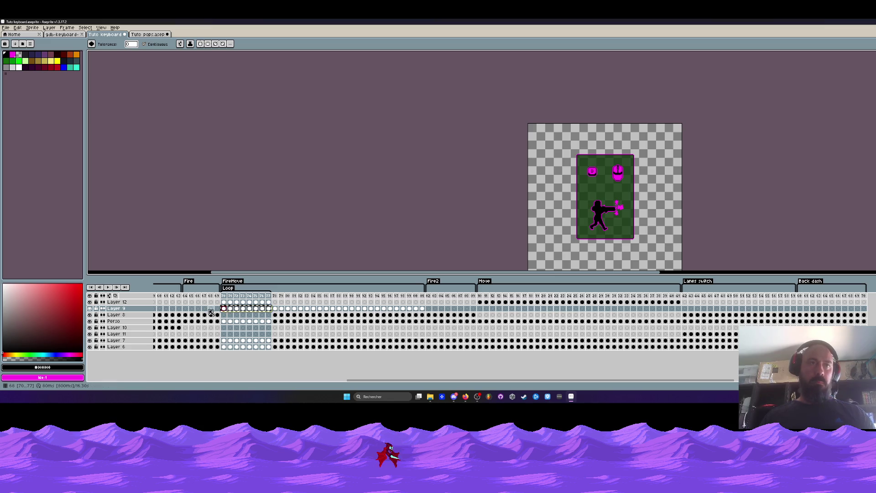
{"action": "left_click", "coordinate": [186, 309]}
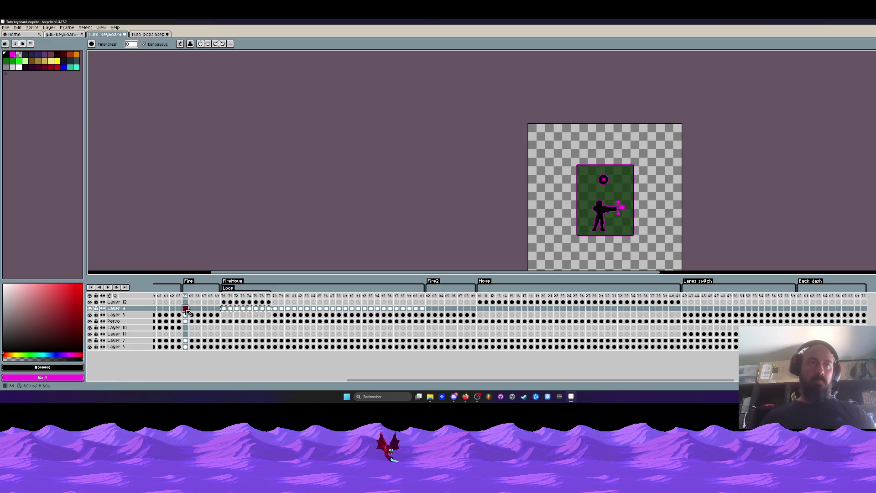
{"action": "left_click", "coordinate": [218, 310]}
{"action": "left_click_drag", "start_coordinate": [227, 311], "coordinate": [237, 311]}
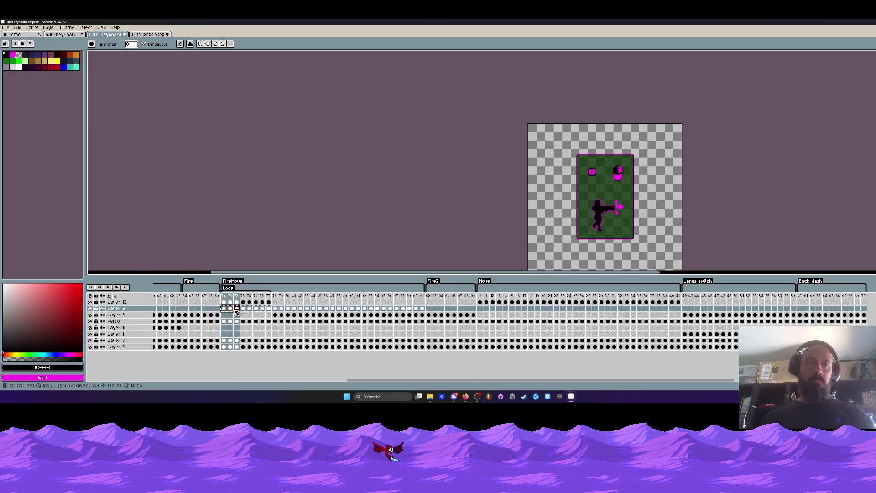
{"action": "left_click", "coordinate": [189, 311]}
{"action": "key", "text": "ctrl+v"}
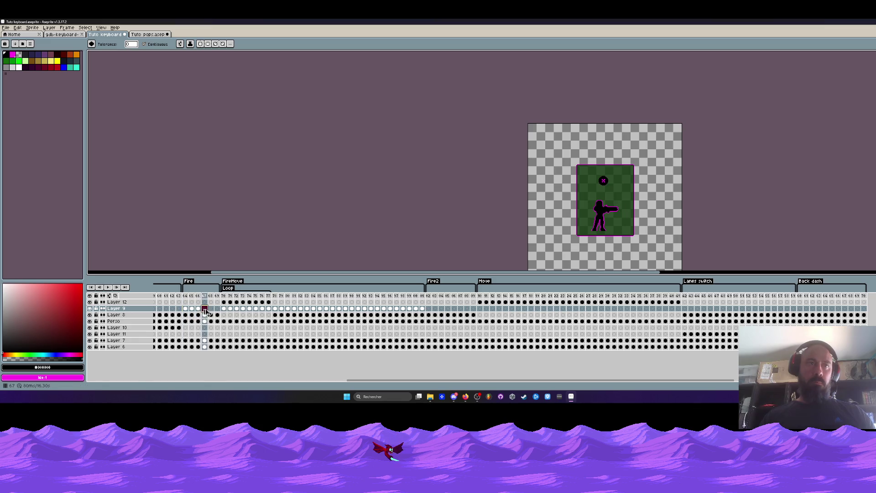
{"action": "left_click", "coordinate": [186, 296]}
{"action": "left_click", "coordinate": [107, 287]}
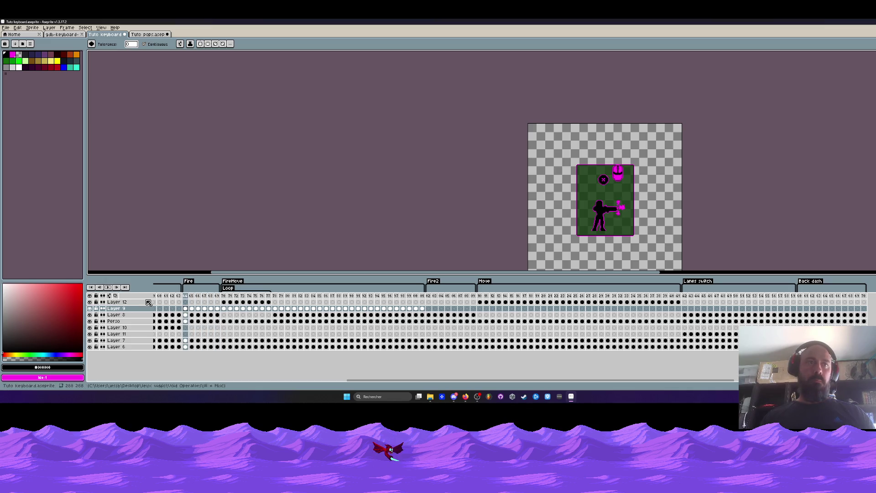
Move the selected Layer 8 FireMove cels onto Fire frames 64–66
{"action": "left_click_drag", "start_coordinate": [224, 315], "coordinate": [269, 310]}
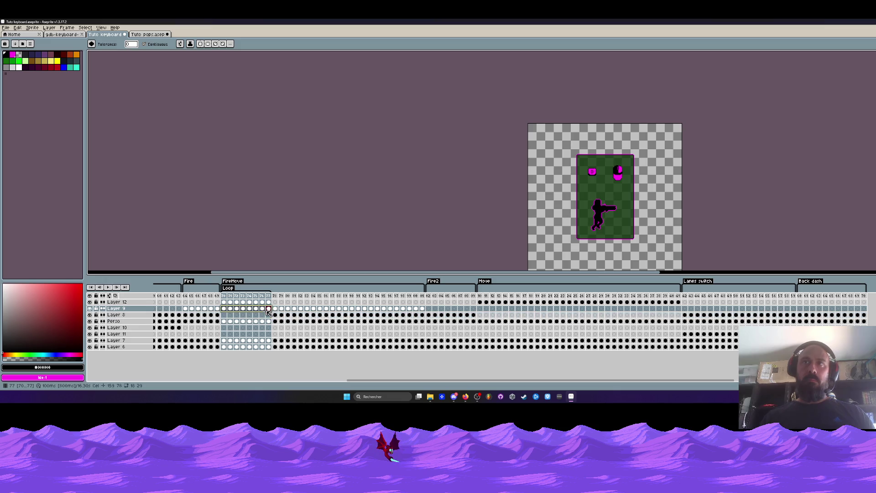
{"action": "left_click_drag", "start_coordinate": [185, 309], "coordinate": [201, 314]}
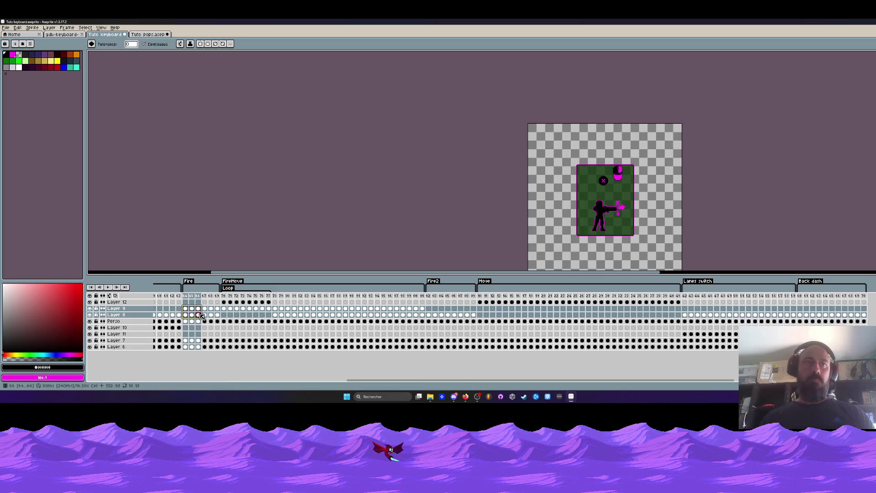
{"action": "left_click", "coordinate": [202, 315]}
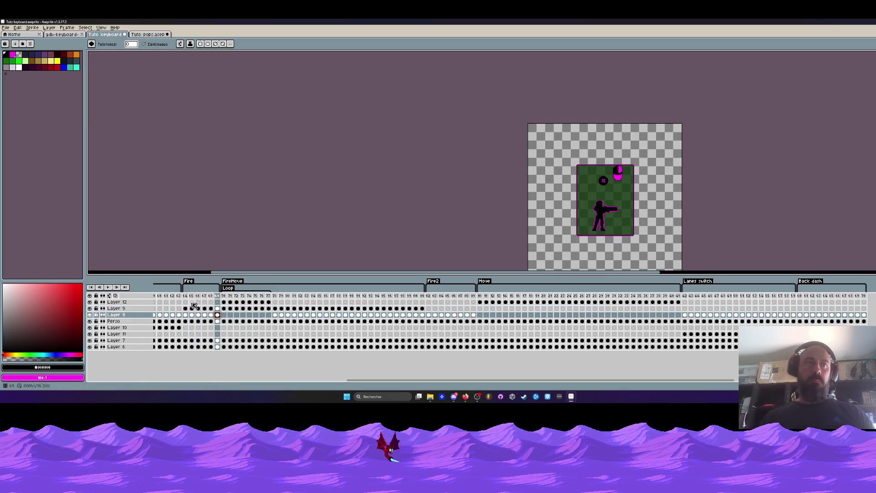
{"action": "scroll", "coordinate": [583, 211], "scroll_direction": "up", "scroll_amount": 1}
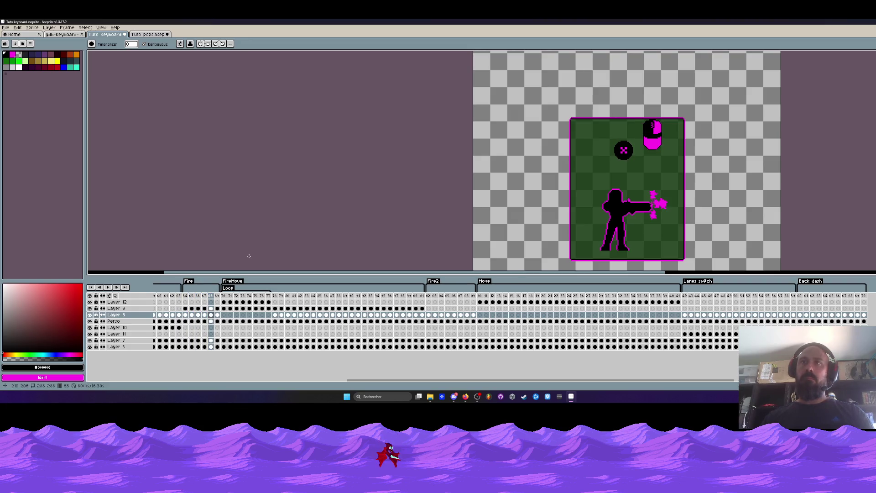
Compare the Layer 9 mouse-icon cels and select those for frames 65–67
{"action": "key", "text": "Up"}
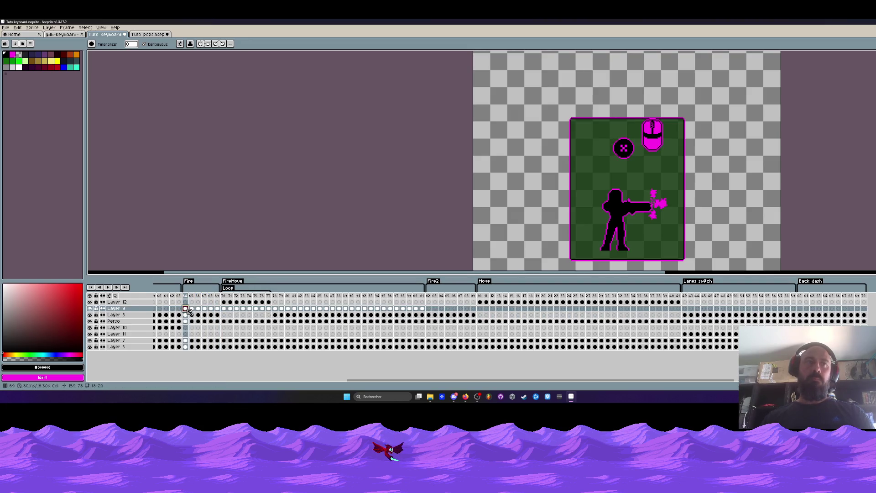
{"action": "mouse_move", "coordinate": [211, 312]}
{"action": "left_mouse_down"}
{"action": "mouse_move", "coordinate": [198, 311]}
{"action": "mouse_move", "coordinate": [244, 312]}
{"action": "left_mouse_up"}
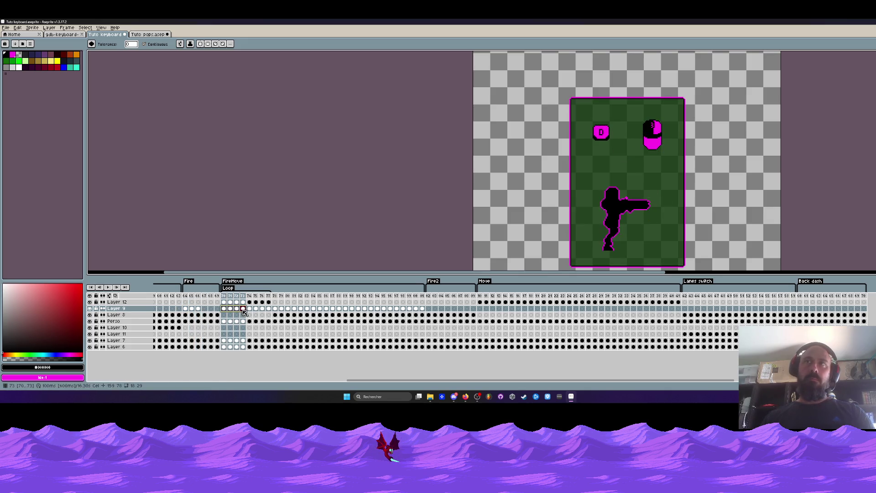
{"action": "left_click", "coordinate": [240, 311]}
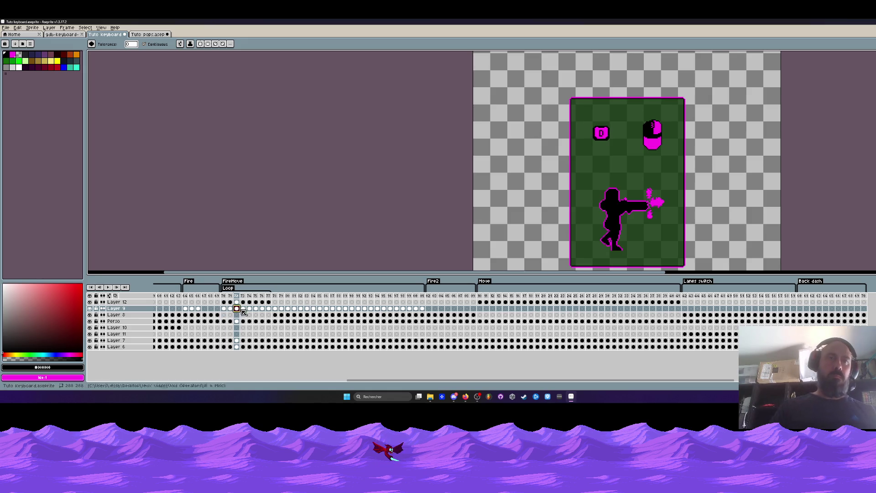
{"action": "left_click", "coordinate": [243, 311]}
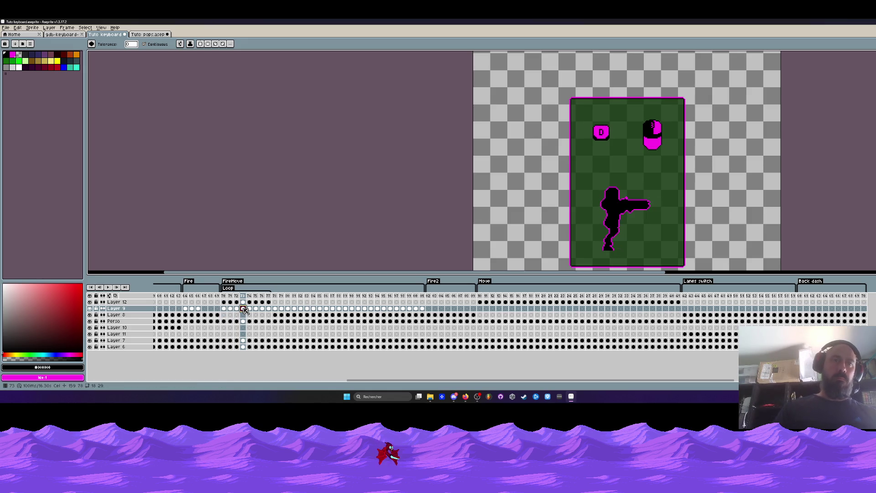
{"action": "left_click", "coordinate": [205, 309]}
{"action": "left_click_drag", "start_coordinate": [192, 309], "coordinate": [205, 310]}
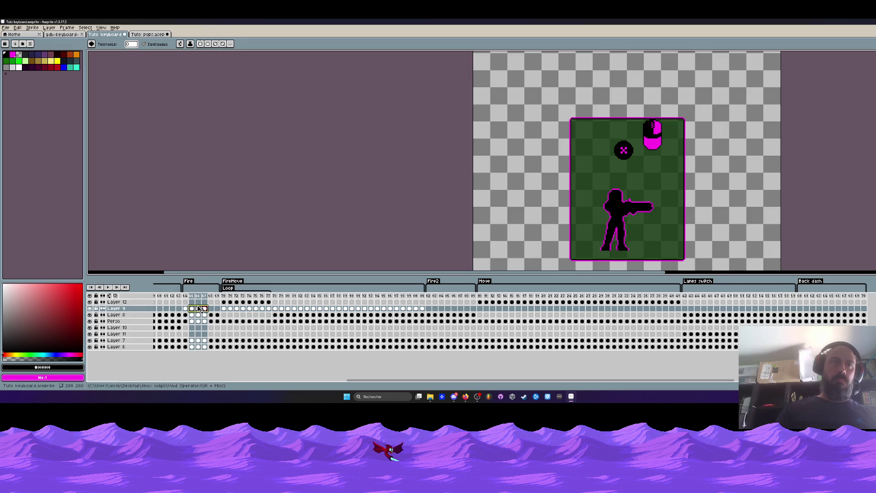
{"action": "left_click", "coordinate": [205, 309]}
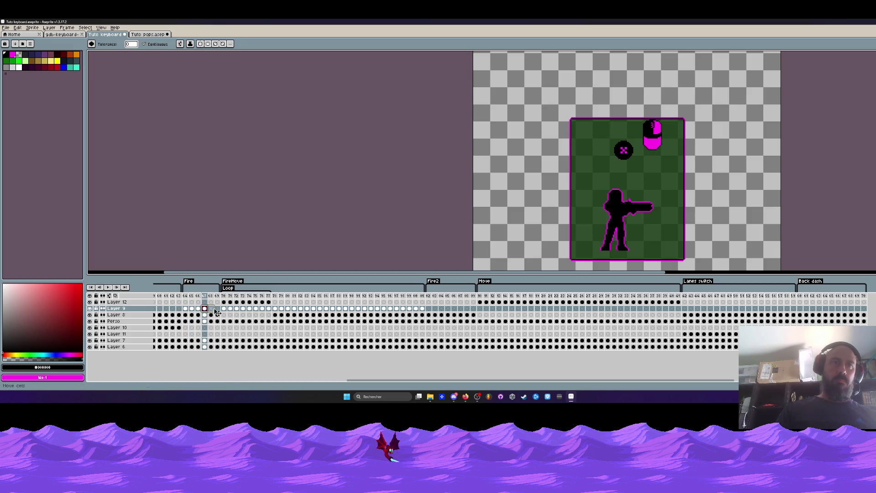
Extend the Layer 9 mouse icon into frame 68 and play the Fire animation to check it
{"action": "left_click_drag", "start_coordinate": [203, 311], "coordinate": [218, 314]}
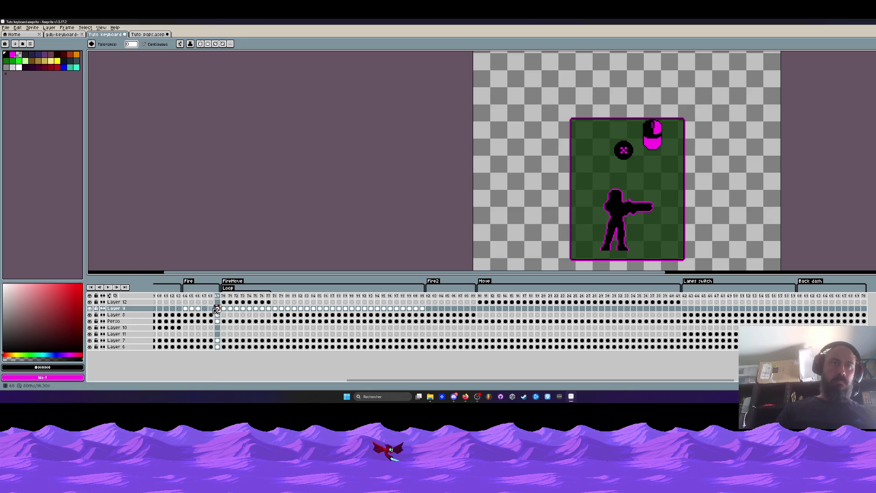
{"action": "left_click", "coordinate": [212, 309]}
{"action": "left_click_drag", "start_coordinate": [213, 311], "coordinate": [211, 310]}
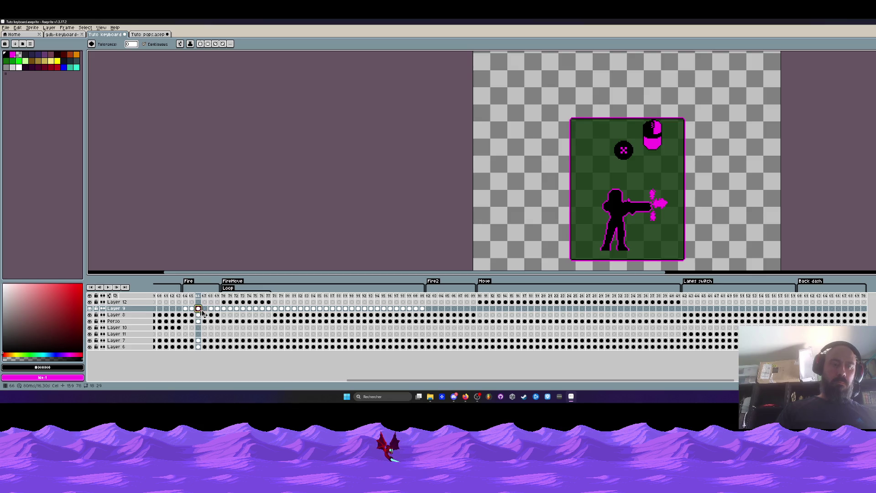
{"action": "left_click", "coordinate": [205, 310]}
{"action": "key", "text": "Return"}
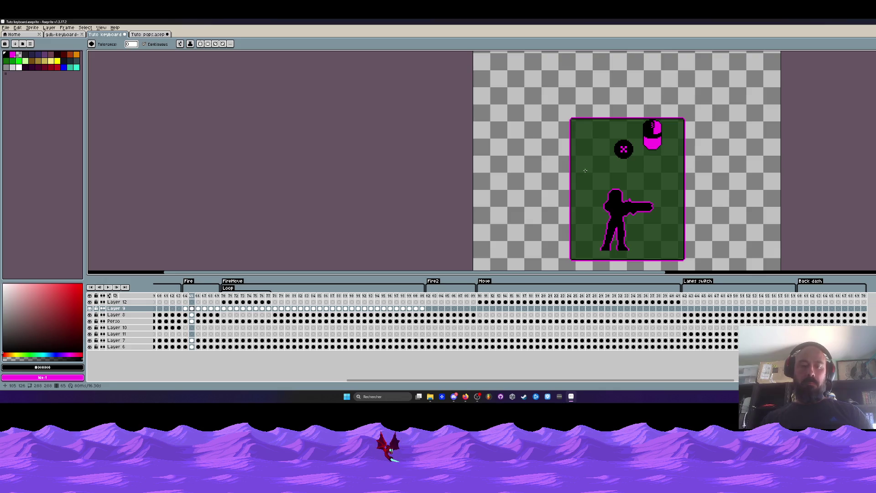
{"action": "key", "text": "m"}
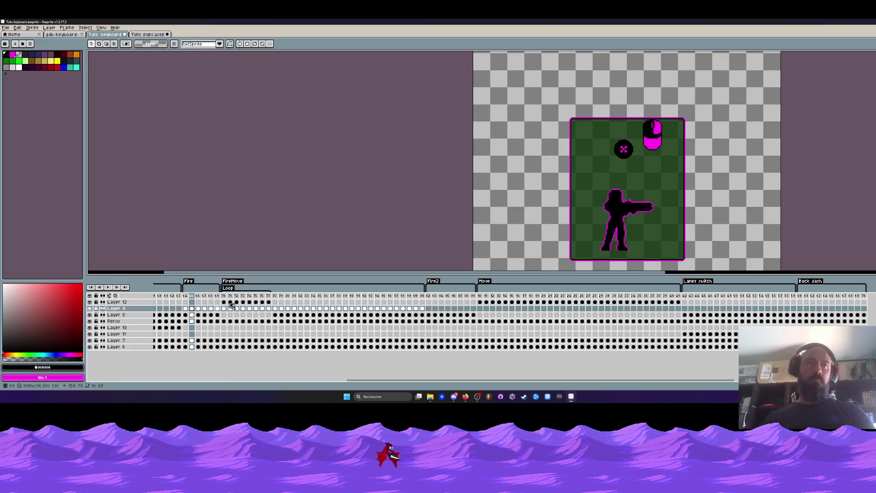
{"action": "left_click_drag", "start_coordinate": [567, 103], "coordinate": [738, 191]}
{"action": "mouse_move", "coordinate": [217, 347]}
{"action": "left_mouse_down"}
{"action": "mouse_move", "coordinate": [211, 319]}
{"action": "mouse_move", "coordinate": [186, 312]}
{"action": "left_mouse_up"}
{"action": "scroll", "coordinate": [702, 146], "scroll_direction": "up", "scroll_amount": 3}
{"action": "left_click_drag", "start_coordinate": [596, 149], "coordinate": [551, 178]}
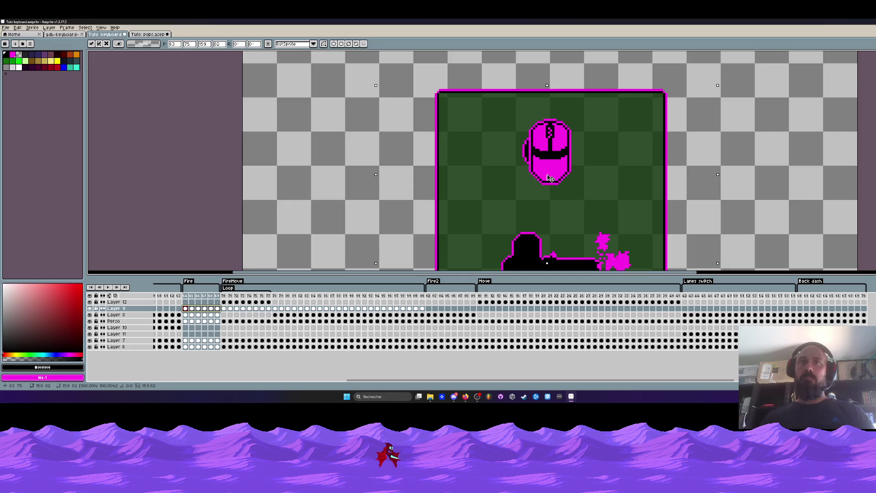
{"action": "scroll", "coordinate": [551, 178], "scroll_direction": "down", "scroll_amount": 3}
{"action": "key", "text": "Return"}
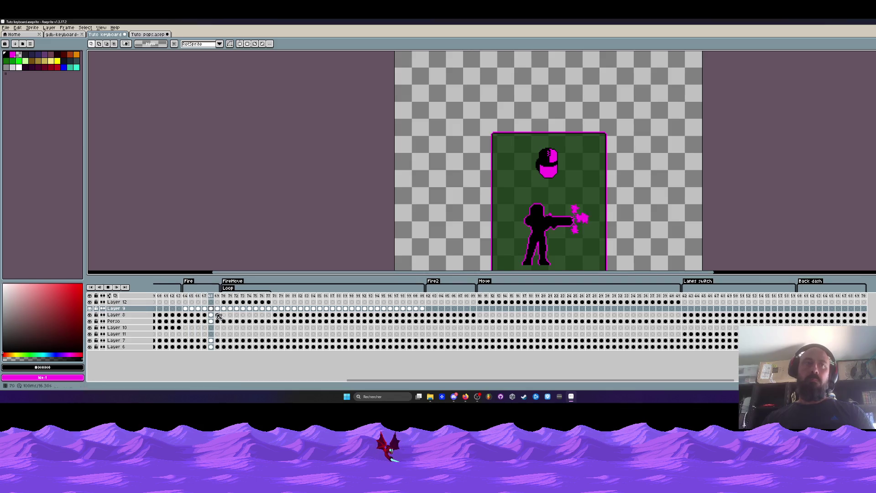
{"action": "left_click", "coordinate": [108, 288]}
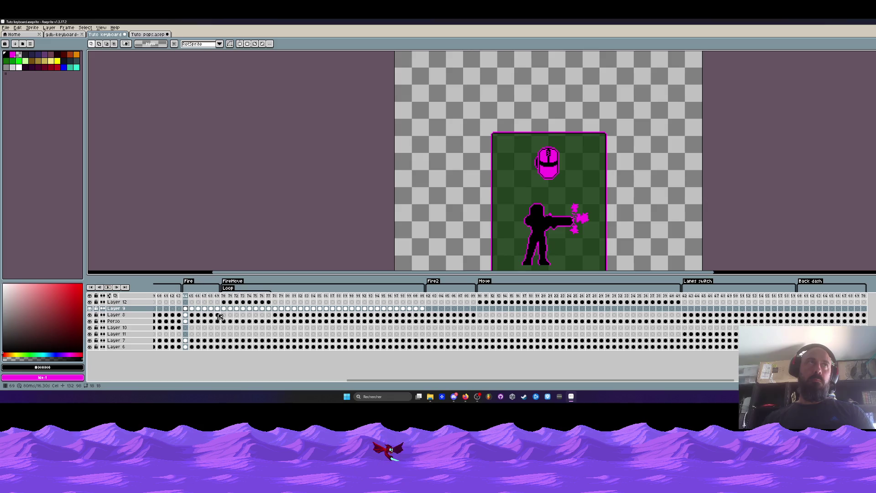
{"action": "left_click_drag", "start_coordinate": [219, 315], "coordinate": [211, 316]}
{"action": "key", "text": "Return"}
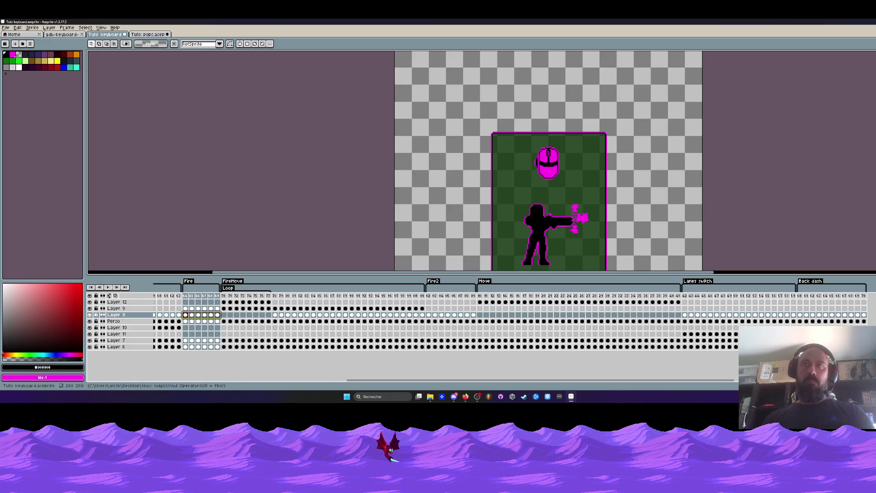
{"action": "scroll", "coordinate": [578, 184], "scroll_direction": "up", "scroll_amount": 2}
{"action": "scroll", "coordinate": [578, 184], "scroll_direction": "down", "scroll_amount": 1}
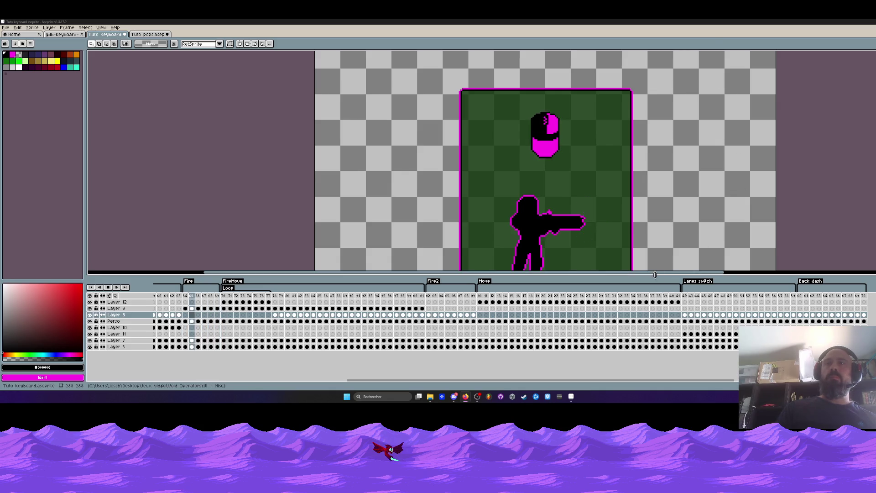
{"action": "left_click_drag", "start_coordinate": [654, 274], "coordinate": [654, 345]}
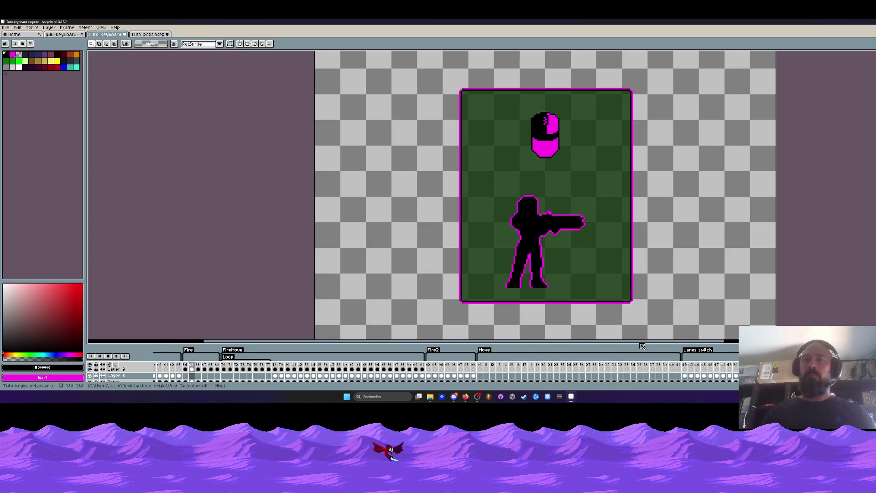
{"action": "left_click_drag", "start_coordinate": [612, 341], "coordinate": [612, 284]}
{"action": "scroll", "coordinate": [551, 175], "scroll_direction": "down", "scroll_amount": 3}
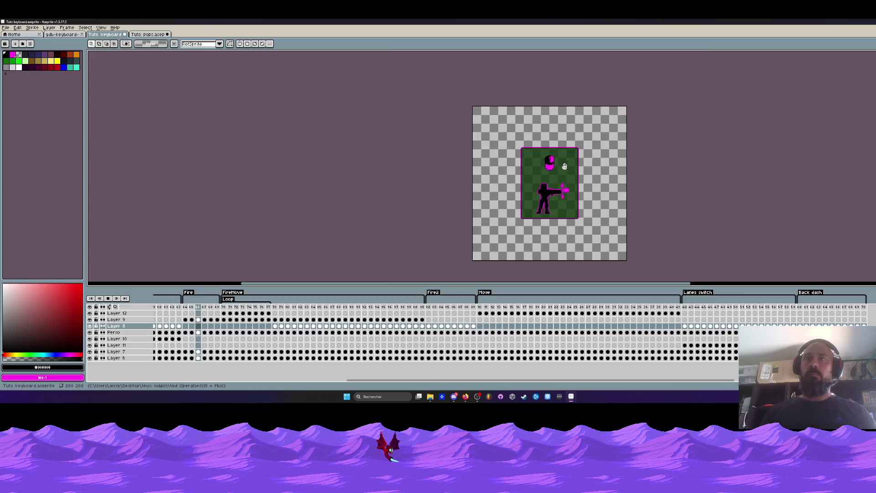
{"action": "scroll", "coordinate": [564, 167], "scroll_direction": "up", "scroll_amount": 1}
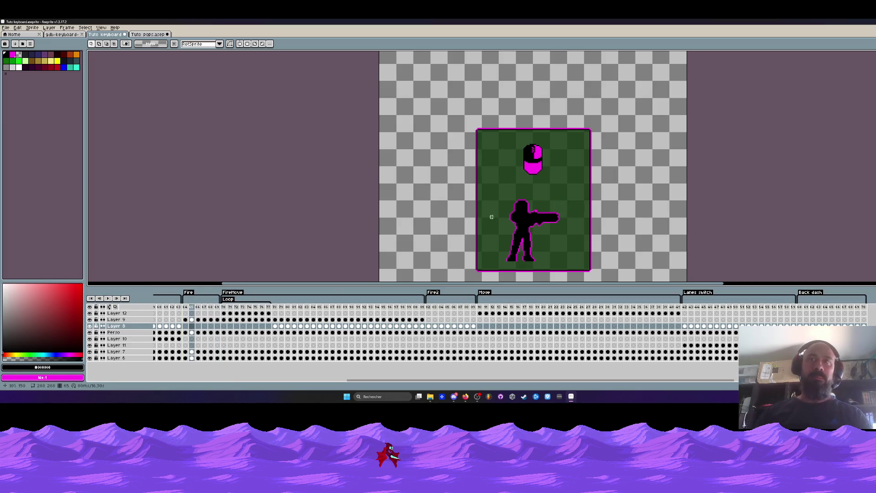
{"action": "left_click", "coordinate": [227, 309]}
{"action": "left_click_drag", "start_coordinate": [227, 310], "coordinate": [271, 312]}
{"action": "key", "text": "Return"}
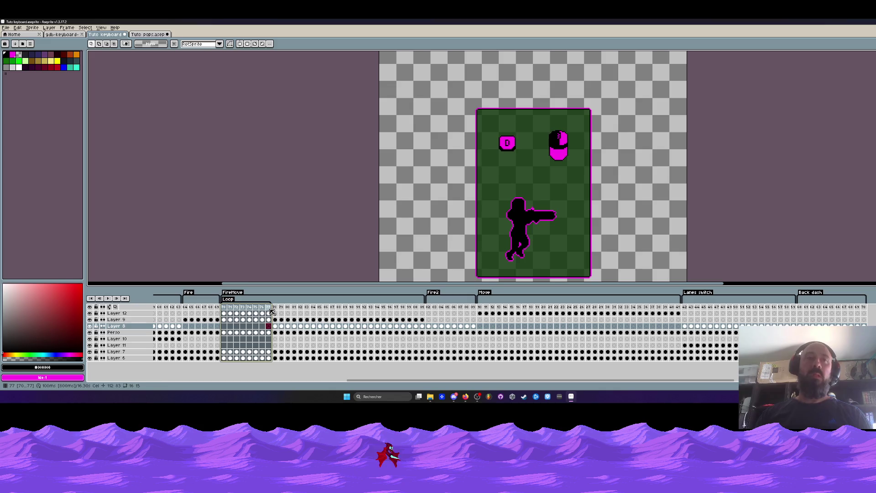
{"action": "left_click", "coordinate": [225, 310]}
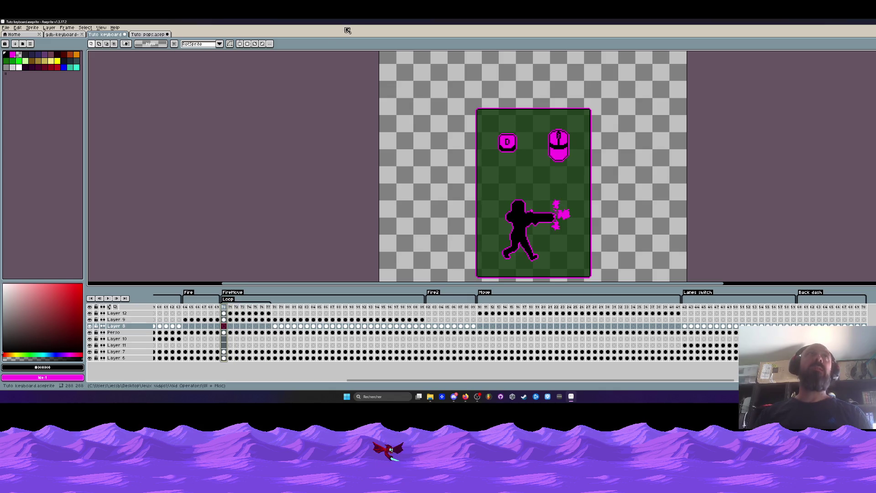
{"action": "left_click", "coordinate": [466, 396]}
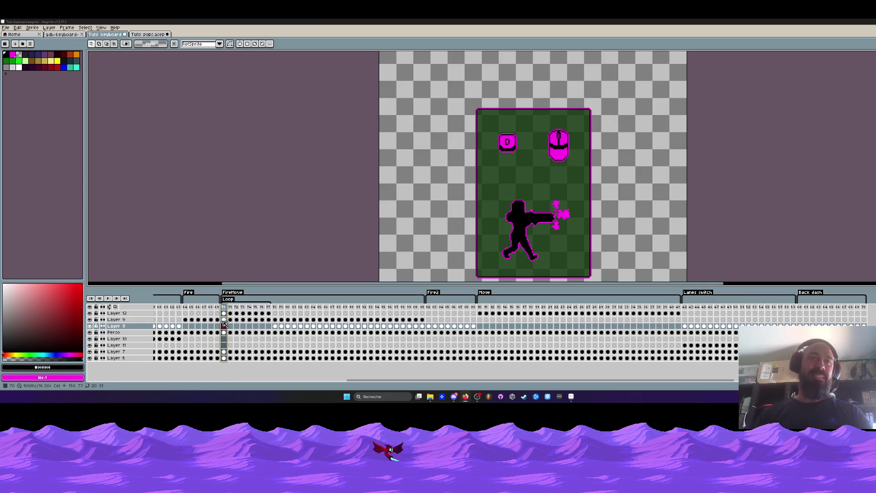
{"action": "left_click", "coordinate": [185, 307]}
{"action": "key", "text": "Return"}
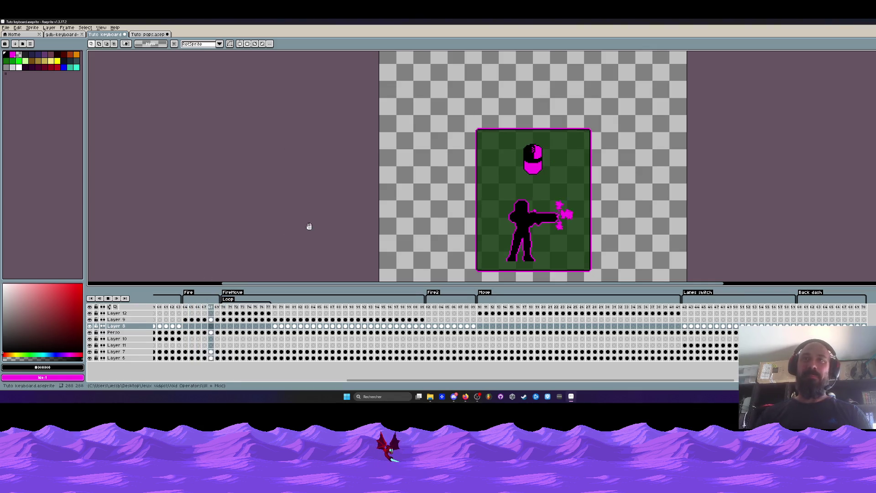
{"action": "scroll", "coordinate": [498, 196], "scroll_direction": "down", "scroll_amount": 2}
{"action": "scroll", "coordinate": [501, 210], "scroll_direction": "up", "scroll_amount": 2}
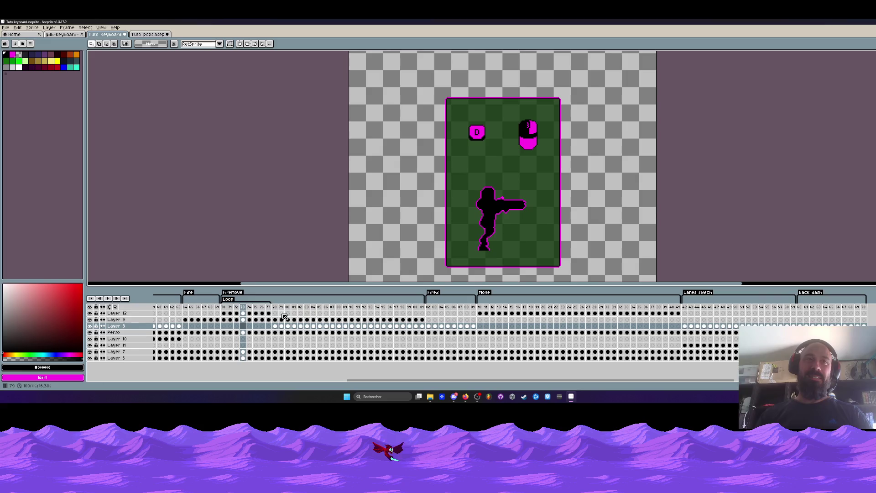
Paste the Layer 12 and Layer 9 icon cels into the later Loop frames up to 86
{"action": "mouse_move", "coordinate": [270, 315]}
{"action": "left_mouse_down"}
{"action": "mouse_move", "coordinate": [224, 317]}
{"action": "mouse_move", "coordinate": [422, 321]}
{"action": "left_mouse_up"}
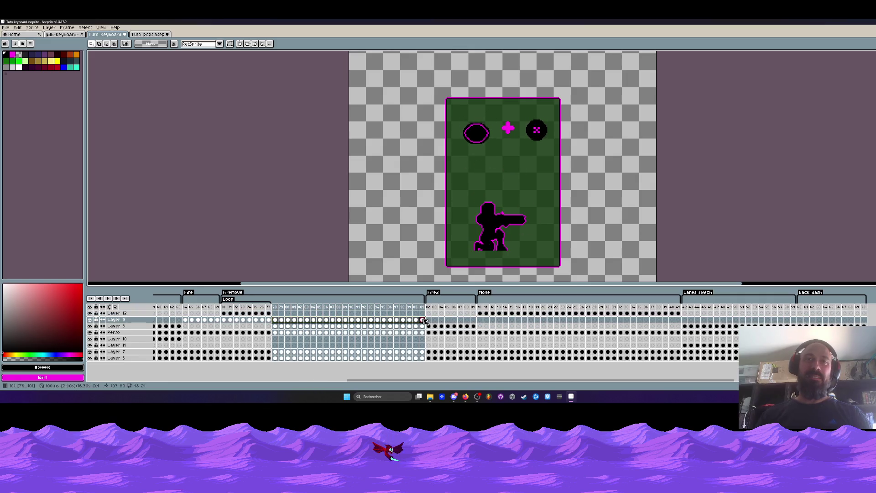
{"action": "left_click_drag", "start_coordinate": [272, 316], "coordinate": [223, 320]}
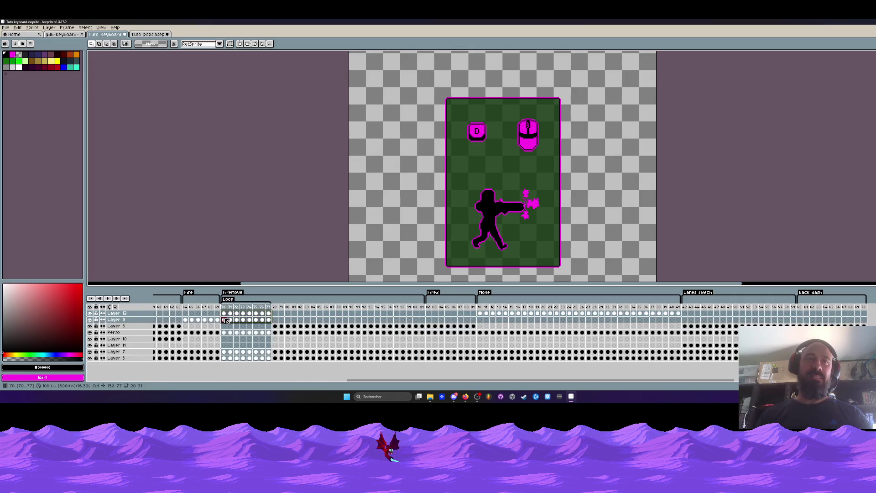
{"action": "left_click", "coordinate": [274, 315]}
{"action": "left_click", "coordinate": [334, 315]}
{"action": "left_click", "coordinate": [326, 314]}
{"action": "key", "text": "ctrl+v"}
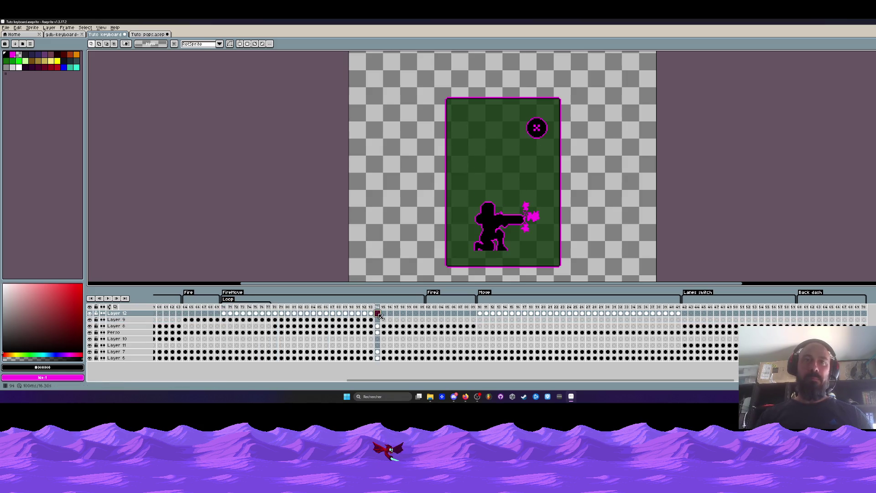
Stretch the Loop tag to frame 87 and step through frames 78–87 to check the icons
{"action": "mouse_move", "coordinate": [271, 302]}
{"action": "left_mouse_down"}
{"action": "mouse_move", "coordinate": [327, 305]}
{"action": "mouse_move", "coordinate": [274, 311]}
{"action": "mouse_move", "coordinate": [294, 318]}
{"action": "left_mouse_up"}
{"action": "left_click_drag", "start_coordinate": [224, 313], "coordinate": [275, 308]}
{"action": "left_click", "coordinate": [275, 306]}
{"action": "left_click", "coordinate": [269, 306]}
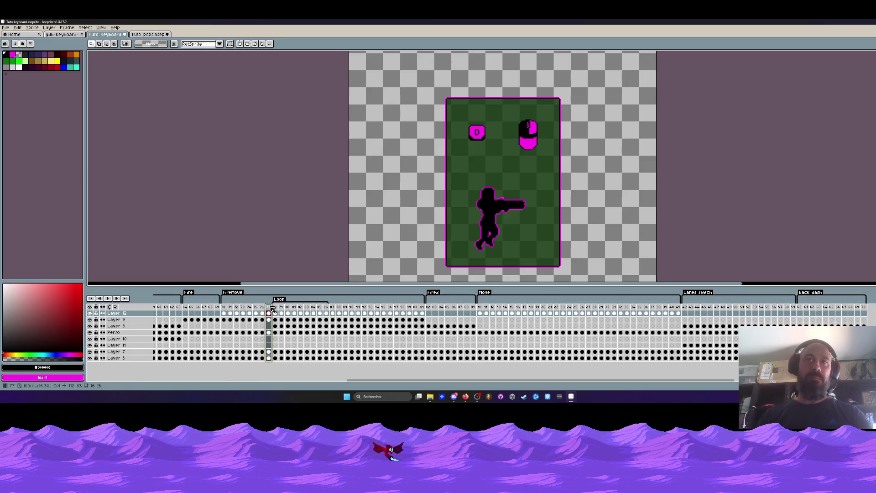
{"action": "left_click", "coordinate": [275, 307]}
{"action": "left_click", "coordinate": [282, 307]}
{"action": "left_click", "coordinate": [287, 307]}
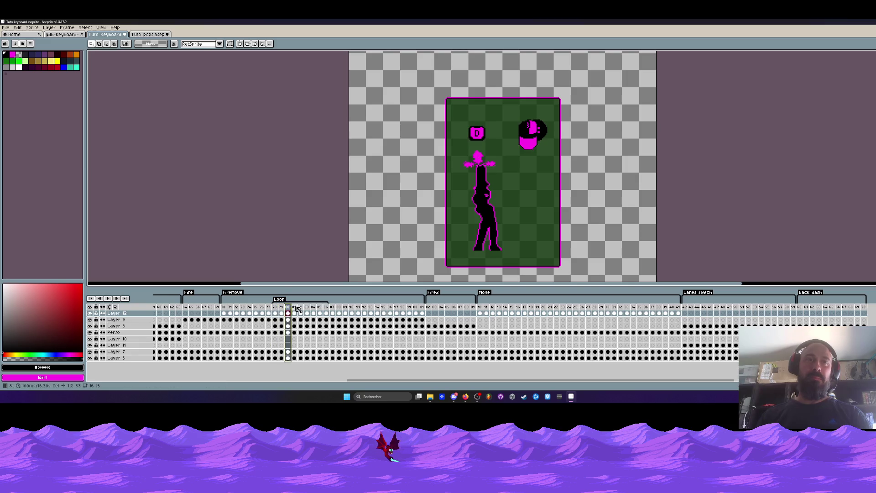
{"action": "left_click", "coordinate": [294, 307]}
{"action": "left_click", "coordinate": [300, 307]}
{"action": "left_click", "coordinate": [307, 306]}
{"action": "left_click", "coordinate": [313, 307]}
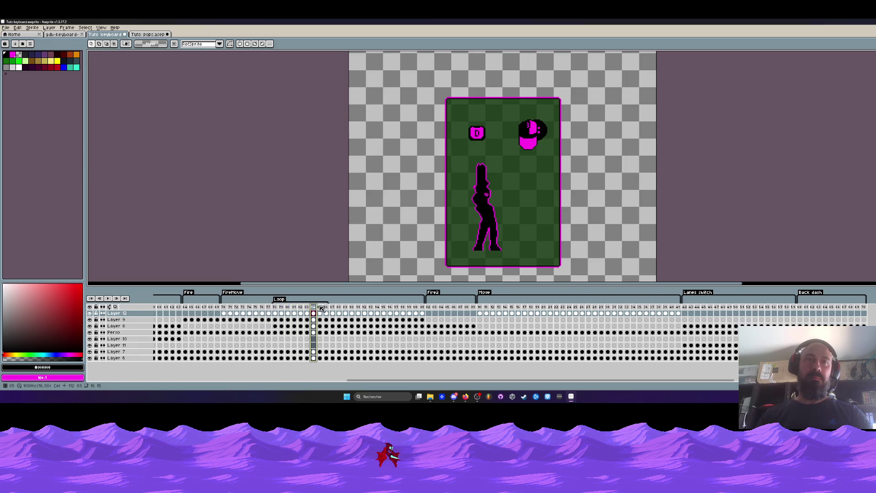
{"action": "left_click", "coordinate": [320, 307]}
{"action": "left_click", "coordinate": [326, 307]}
Play the Loop section, make Layer 12's D key visible again, and preview the Move card
{"action": "key", "text": "Return"}
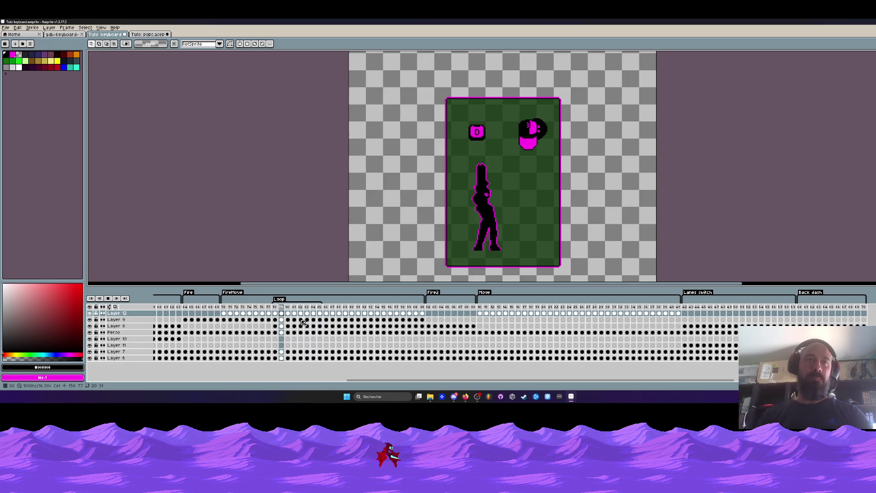
{"action": "left_click", "coordinate": [281, 326]}
{"action": "left_click_drag", "start_coordinate": [296, 328], "coordinate": [320, 327]}
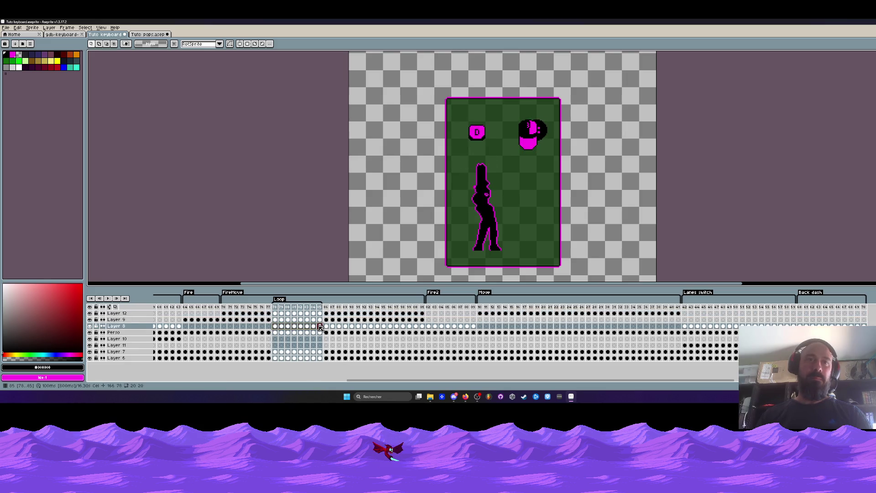
{"action": "left_click_drag", "start_coordinate": [227, 310], "coordinate": [307, 311]}
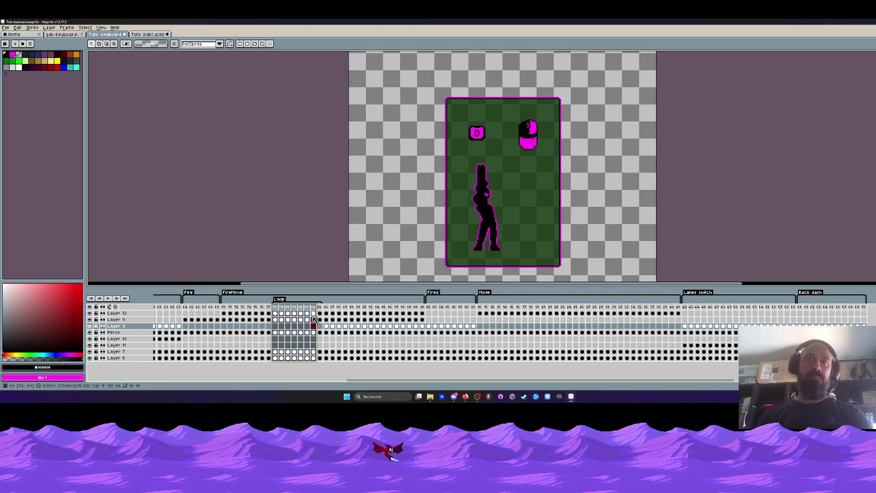
{"action": "left_click", "coordinate": [275, 313]}
{"action": "key", "text": "Return"}
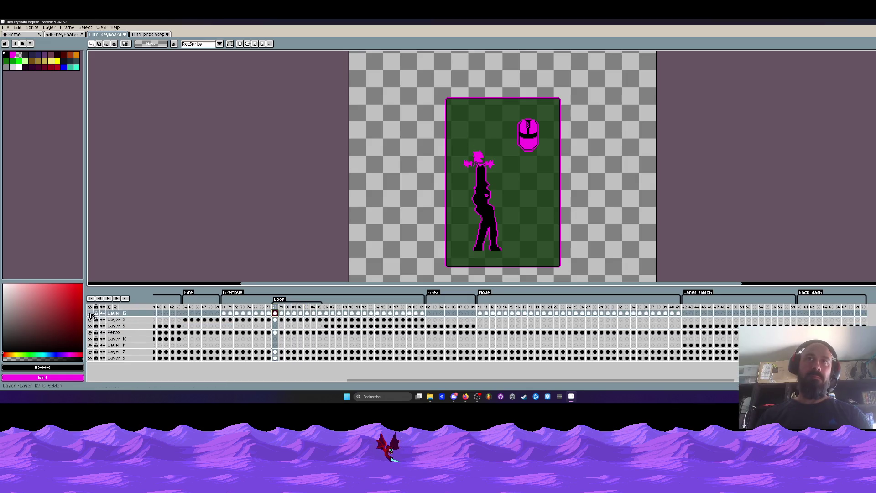
{"action": "left_click", "coordinate": [276, 316]}
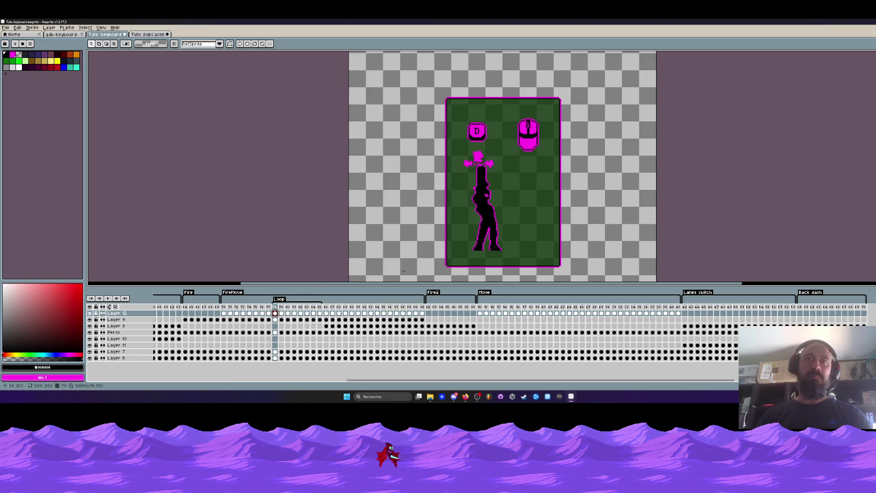
{"action": "left_click", "coordinate": [482, 315]}
{"action": "key", "text": "Return"}
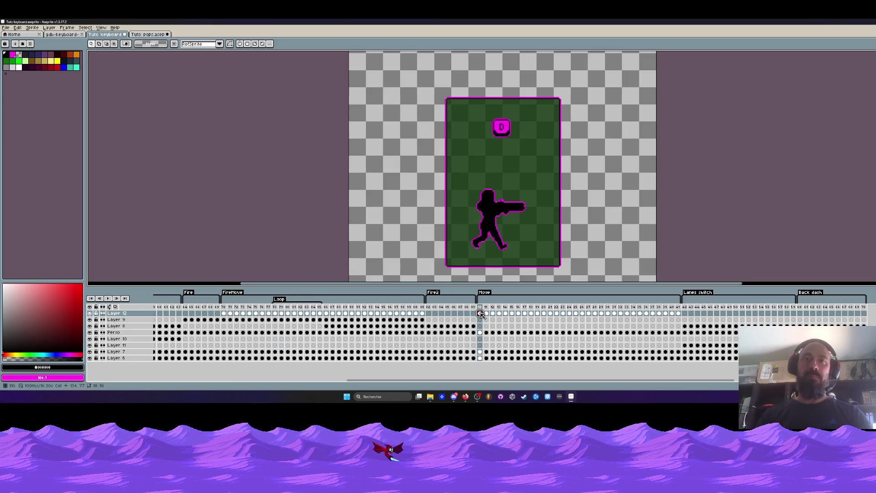
Copy the Z letter from the key icon and pick Layer 12's cel at frame 70
{"action": "scroll", "coordinate": [513, 132], "scroll_direction": "up", "scroll_amount": 5}
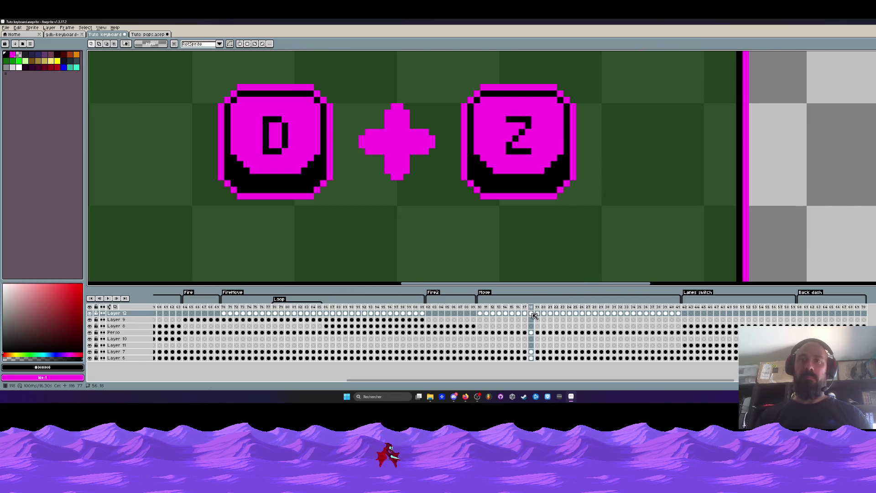
{"action": "left_click_drag", "start_coordinate": [505, 116], "coordinate": [533, 156]}
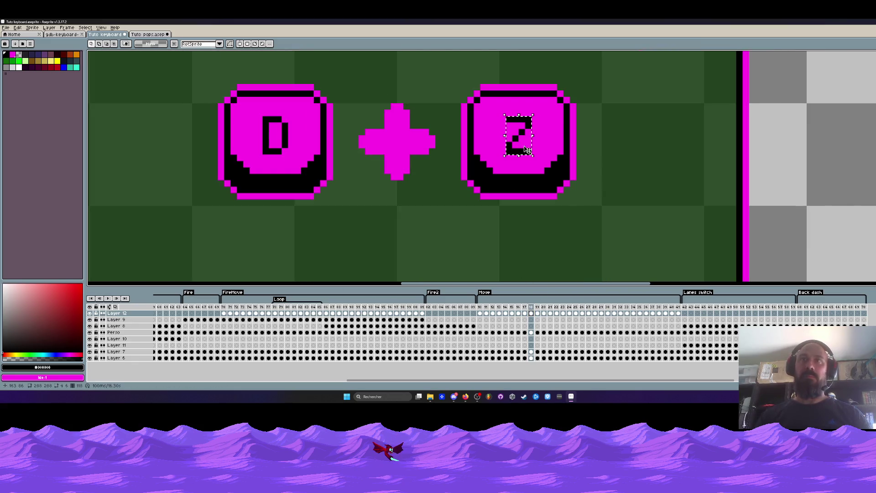
{"action": "key", "text": "ctrl+d"}
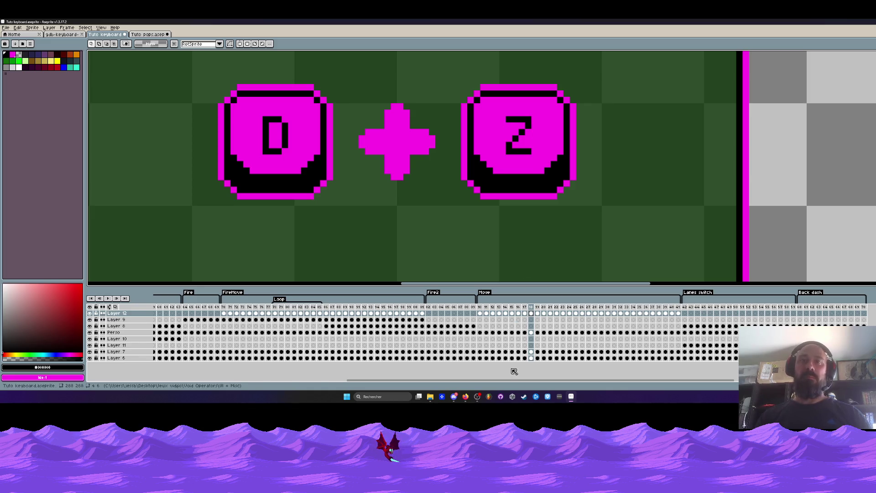
{"action": "left_click", "coordinate": [224, 314]}
{"action": "mouse_move", "coordinate": [422, 382]}
{"action": "left_mouse_down"}
{"action": "mouse_move", "coordinate": [360, 381]}
{"action": "mouse_move", "coordinate": [300, 356]}
{"action": "left_mouse_up"}
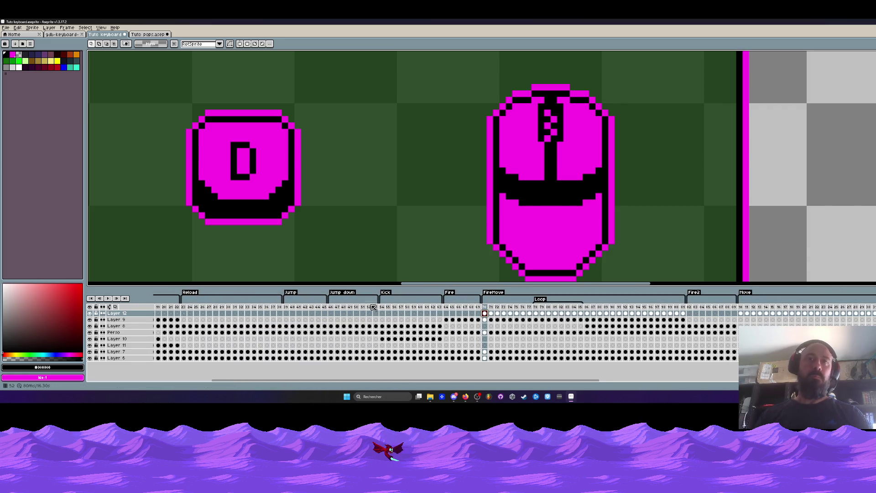
{"action": "left_click", "coordinate": [485, 307]}
{"action": "scroll", "coordinate": [538, 196], "scroll_direction": "down", "scroll_amount": 3}
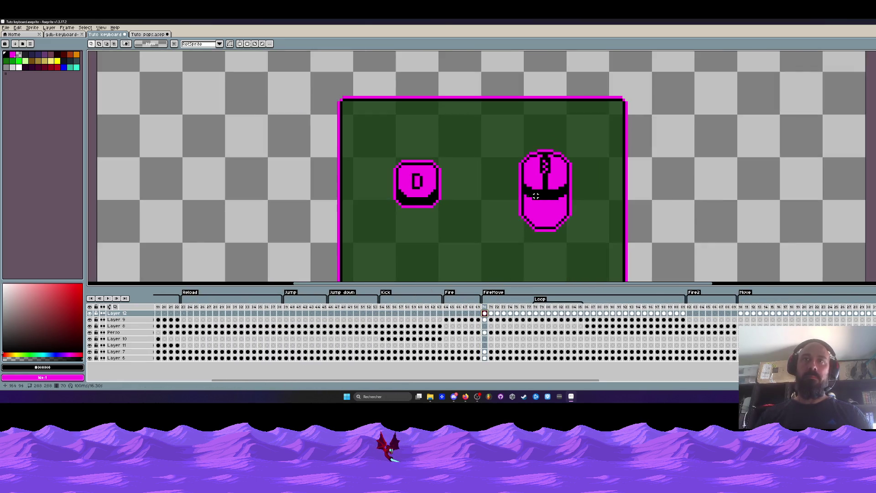
{"action": "scroll", "coordinate": [411, 180], "scroll_direction": "up", "scroll_amount": 1}
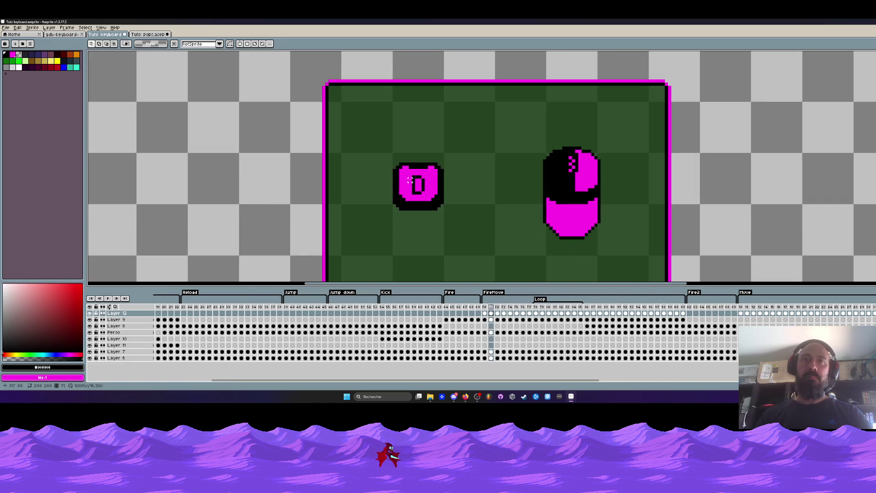
{"action": "left_click", "coordinate": [485, 319]}
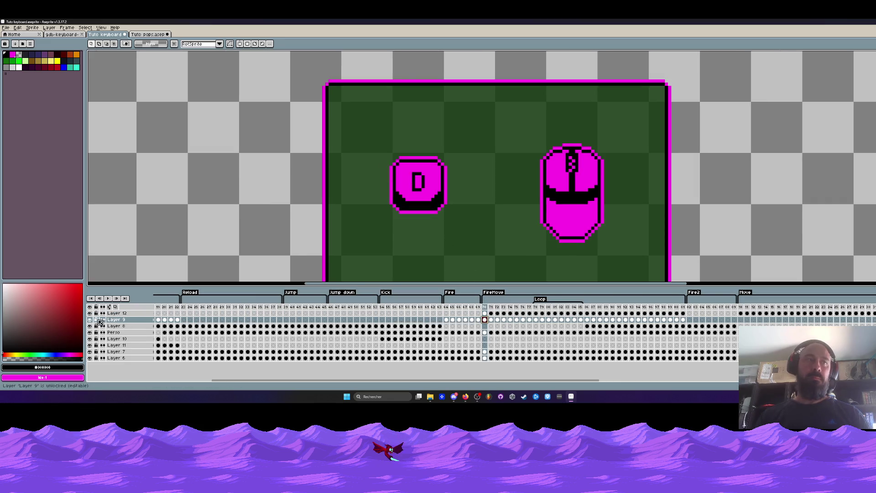
{"action": "left_click", "coordinate": [485, 313]}
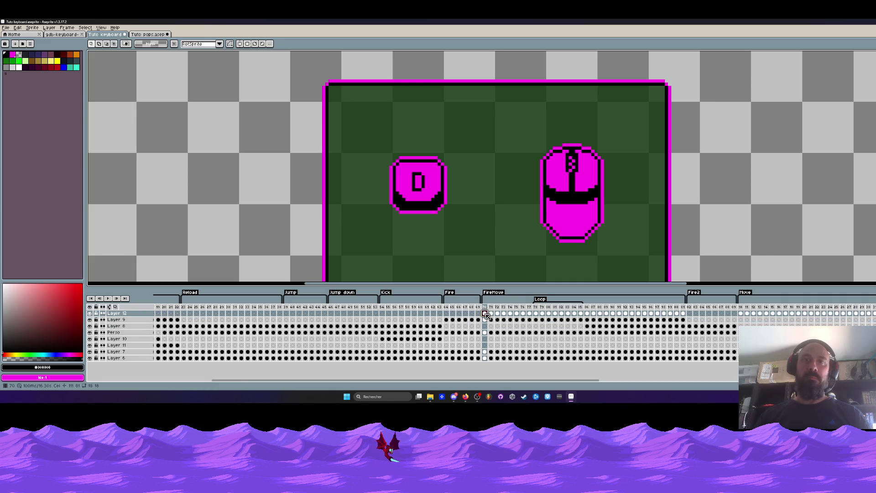
{"action": "scroll", "coordinate": [413, 178], "scroll_direction": "up", "scroll_amount": 3}
Paste the Z onto the key in frames 70–72, raising it one pixel as the key bounces
{"action": "key", "text": "ctrl+v"}
{"action": "mouse_move", "coordinate": [794, 168]}
{"action": "left_mouse_down"}
{"action": "mouse_move", "coordinate": [666, 196]}
{"action": "mouse_move", "coordinate": [431, 204]}
{"action": "left_mouse_up"}
{"action": "key", "text": "Return"}
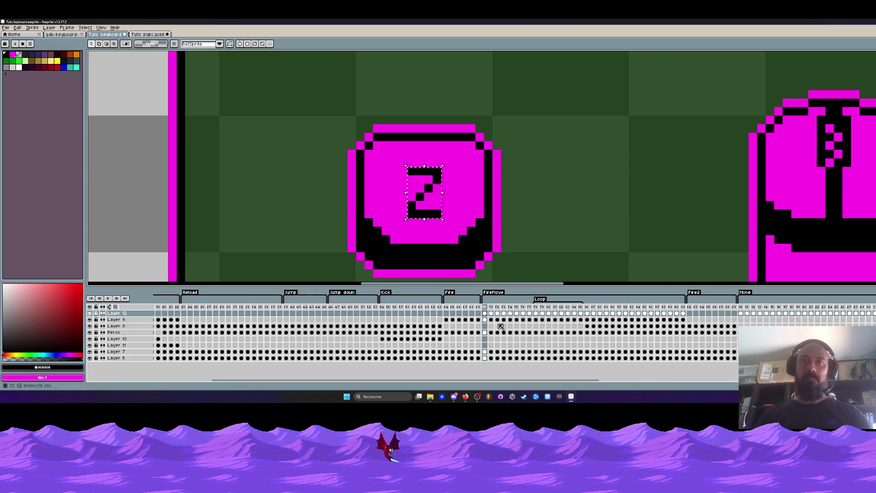
{"action": "key", "text": "period"}
{"action": "key", "text": "ctrl+v"}
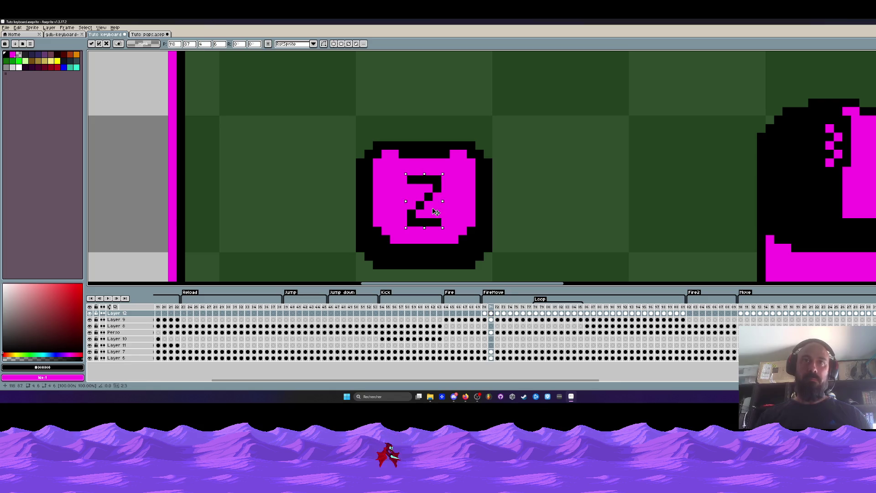
{"action": "left_click", "coordinate": [498, 313]}
{"action": "key", "text": "ctrl+v"}
{"action": "left_click_drag", "start_coordinate": [438, 214], "coordinate": [436, 212]}
{"action": "key", "text": "period"}
Paste the Z onto frames 73–77, lowering it one pixel on frame 77
{"action": "key", "text": "ctrl+v"}
{"action": "key", "text": "period"}
{"action": "key", "text": "ctrl+v"}
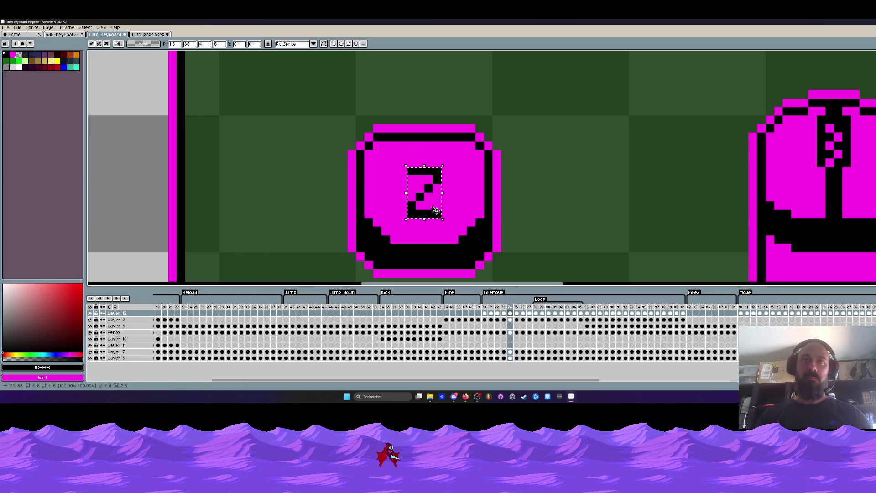
{"action": "key", "text": "period"}
{"action": "key", "text": "ctrl+v"}
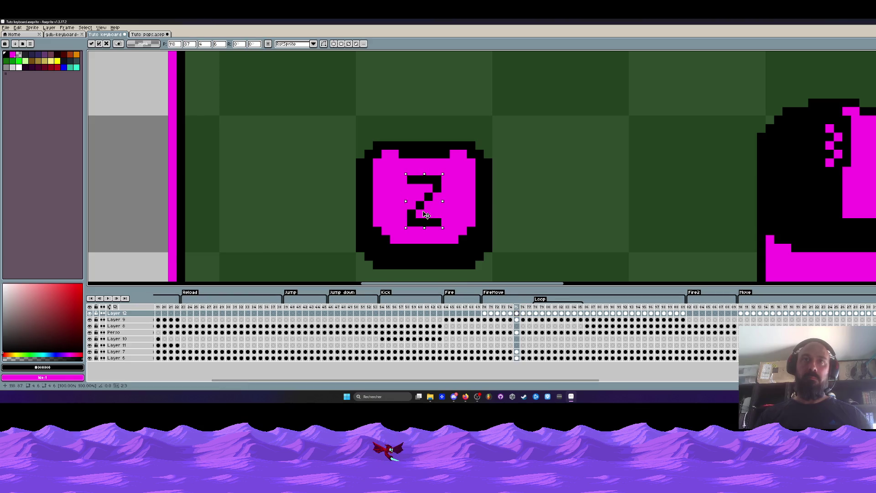
{"action": "left_click", "coordinate": [526, 316]}
{"action": "key", "text": "ctrl+v"}
{"action": "key", "text": "period"}
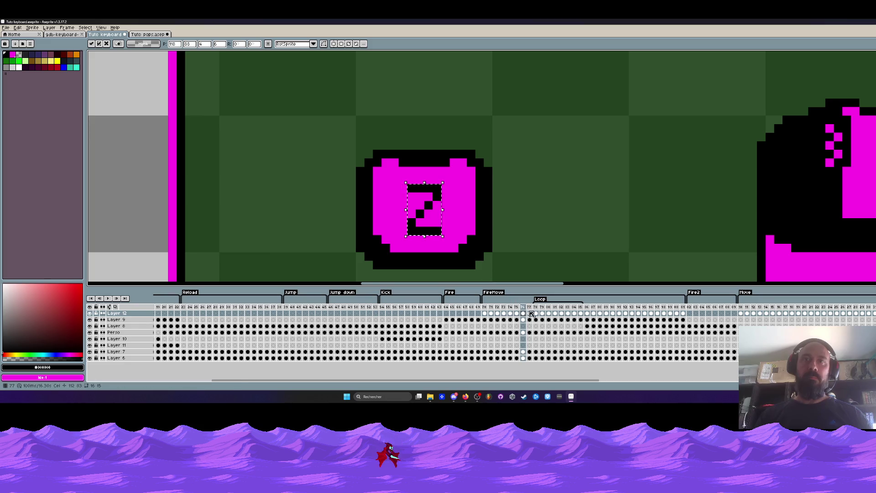
{"action": "key", "text": "ctrl+v"}
{"action": "left_click_drag", "start_coordinate": [427, 212], "coordinate": [427, 219]}
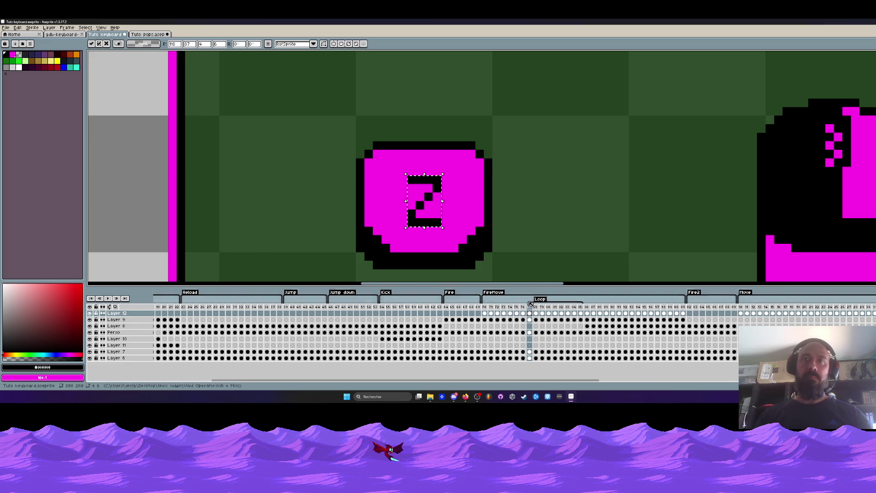
{"action": "key", "text": "period"}
Drop the selection and play the animation from frame 70
{"action": "key", "text": "ctrl+d"}
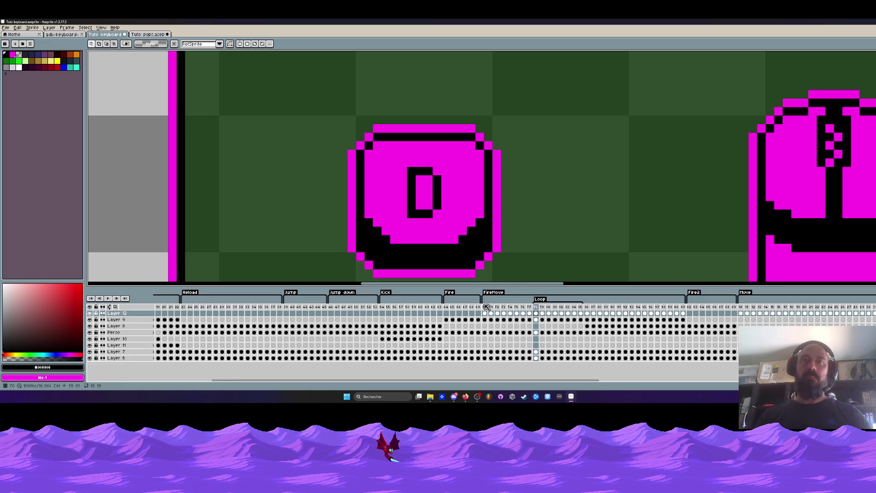
{"action": "key", "text": "Home"}
{"action": "scroll", "coordinate": [544, 229], "scroll_direction": "down", "scroll_amount": 3}
{"action": "scroll", "coordinate": [544, 229], "scroll_direction": "down", "scroll_amount": 2}
{"action": "key", "text": "Return"}
Play the Fire, FireMove and Loop sections to review the card
{"action": "left_click_drag", "start_coordinate": [543, 229], "coordinate": [535, 181]}
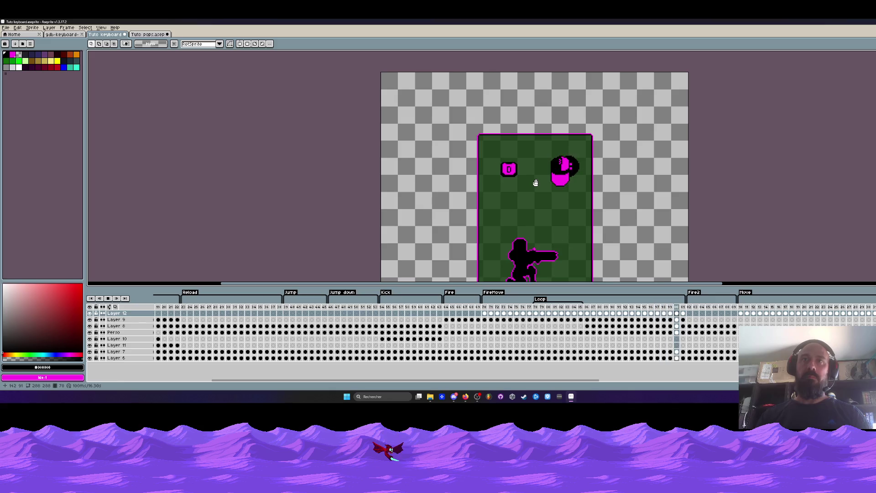
{"action": "left_click", "coordinate": [451, 307]}
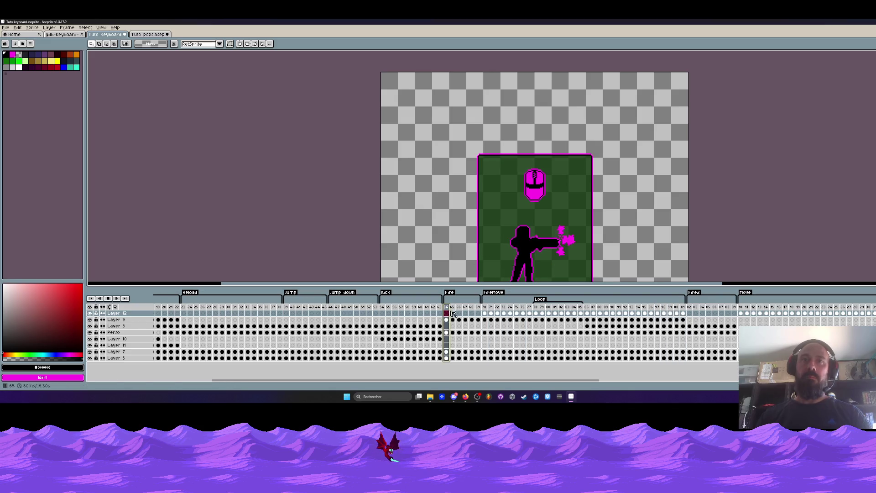
{"action": "left_click", "coordinate": [487, 309]}
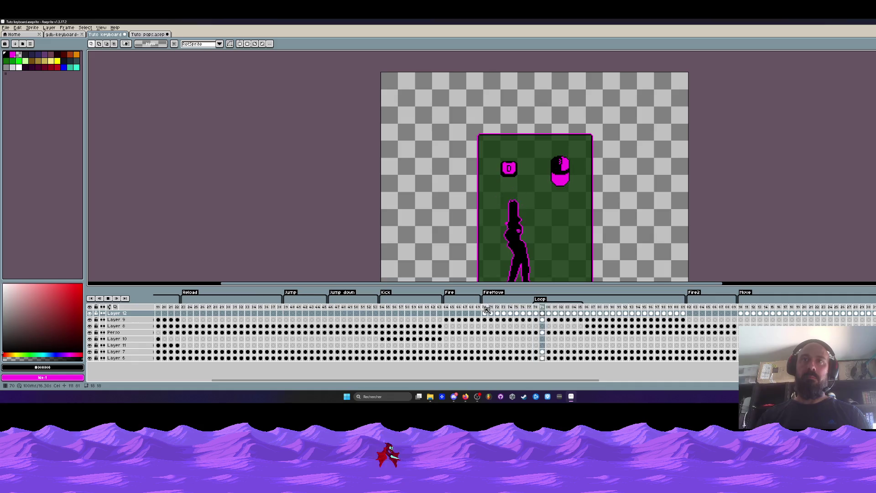
{"action": "left_click", "coordinate": [538, 308]}
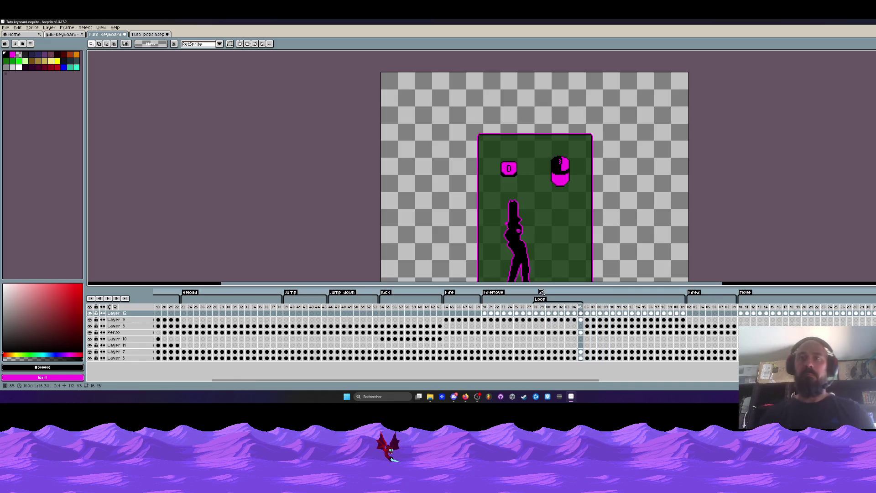
{"action": "left_click", "coordinate": [588, 314]}
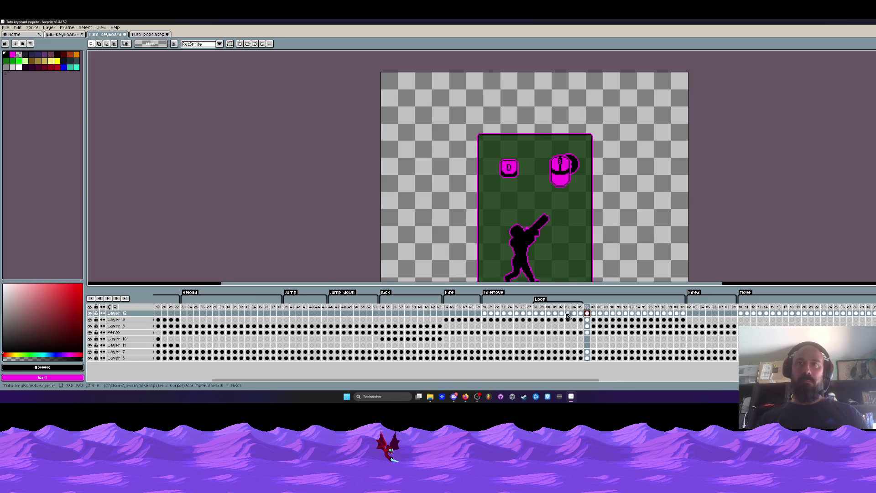
{"action": "left_click_drag", "start_coordinate": [485, 306], "coordinate": [590, 320]}
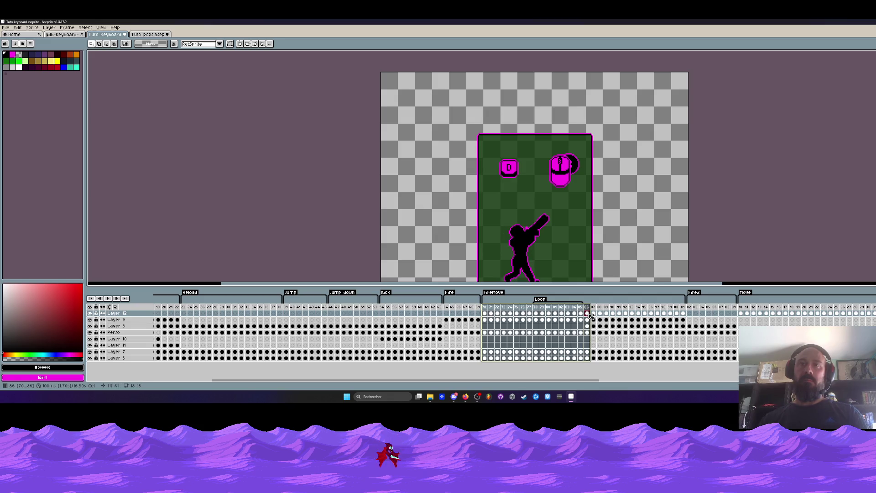
{"action": "key", "text": "Return"}
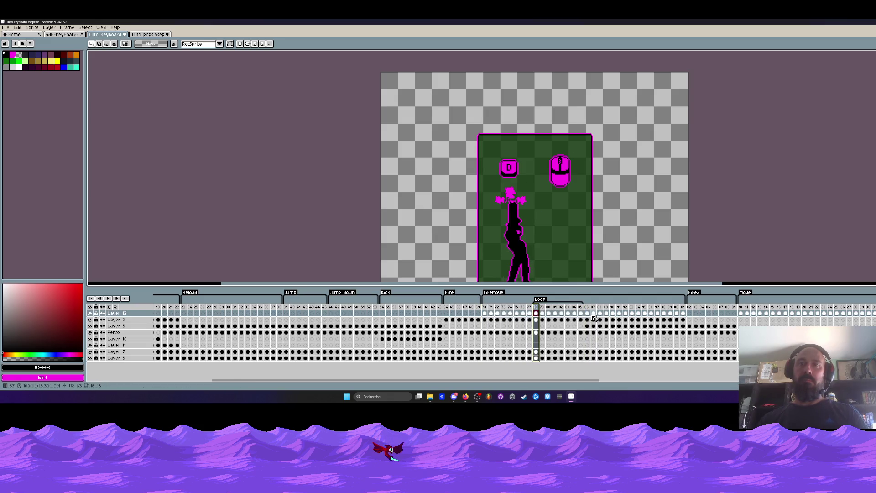
Select the D key icon in frame 86 and move it up the card
{"action": "scroll", "coordinate": [502, 168], "scroll_direction": "up", "scroll_amount": 1}
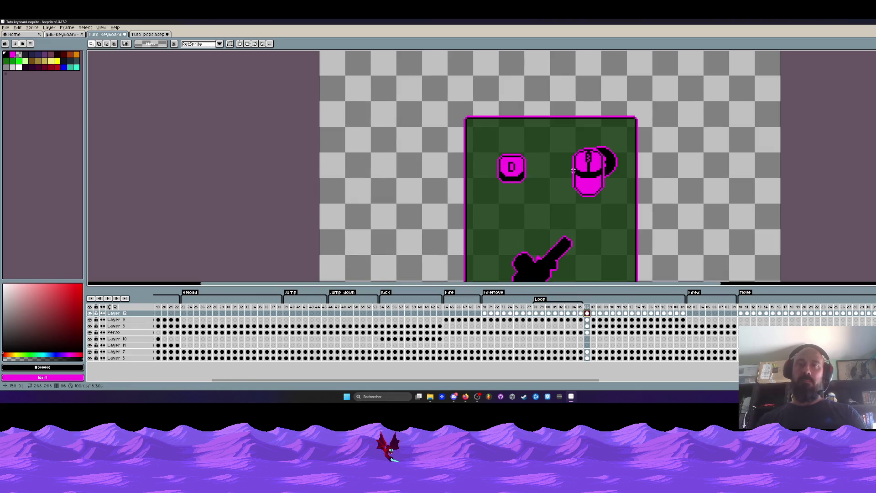
{"action": "mouse_move", "coordinate": [588, 326]}
{"action": "left_mouse_down"}
{"action": "mouse_move", "coordinate": [640, 327]}
{"action": "mouse_move", "coordinate": [588, 314]}
{"action": "left_mouse_up"}
{"action": "scroll", "coordinate": [587, 232], "scroll_direction": "down", "scroll_amount": 1}
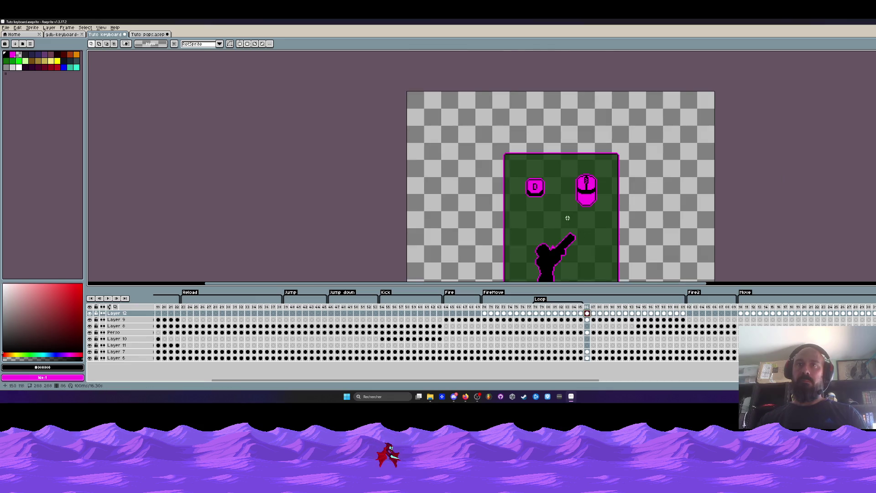
{"action": "scroll", "coordinate": [592, 195], "scroll_direction": "up", "scroll_amount": 1}
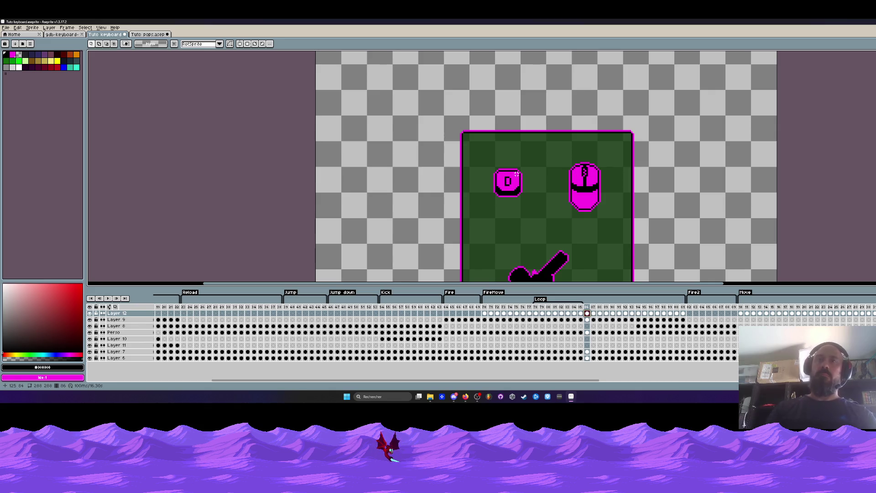
{"action": "left_click_drag", "start_coordinate": [480, 154], "coordinate": [541, 216]}
{"action": "left_click_drag", "start_coordinate": [518, 189], "coordinate": [518, 168]}
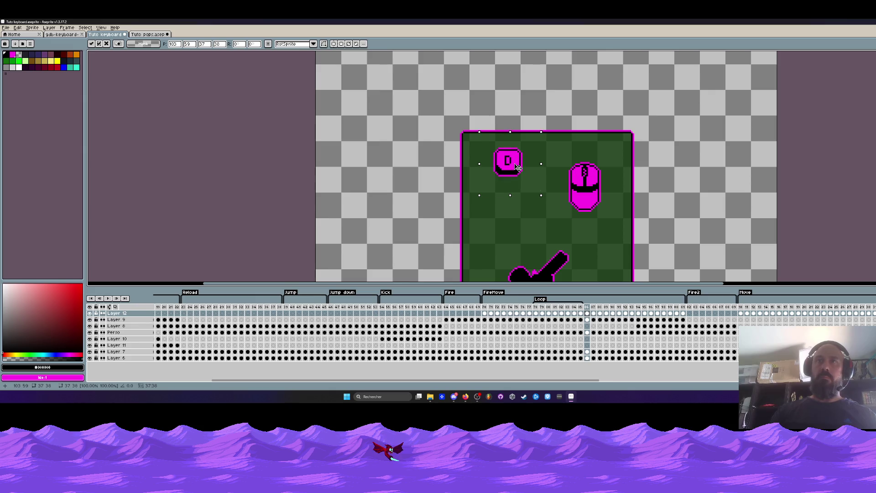
{"action": "key", "text": "ctrl+d"}
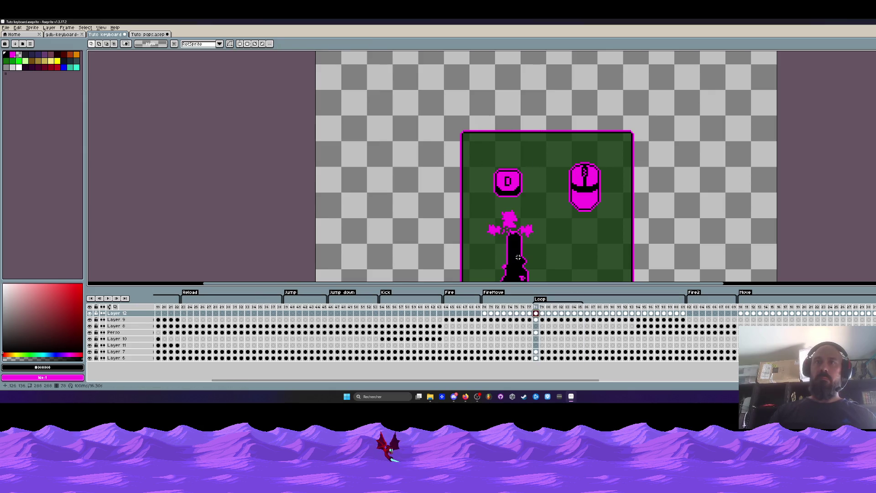
Compare frames 86–87 and reselect the D key icon on Layer 12 at frame 86
{"action": "left_click", "coordinate": [485, 320]}
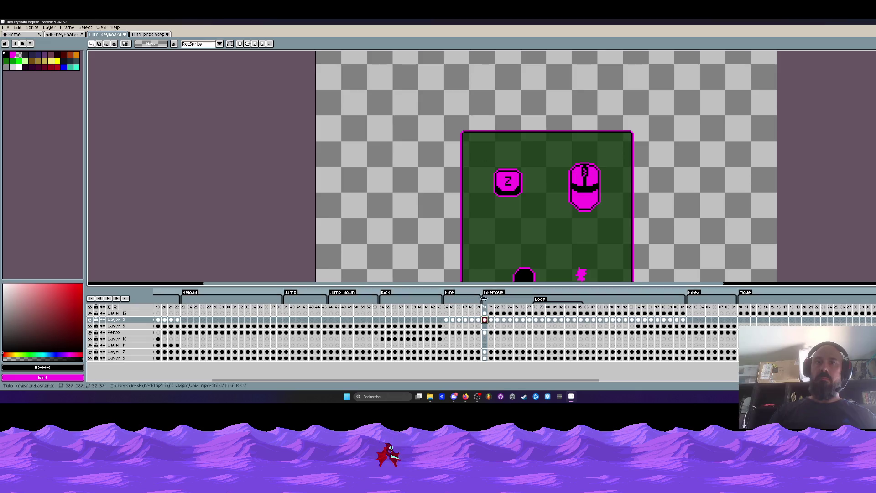
{"action": "left_click", "coordinate": [593, 319]}
{"action": "scroll", "coordinate": [548, 183], "scroll_direction": "down", "scroll_amount": 2}
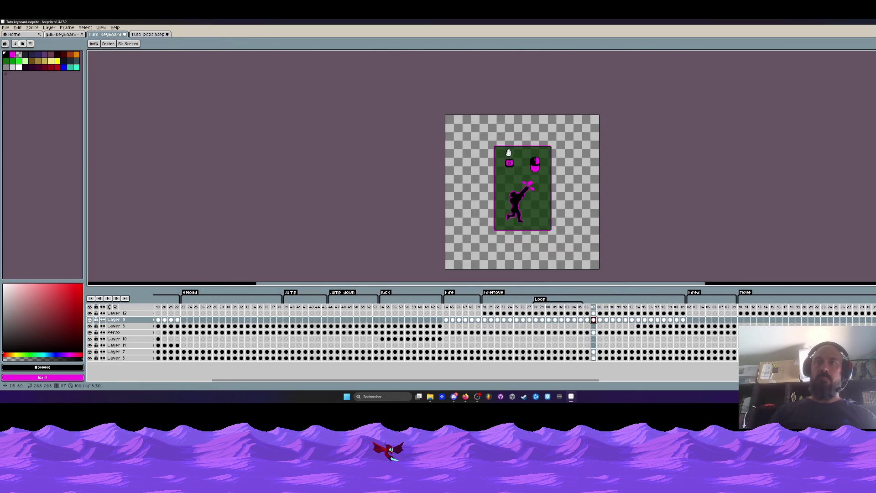
{"action": "scroll", "coordinate": [547, 182], "scroll_direction": "up", "scroll_amount": 2}
{"action": "left_click", "coordinate": [587, 314]}
{"action": "left_click_drag", "start_coordinate": [471, 132], "coordinate": [536, 181]}
{"action": "left_click_drag", "start_coordinate": [476, 131], "coordinate": [525, 172]}
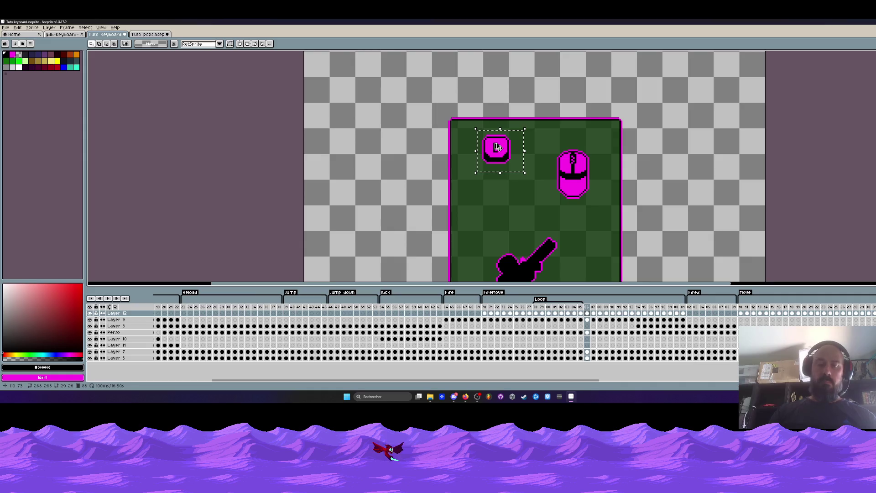
{"action": "mouse_move", "coordinate": [501, 158]}
{"action": "left_mouse_down"}
{"action": "mouse_move", "coordinate": [499, 194]}
{"action": "mouse_move", "coordinate": [501, 158]}
{"action": "left_mouse_up"}
{"action": "left_click", "coordinate": [592, 314]}
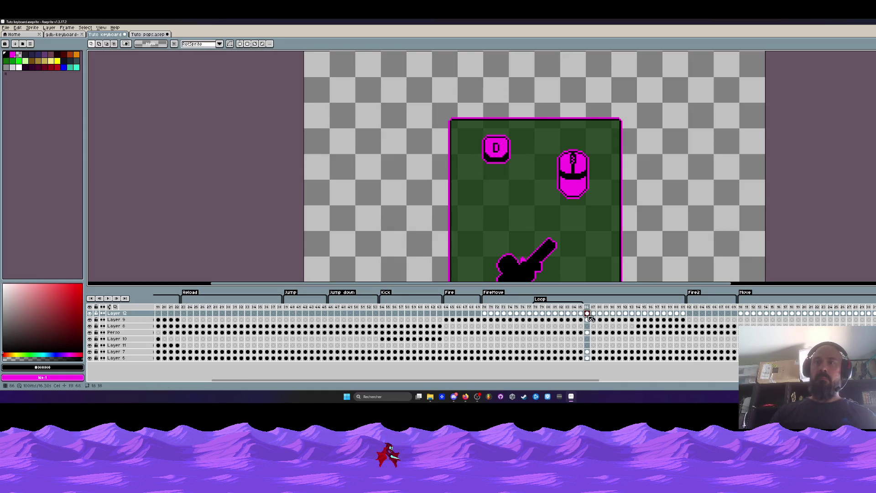
Undo the extra new layer and the D key's upward move
{"action": "key", "text": "shift+n"}
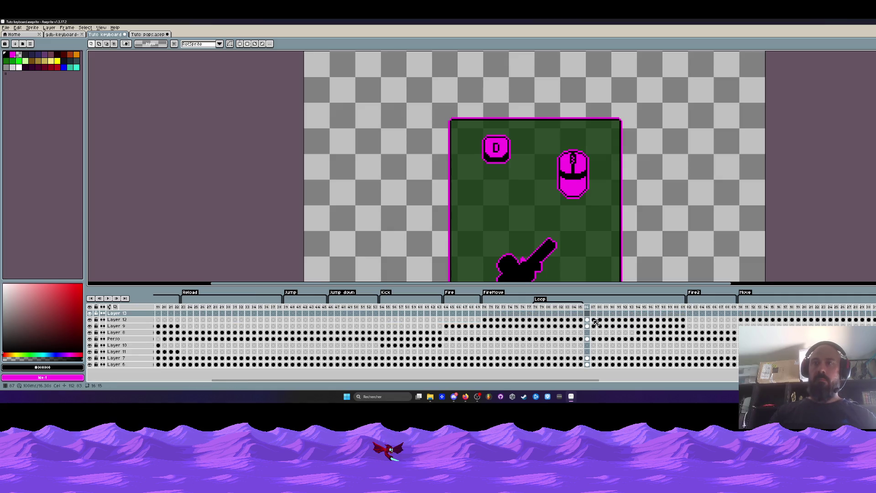
{"action": "key", "text": "ctrl+z"}
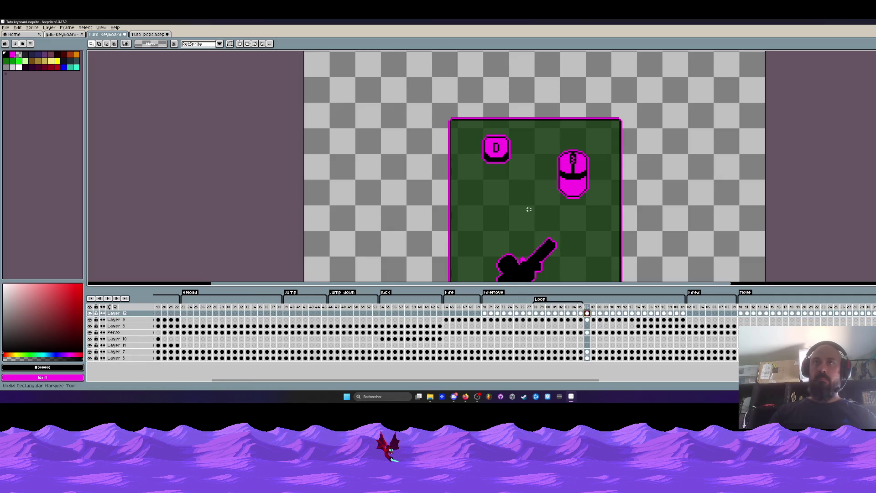
{"action": "key", "text": "ctrl+z"}
{"action": "key", "text": "ctrl+z"}
{"action": "key", "text": "ctrl+z"}
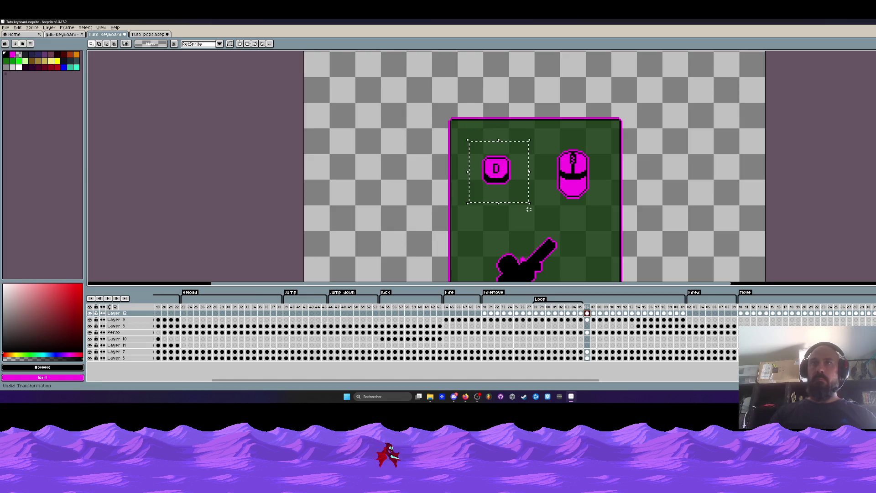
Select the D key across frames 86–88 and raise it up the card
{"action": "left_click_drag", "start_coordinate": [461, 131], "coordinate": [543, 206]}
{"action": "mouse_move", "coordinate": [587, 314]}
{"action": "left_mouse_down"}
{"action": "mouse_move", "coordinate": [653, 317]}
{"action": "mouse_move", "coordinate": [605, 320]}
{"action": "mouse_move", "coordinate": [633, 316]}
{"action": "left_mouse_up"}
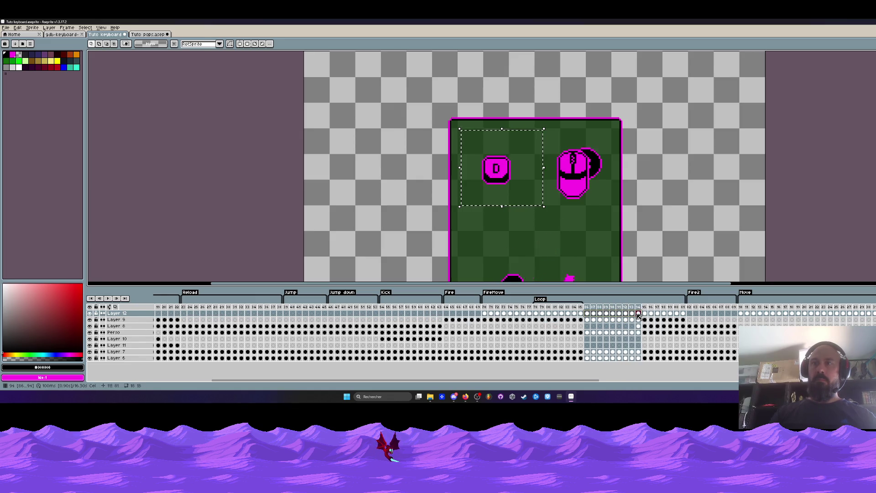
{"action": "left_click", "coordinate": [498, 170]}
{"action": "left_click_drag", "start_coordinate": [497, 170], "coordinate": [498, 140]}
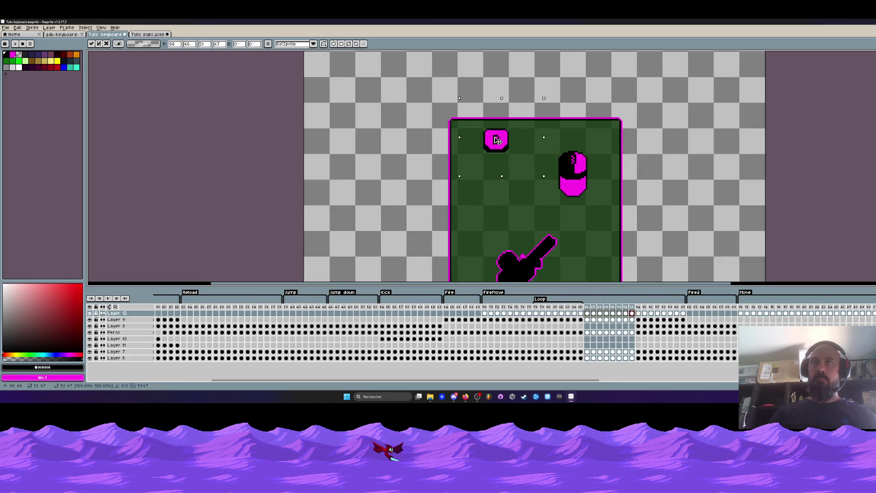
Commit the D key position, add a new layer, and select frames 86–93
{"action": "key", "text": "Return"}
{"action": "left_click", "coordinate": [413, 180]}
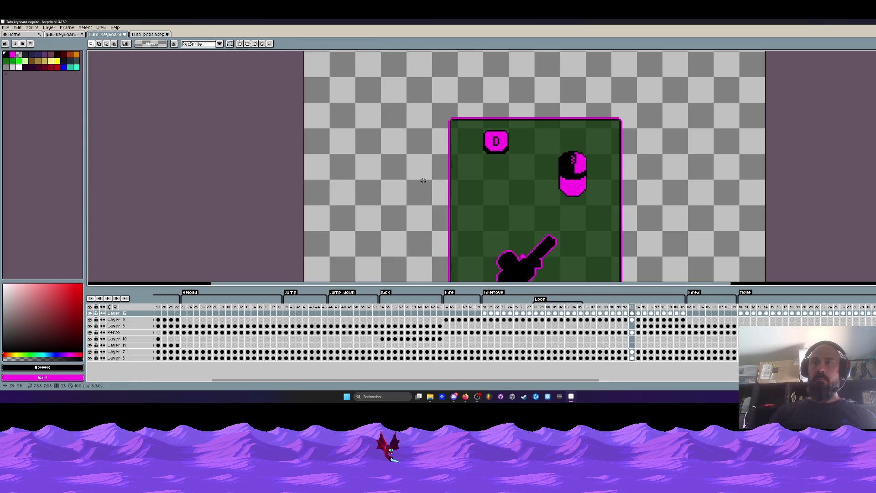
{"action": "key", "text": "shift+n"}
{"action": "mouse_move", "coordinate": [632, 364]}
{"action": "left_mouse_down"}
{"action": "mouse_move", "coordinate": [625, 320]}
{"action": "mouse_move", "coordinate": [587, 313]}
{"action": "left_mouse_up"}
{"action": "left_click", "coordinate": [588, 320], "text": "shift"}
Place a copy of the D key below the original on the card
{"action": "left_click_drag", "start_coordinate": [439, 101], "coordinate": [539, 183]}
{"action": "left_click_drag", "start_coordinate": [632, 365], "coordinate": [589, 314]}
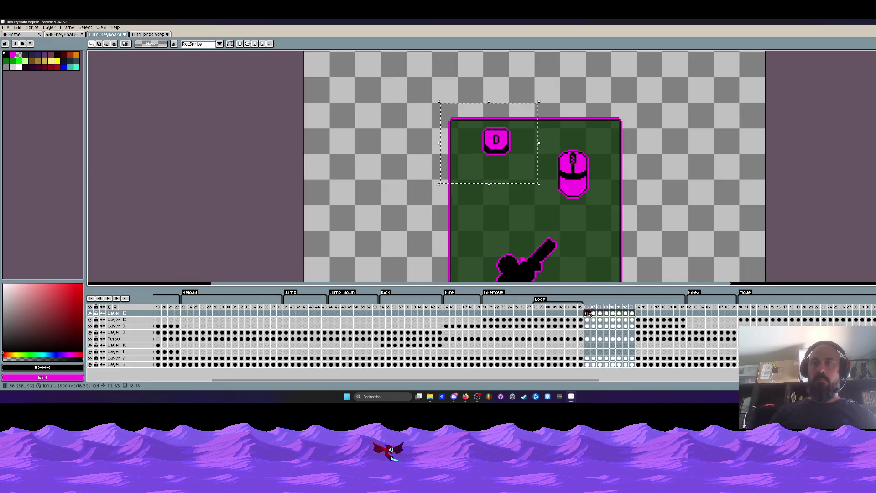
{"action": "left_click_drag", "start_coordinate": [497, 154], "coordinate": [497, 208]}
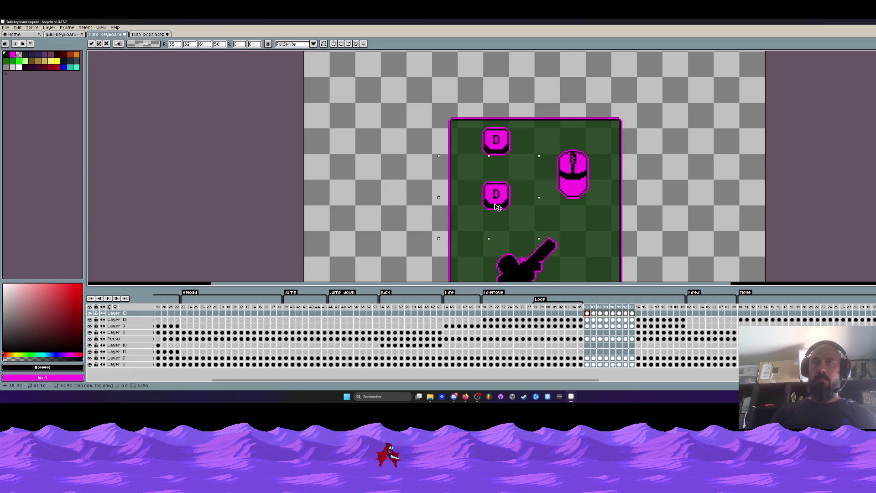
{"action": "left_click", "coordinate": [389, 167]}
{"action": "scroll", "coordinate": [573, 158], "scroll_direction": "down", "scroll_amount": 1}
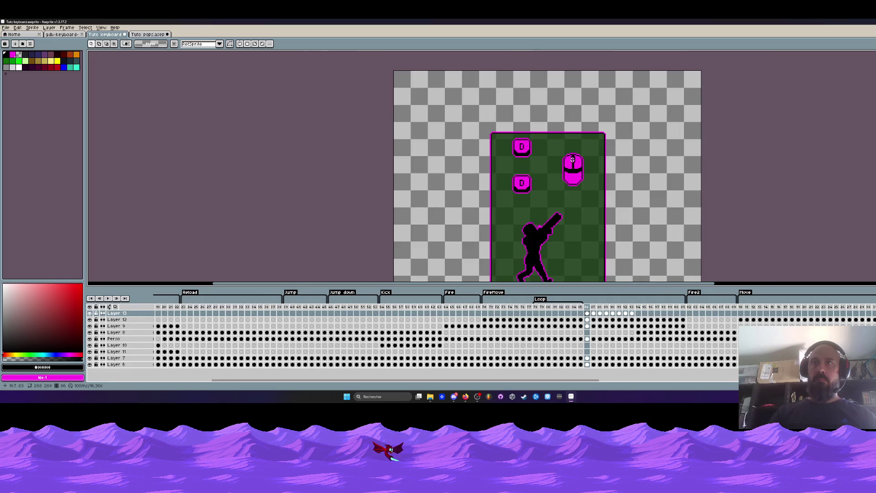
{"action": "scroll", "coordinate": [573, 159], "scroll_direction": "up", "scroll_amount": 2}
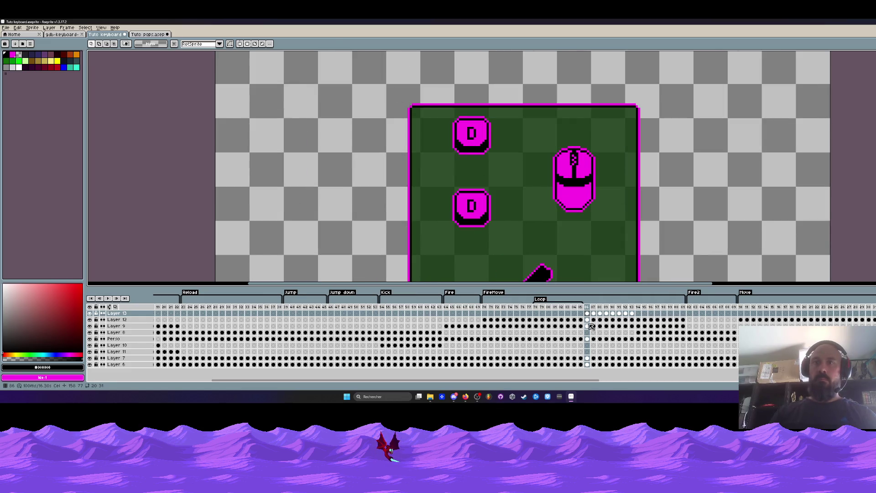
Set the Loop tag to frames 86–93 and play the animation to preview it
{"action": "left_click", "coordinate": [588, 307]}
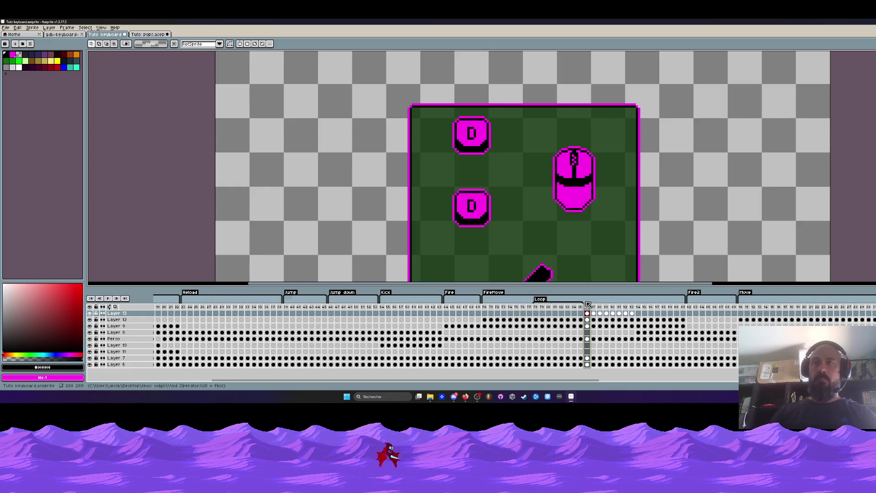
{"action": "left_click_drag", "start_coordinate": [583, 301], "coordinate": [635, 302]}
{"action": "left_click_drag", "start_coordinate": [532, 299], "coordinate": [589, 300]}
{"action": "key", "text": "Return"}
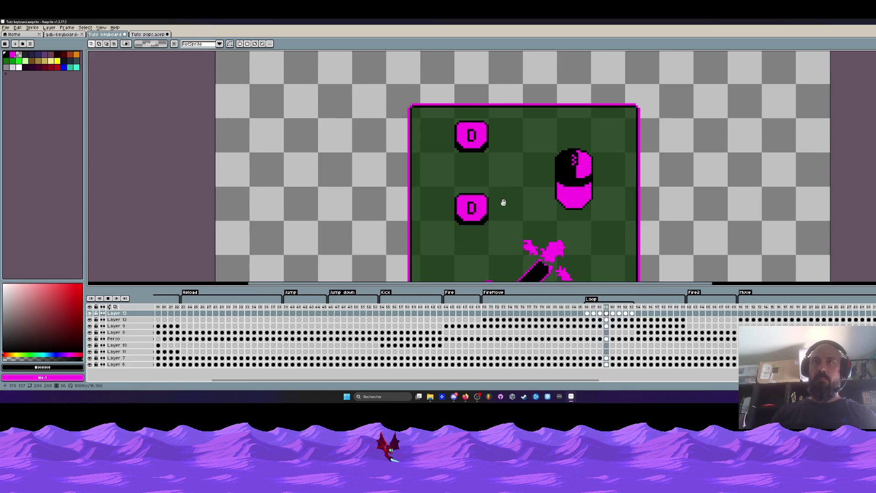
{"action": "scroll", "coordinate": [504, 203], "scroll_direction": "down", "scroll_amount": 2}
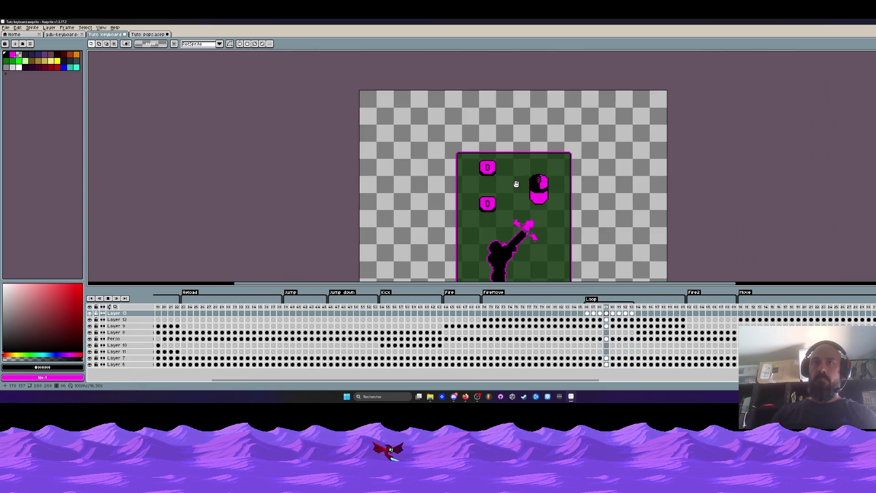
{"action": "key", "text": "Return"}
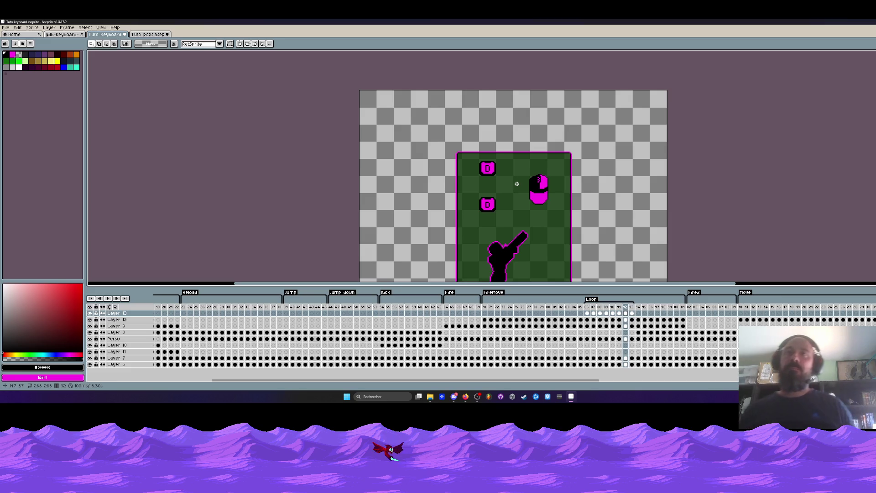
{"action": "key", "text": "Return"}
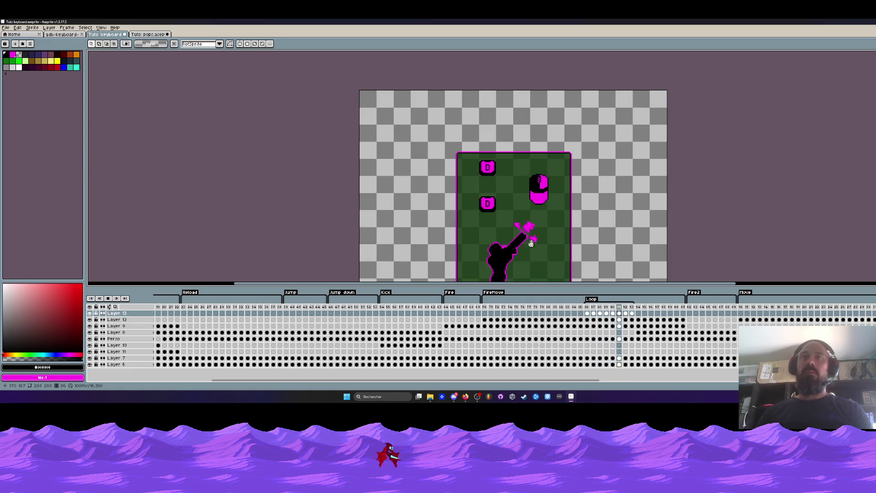
Move the two D keys down about 14 pixels across frames 86–93 on Layer 12
{"action": "scroll", "coordinate": [525, 233], "scroll_direction": "down", "scroll_amount": 2}
{"action": "scroll", "coordinate": [507, 225], "scroll_direction": "up", "scroll_amount": 2}
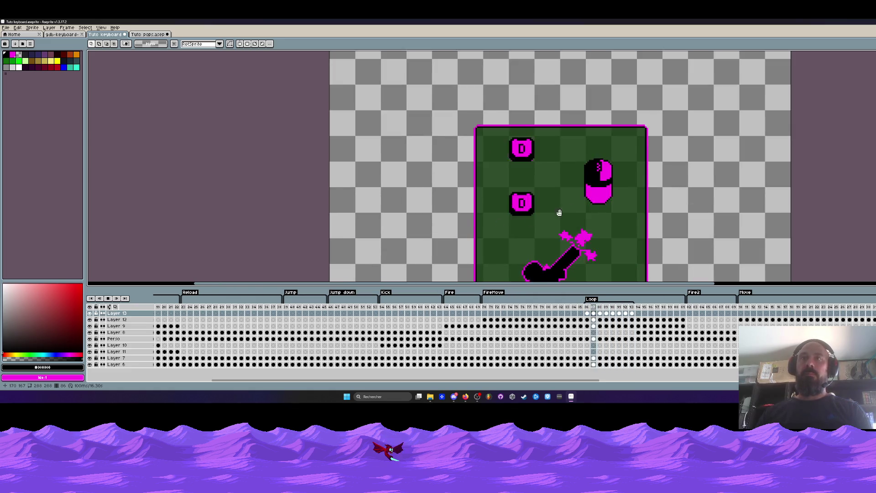
{"action": "left_click_drag", "start_coordinate": [446, 99], "coordinate": [562, 247]}
{"action": "left_click", "coordinate": [589, 321]}
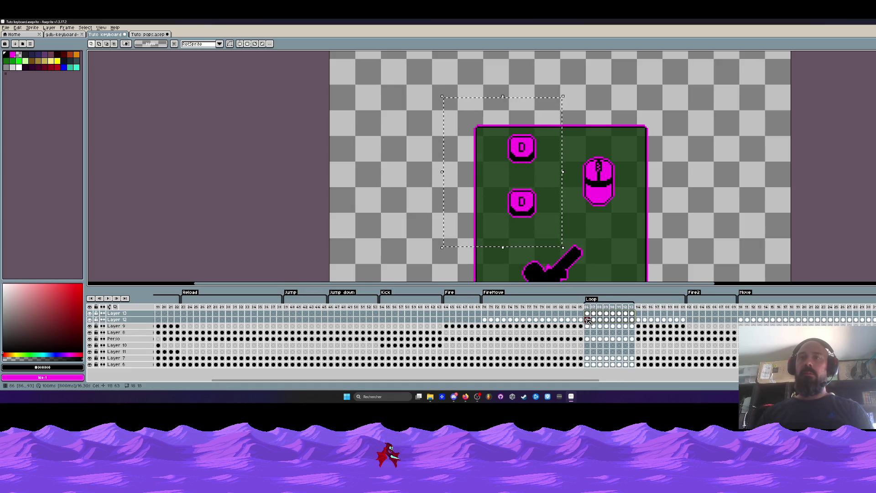
{"action": "left_click_drag", "start_coordinate": [521, 220], "coordinate": [521, 226]}
{"action": "key", "text": "Return"}
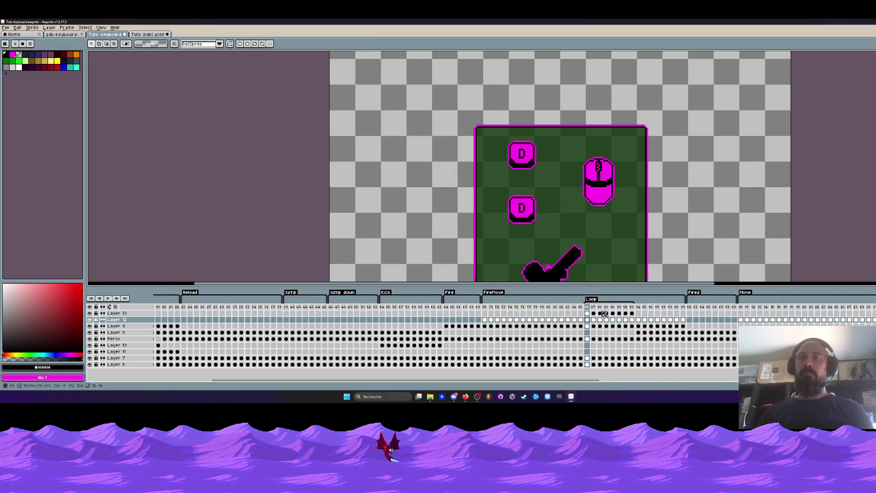
Replay the loop to check the lowered D keys, then select FireMove frames 70–72
{"action": "key", "text": "Return"}
{"action": "scroll", "coordinate": [581, 182], "scroll_direction": "up", "scroll_amount": 1}
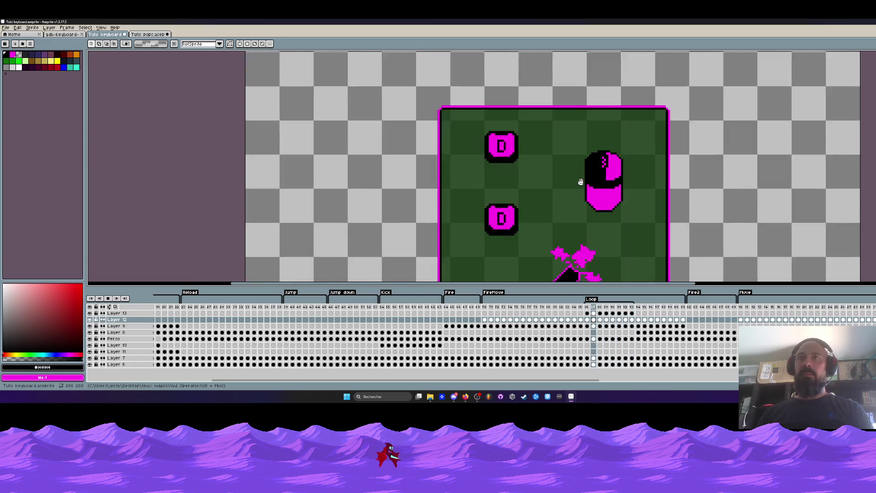
{"action": "scroll", "coordinate": [468, 190], "scroll_direction": "up", "scroll_amount": 1}
{"action": "scroll", "coordinate": [475, 194], "scroll_direction": "down", "scroll_amount": 2}
{"action": "scroll", "coordinate": [478, 191], "scroll_direction": "up", "scroll_amount": 2}
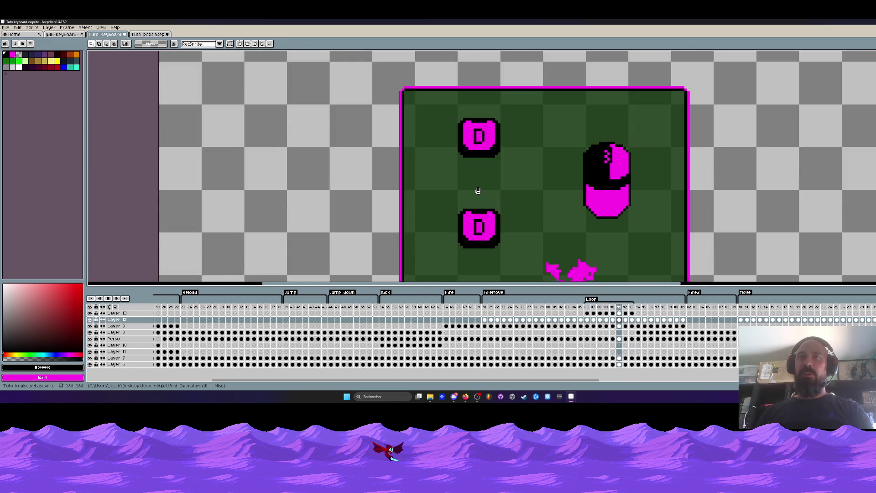
{"action": "scroll", "coordinate": [497, 186], "scroll_direction": "down", "scroll_amount": 1}
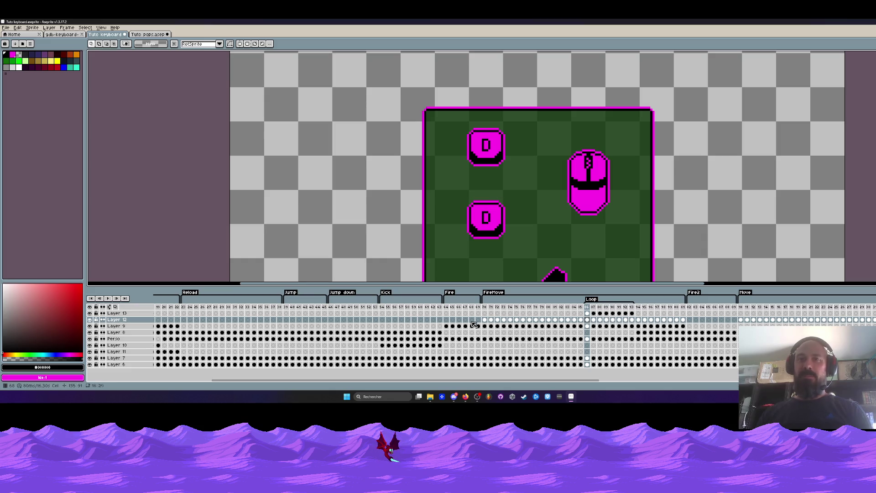
{"action": "left_click_drag", "start_coordinate": [488, 321], "coordinate": [497, 326]}
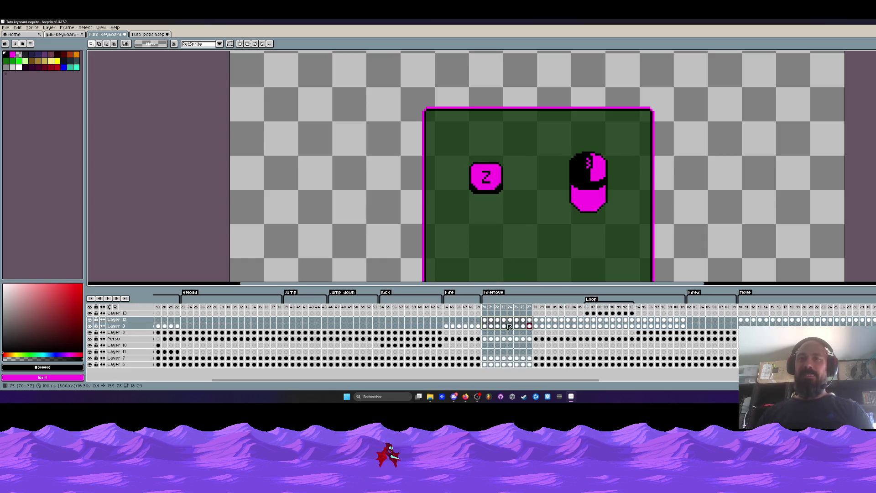
Browse the D-key card frames 110–117 and the Fire2 mouse-key card
{"action": "left_click", "coordinate": [449, 326]}
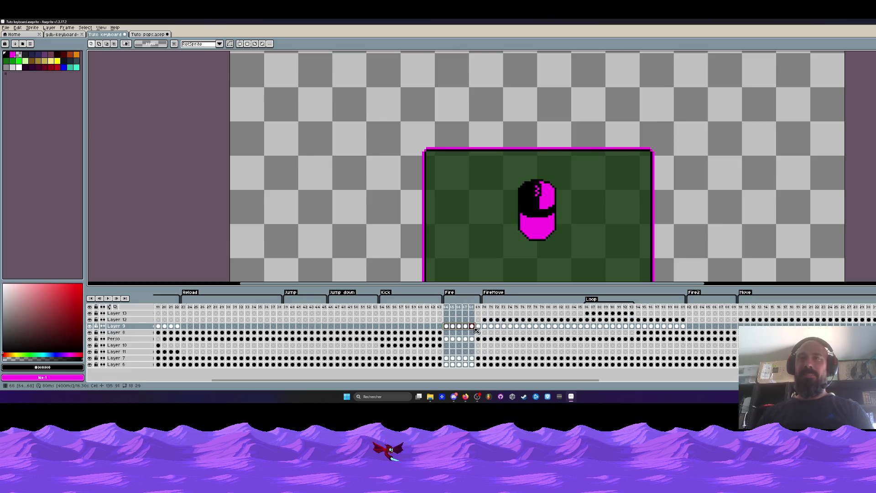
{"action": "left_click", "coordinate": [742, 307]}
{"action": "left_click_drag", "start_coordinate": [742, 307], "coordinate": [788, 311]}
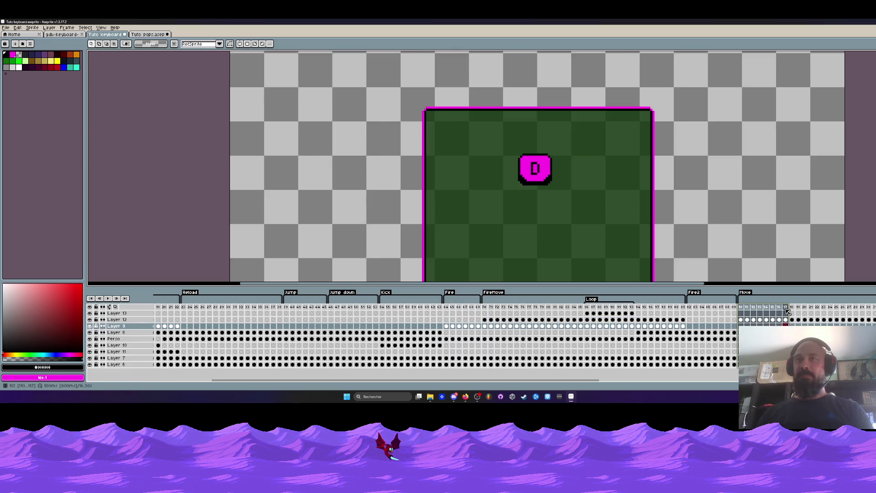
{"action": "left_click", "coordinate": [596, 310]}
{"action": "left_click", "coordinate": [690, 307]}
{"action": "mouse_move", "coordinate": [565, 381]}
{"action": "left_mouse_down"}
{"action": "mouse_move", "coordinate": [666, 380]}
{"action": "mouse_move", "coordinate": [664, 346]}
{"action": "left_mouse_up"}
Look over the Lanes switch and Move cards, then show the X + RT card at frame 160 on Layer 8
{"action": "left_click_drag", "start_coordinate": [643, 308], "coordinate": [691, 307]}
{"action": "left_click_drag", "start_coordinate": [436, 309], "coordinate": [492, 310]}
{"action": "left_click", "coordinate": [756, 309]}
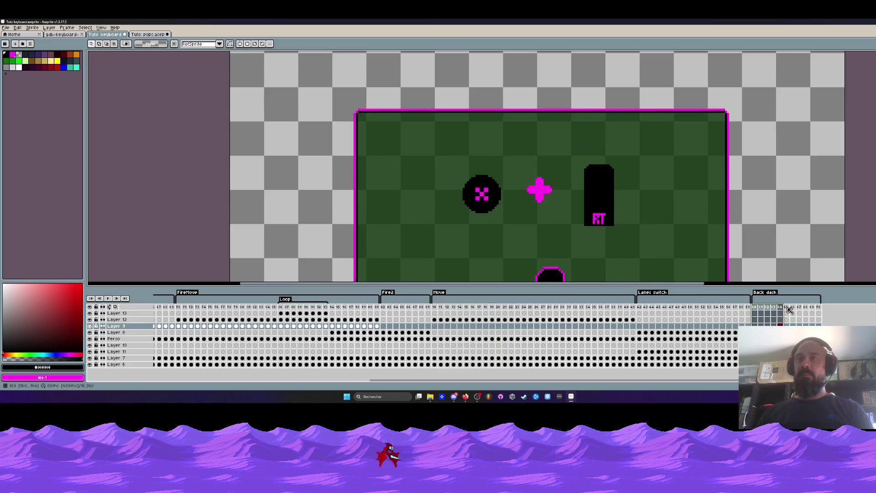
{"action": "left_click", "coordinate": [755, 332]}
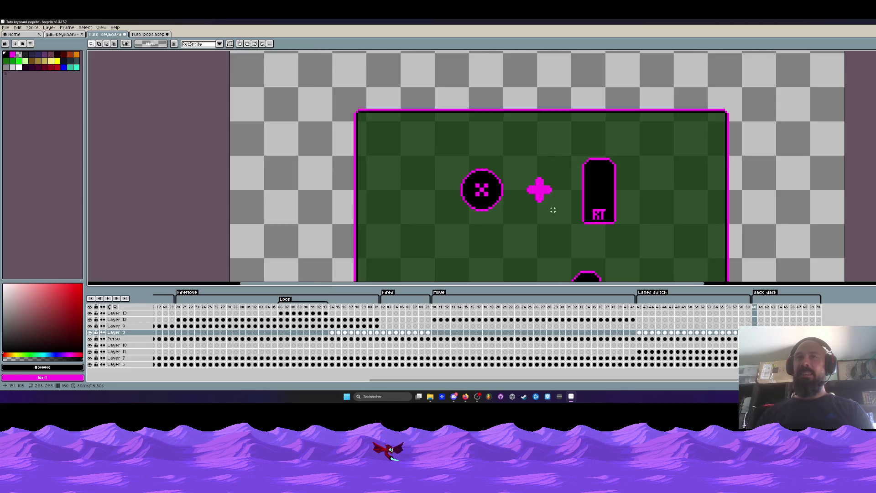
Marquee and copy the magenta plus sign on the X + RT card
{"action": "scroll", "coordinate": [553, 210], "scroll_direction": "up", "scroll_amount": 1}
{"action": "left_click_drag", "start_coordinate": [521, 162], "coordinate": [570, 224]}
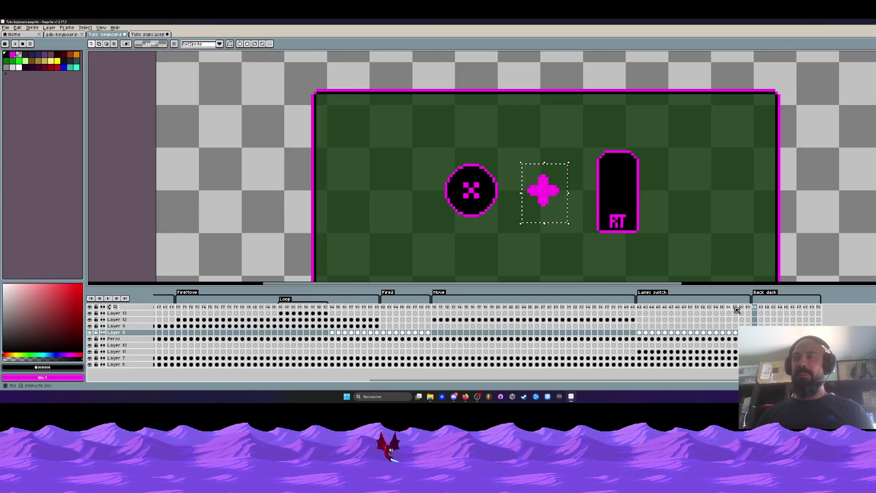
{"action": "key", "text": "ctrl+d"}
Scroll back past the FireMove frames 65–72 to the Loop card on Layer 13
{"action": "left_click_drag", "start_coordinate": [715, 381], "coordinate": [542, 380]}
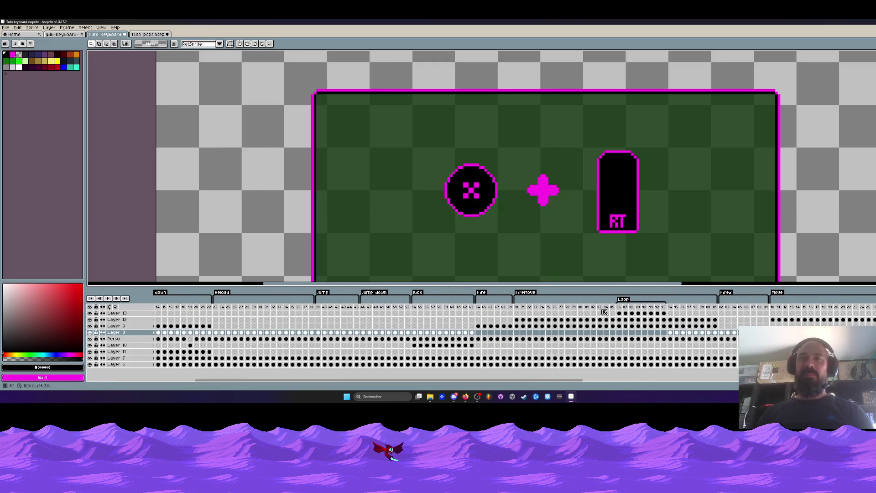
{"action": "left_click", "coordinate": [517, 306]}
{"action": "scroll", "coordinate": [523, 222], "scroll_direction": "down", "scroll_amount": 2}
{"action": "key", "text": "Left"}
{"action": "key", "text": "Left"}
{"action": "key", "text": "Left"}
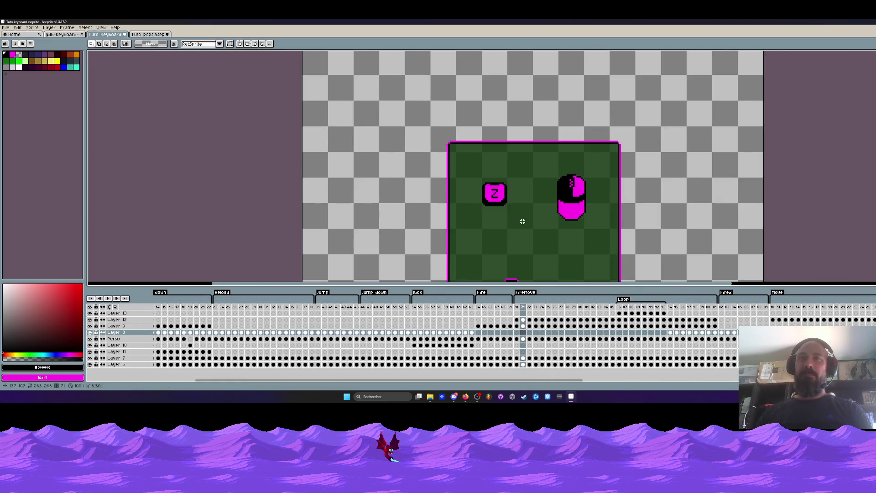
{"action": "key", "text": "Right"}
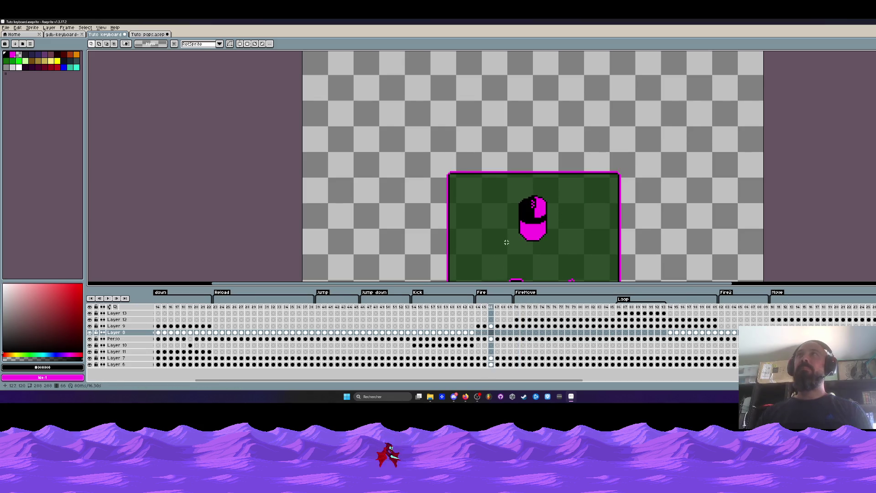
{"action": "scroll", "coordinate": [499, 253], "scroll_direction": "down", "scroll_amount": 3}
{"action": "scroll", "coordinate": [521, 219], "scroll_direction": "up", "scroll_amount": 2}
{"action": "key", "text": "Right"}
{"action": "key", "text": "Right"}
{"action": "key", "text": "Right"}
{"action": "key", "text": "Right"}
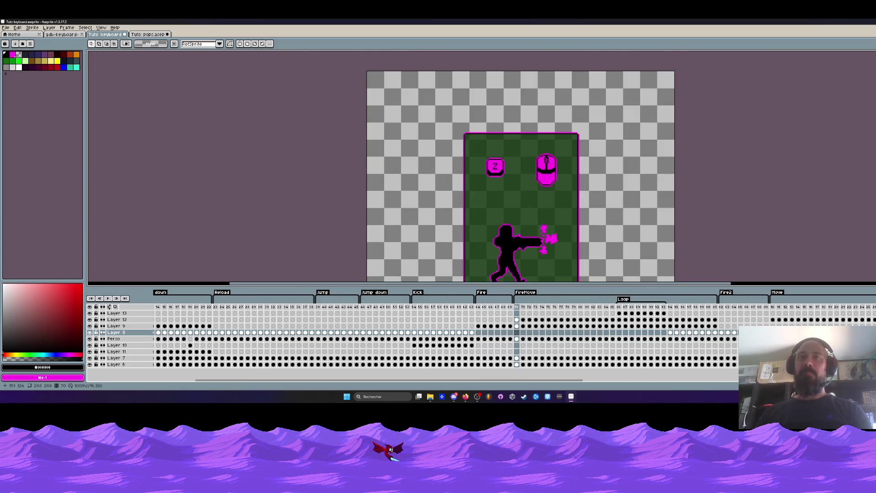
{"action": "scroll", "coordinate": [510, 165], "scroll_direction": "up", "scroll_amount": 1}
{"action": "left_click", "coordinate": [618, 314]}
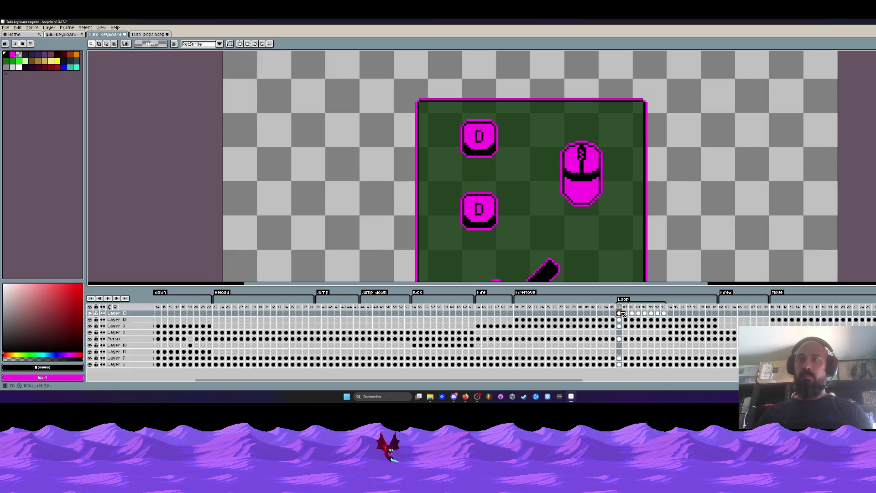
On frame 86, paste the plus and drop it between the two D keys
{"action": "key", "text": "Right"}
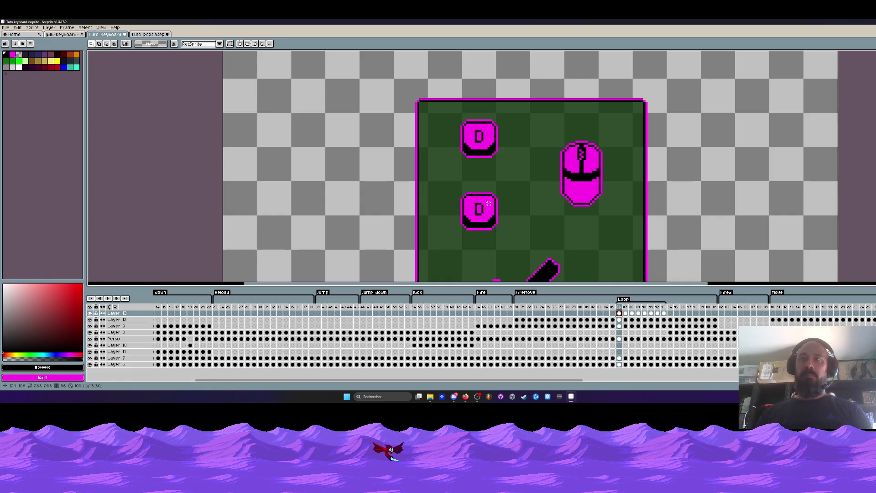
{"action": "key", "text": "ctrl+v"}
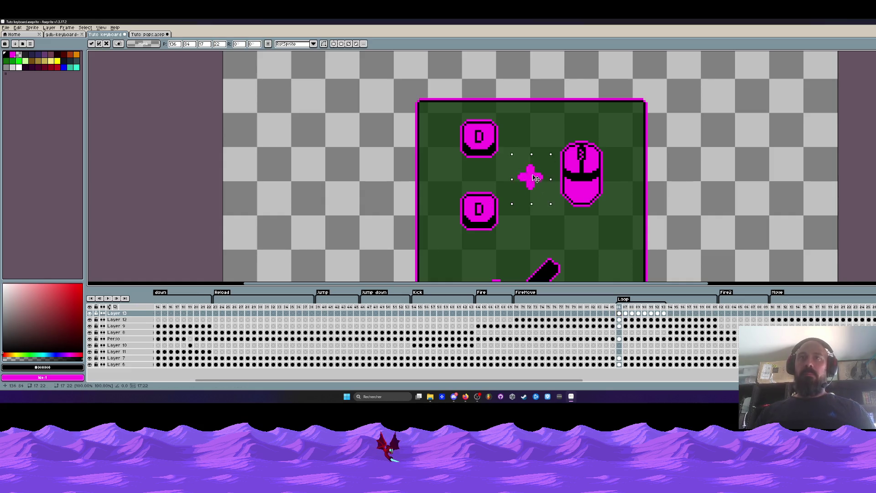
{"action": "left_click_drag", "start_coordinate": [532, 173], "coordinate": [485, 177]}
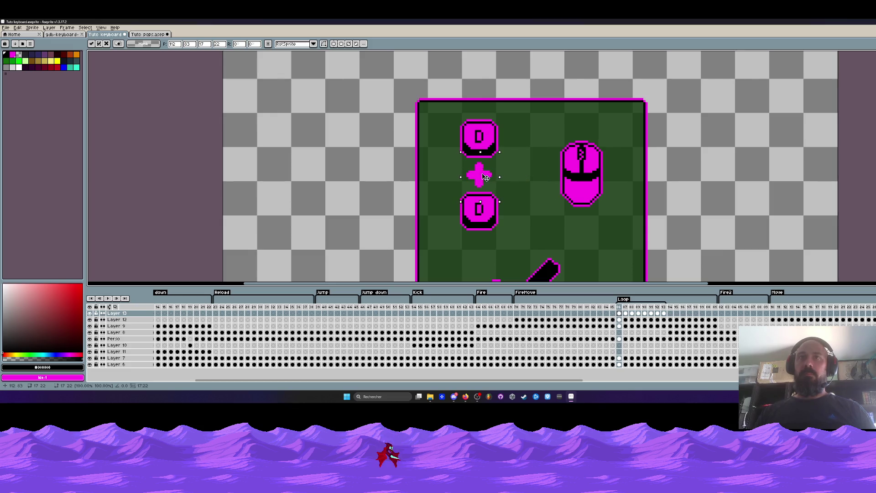
{"action": "scroll", "coordinate": [487, 178], "scroll_direction": "up", "scroll_amount": 1}
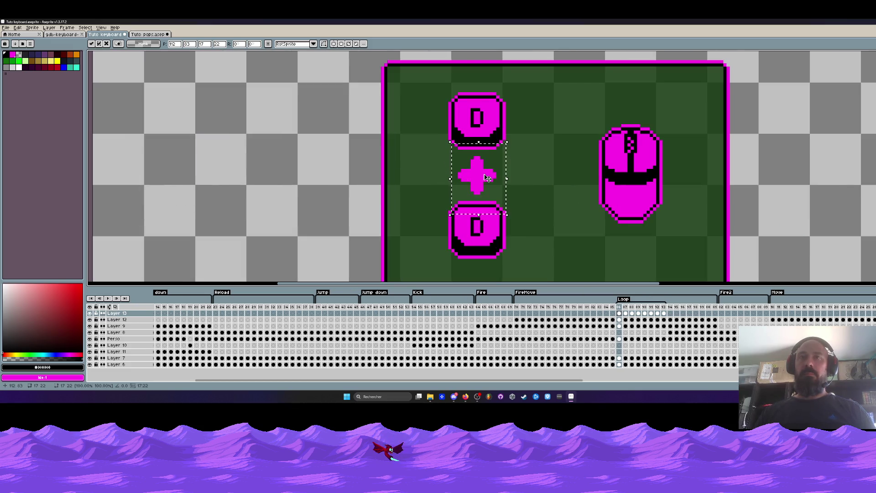
{"action": "left_click", "coordinate": [546, 167]}
{"action": "scroll", "coordinate": [548, 168], "scroll_direction": "down", "scroll_amount": 2}
{"action": "scroll", "coordinate": [551, 168], "scroll_direction": "up", "scroll_amount": 1}
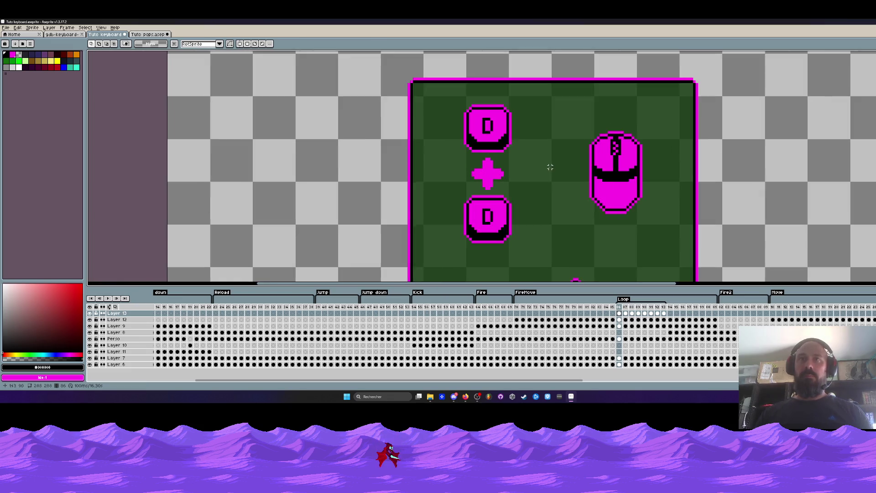
Paste a second plus beside the mouse icon, then undo the pasted plus signs
{"action": "key", "text": "ctrl+v"}
{"action": "left_click_drag", "start_coordinate": [553, 188], "coordinate": [550, 179]}
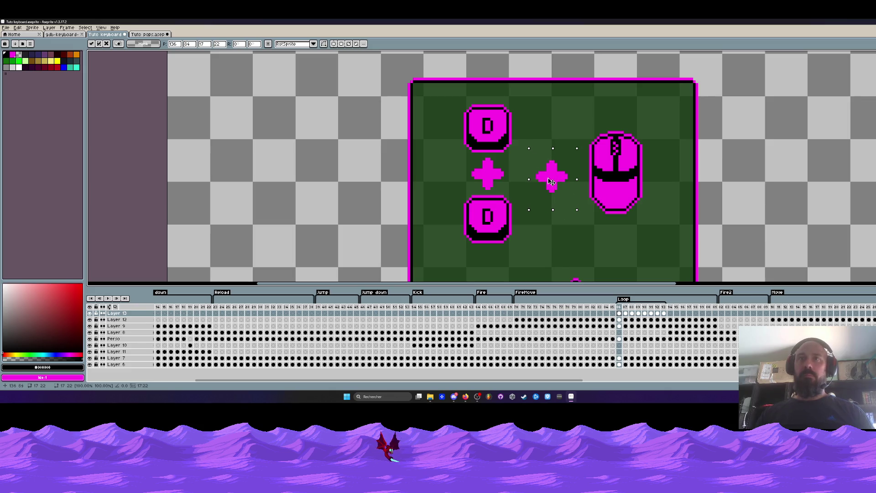
{"action": "key", "text": "Return"}
{"action": "scroll", "coordinate": [551, 179], "scroll_direction": "down", "scroll_amount": 3}
{"action": "scroll", "coordinate": [560, 170], "scroll_direction": "up", "scroll_amount": 2}
{"action": "scroll", "coordinate": [559, 170], "scroll_direction": "up", "scroll_amount": 1}
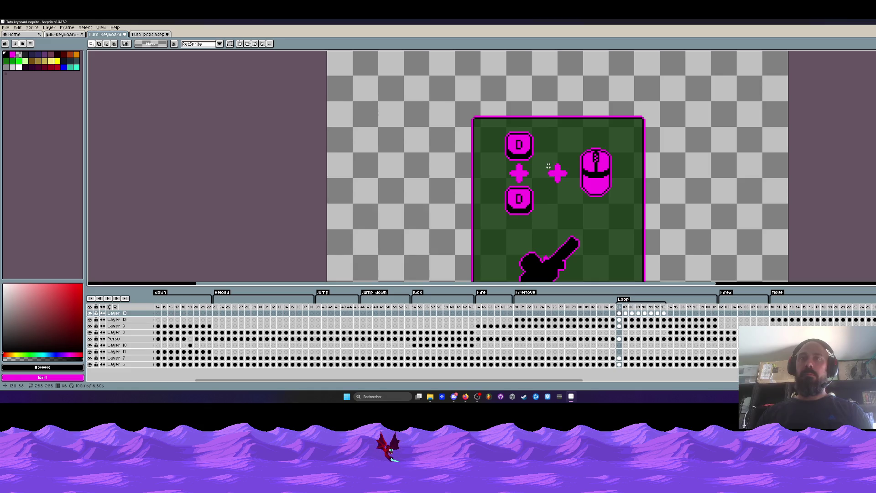
{"action": "key", "text": "ctrl+z"}
{"action": "key", "text": "ctrl+z"}
{"action": "key", "text": "ctrl+z"}
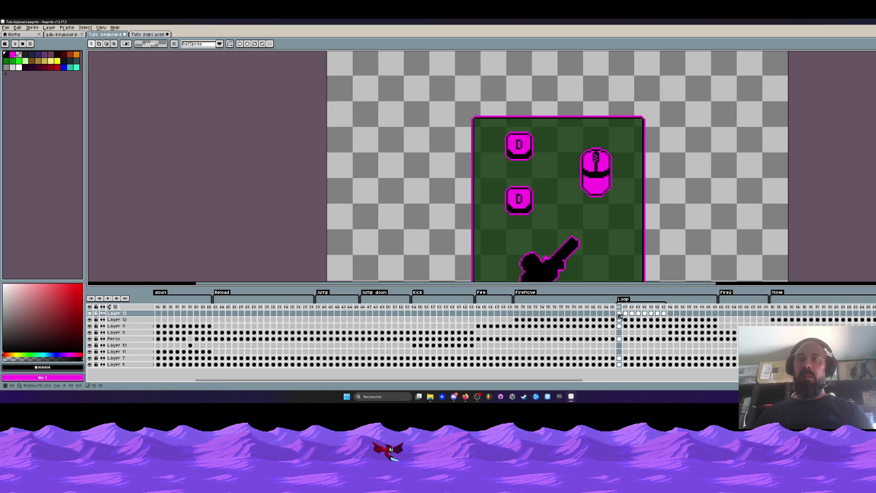
Paste the plus again, commit it in place, and marquee the two D keys
{"action": "scroll", "coordinate": [555, 195], "scroll_direction": "up", "scroll_amount": 1}
{"action": "key", "text": "ctrl+v"}
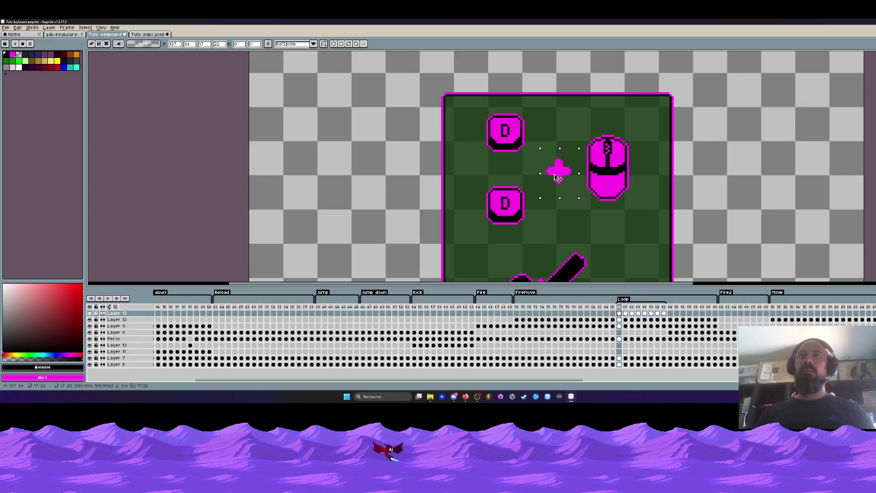
{"action": "key", "text": "Return"}
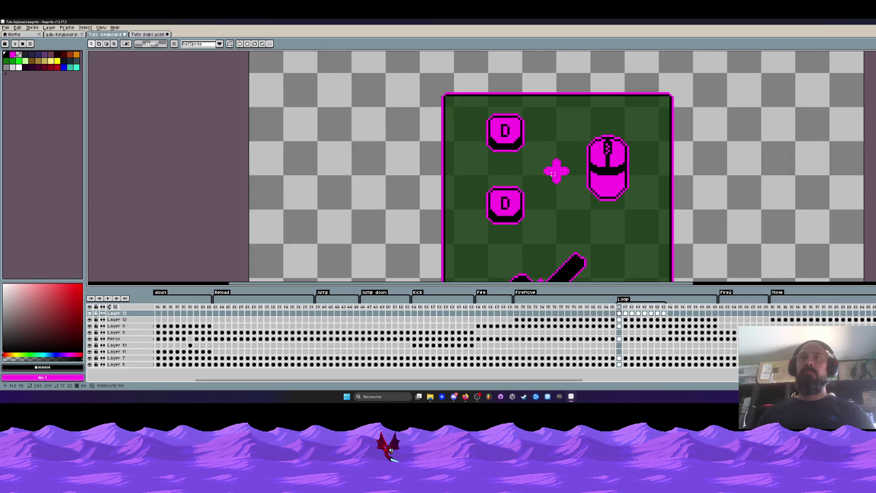
{"action": "scroll", "coordinate": [555, 170], "scroll_direction": "down", "scroll_amount": 2}
{"action": "scroll", "coordinate": [547, 171], "scroll_direction": "up", "scroll_amount": 2}
{"action": "left_click_drag", "start_coordinate": [479, 96], "coordinate": [528, 208]}
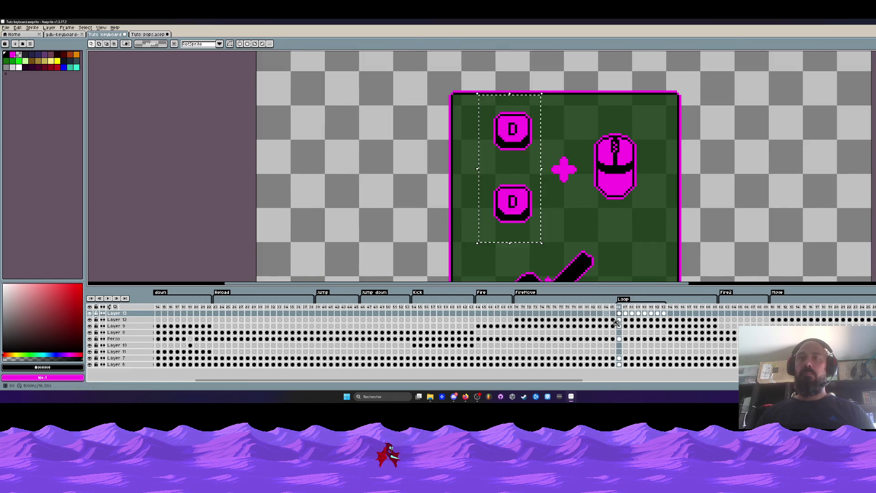
Across the Loop frames, nudge the selected D keys down one pixel
{"action": "left_click_drag", "start_coordinate": [664, 307], "coordinate": [619, 306]}
{"action": "scroll", "coordinate": [532, 200], "scroll_direction": "up", "scroll_amount": 1}
{"action": "scroll", "coordinate": [532, 199], "scroll_direction": "up", "scroll_amount": 1}
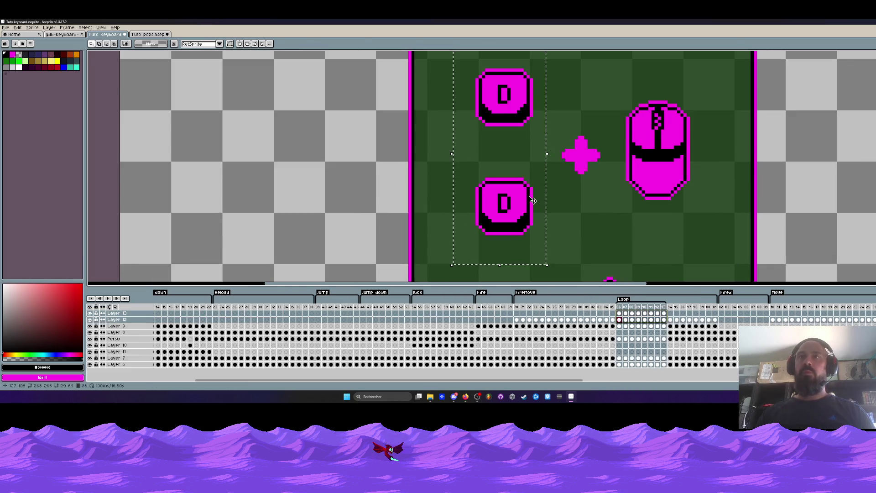
{"action": "left_click", "coordinate": [533, 205]}
{"action": "key", "text": "Down"}
{"action": "key", "text": "Down"}
{"action": "key", "text": "Return"}
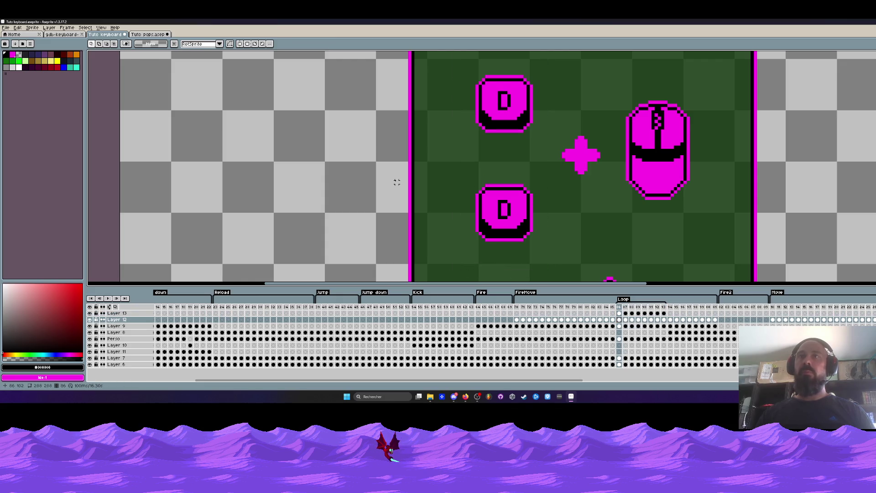
Reselect just the lower D key over the Loop frames, move it down, and return to Layer 13
{"action": "left_click_drag", "start_coordinate": [561, 153], "coordinate": [485, 159]}
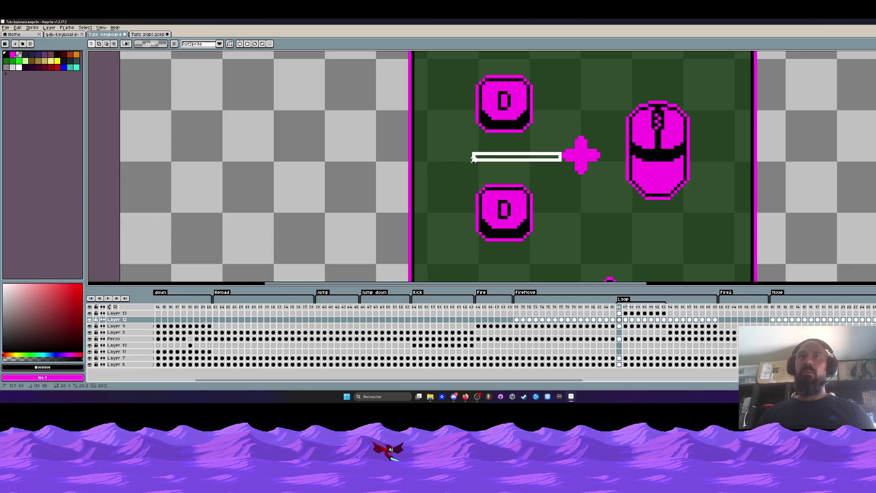
{"action": "left_click_drag", "start_coordinate": [474, 159], "coordinate": [472, 158]}
{"action": "left_click_drag", "start_coordinate": [562, 154], "coordinate": [474, 154]}
{"action": "left_click_drag", "start_coordinate": [440, 174], "coordinate": [566, 261]}
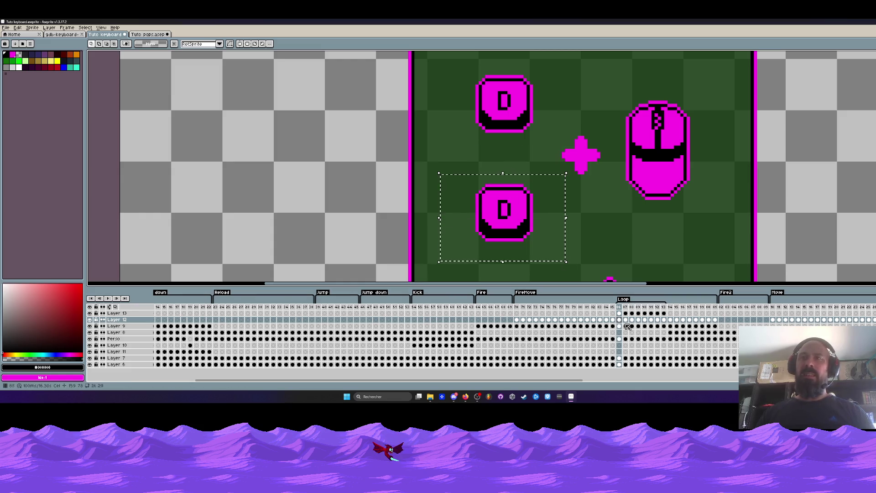
{"action": "left_click_drag", "start_coordinate": [664, 307], "coordinate": [620, 307]}
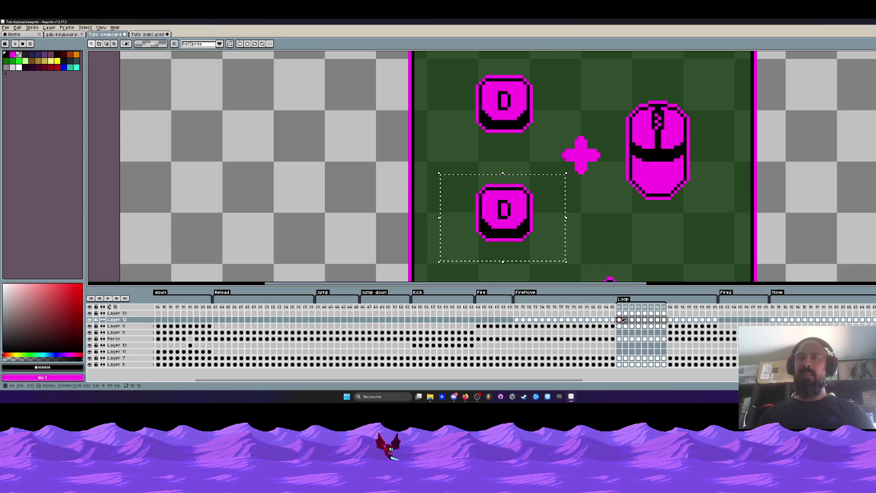
{"action": "left_click", "coordinate": [512, 213]}
{"action": "key", "text": "Return"}
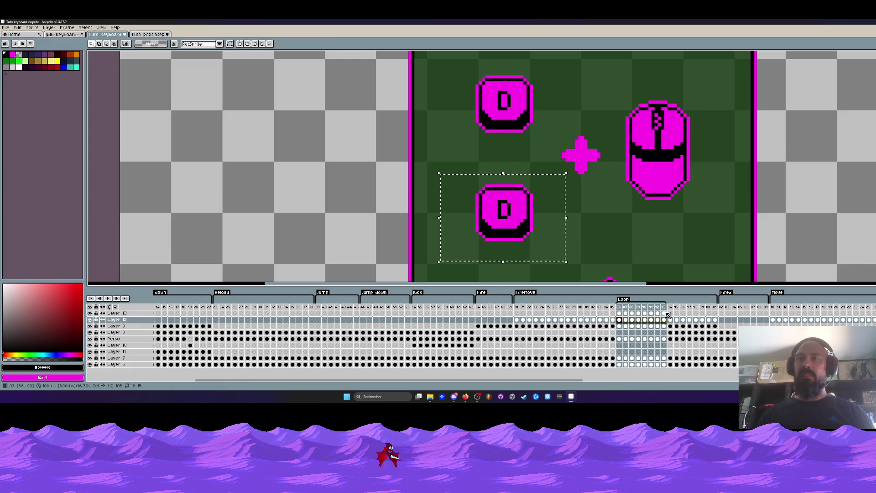
{"action": "left_click", "coordinate": [621, 314]}
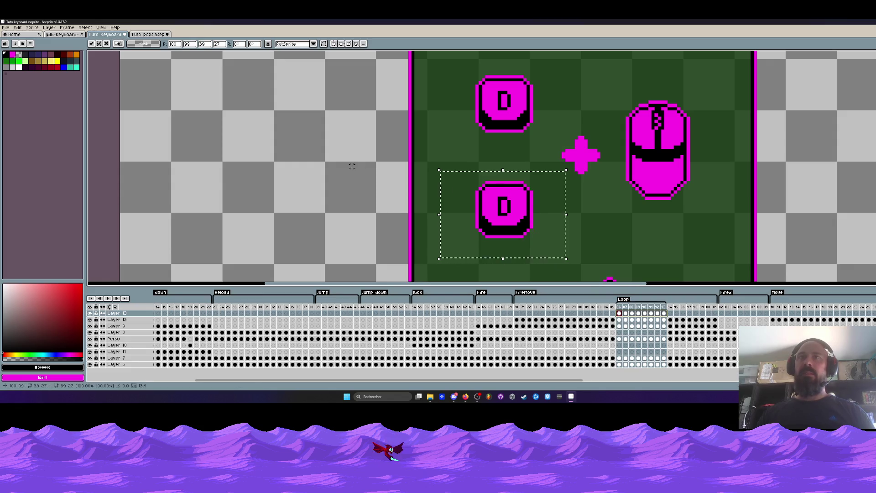
{"action": "scroll", "coordinate": [403, 162], "scroll_direction": "down", "scroll_amount": 2}
{"action": "scroll", "coordinate": [451, 150], "scroll_direction": "down", "scroll_amount": 1}
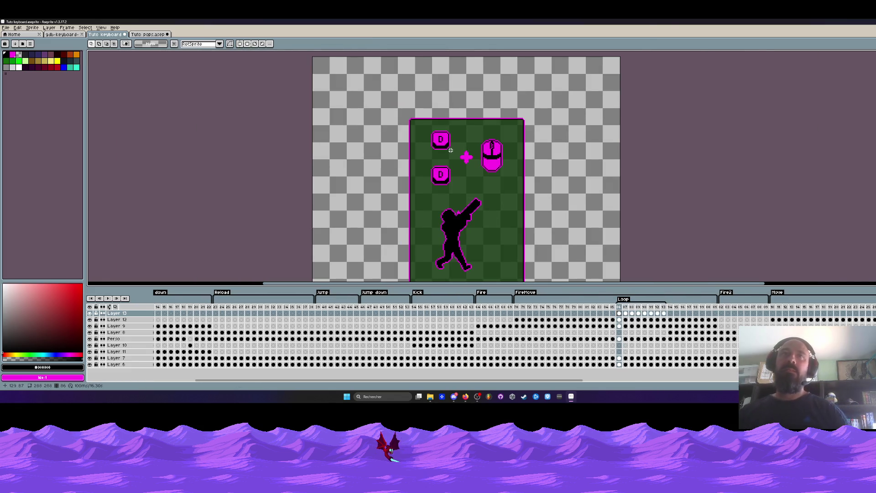
{"action": "scroll", "coordinate": [448, 147], "scroll_direction": "up", "scroll_amount": 2}
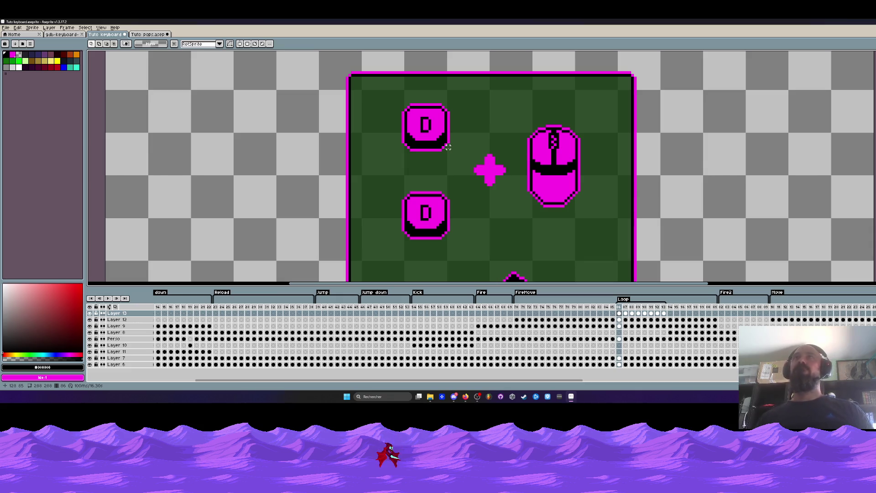
{"action": "scroll", "coordinate": [421, 222], "scroll_direction": "down", "scroll_amount": 1}
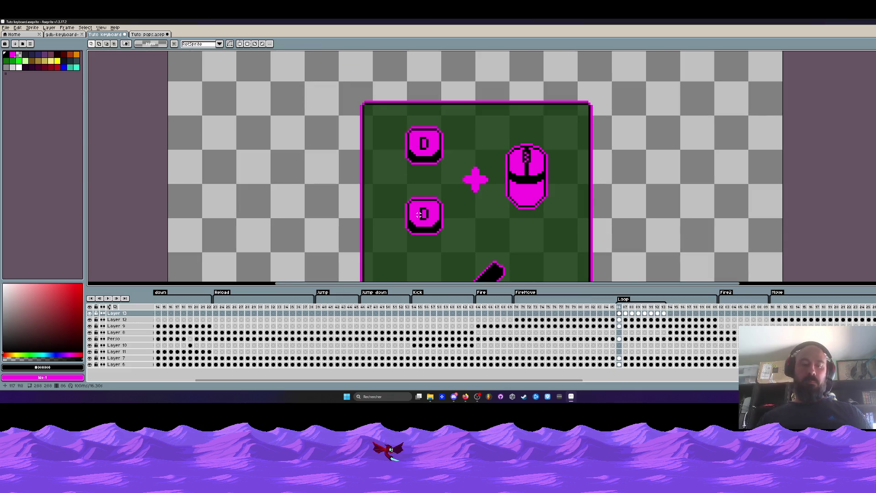
{"action": "scroll", "coordinate": [419, 215], "scroll_direction": "down", "scroll_amount": 1}
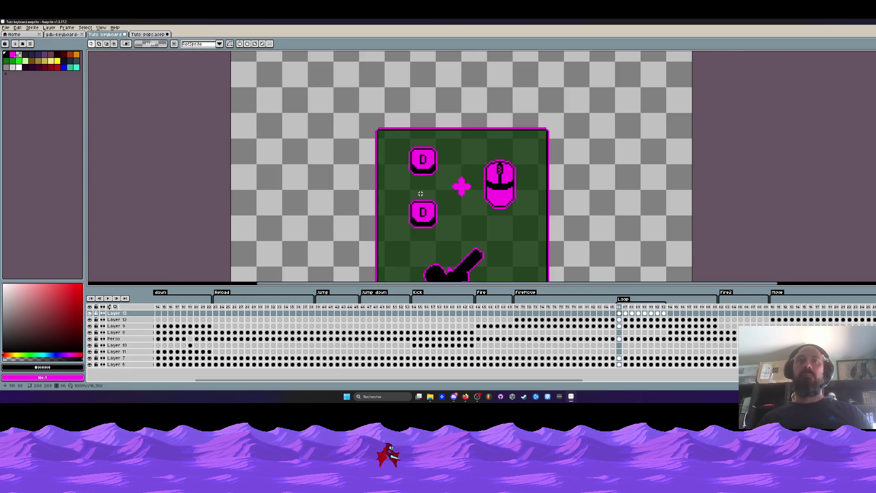
{"action": "scroll", "coordinate": [421, 194], "scroll_direction": "down", "scroll_amount": 2}
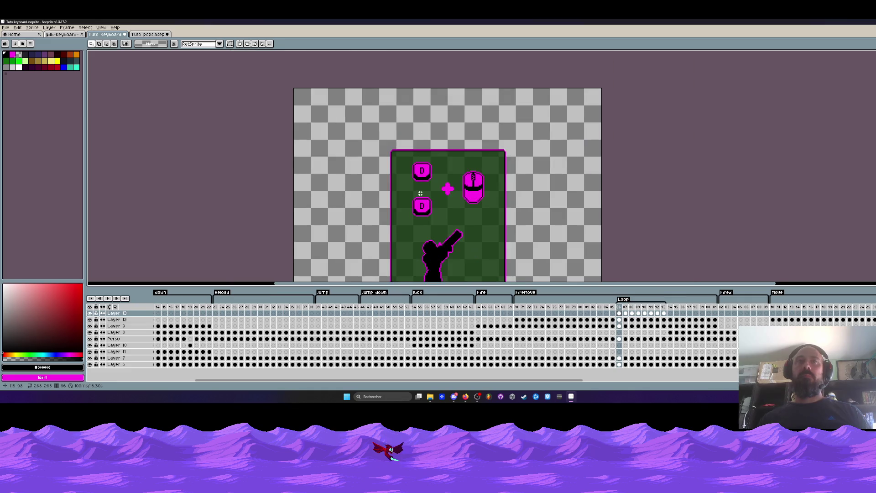
{"action": "scroll", "coordinate": [427, 208], "scroll_direction": "up", "scroll_amount": 2}
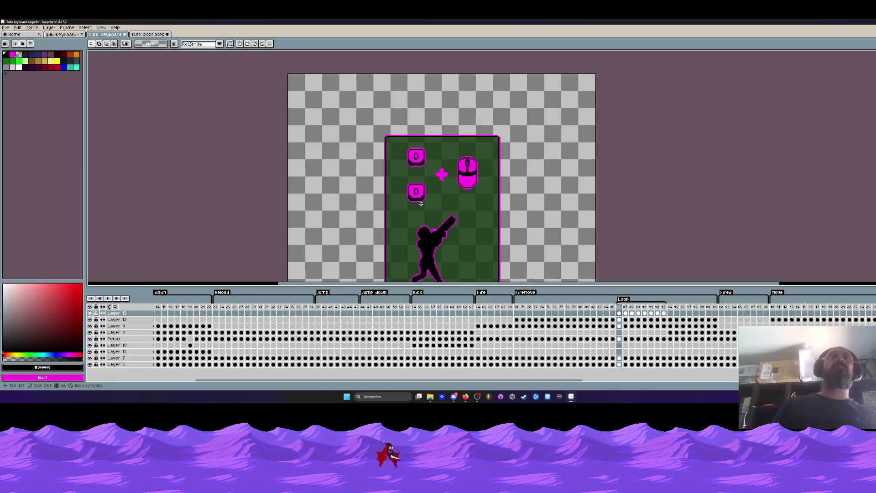
{"action": "mouse_move", "coordinate": [516, 307]}
{"action": "left_mouse_down"}
{"action": "mouse_move", "coordinate": [671, 312]}
{"action": "mouse_move", "coordinate": [549, 313]}
{"action": "left_mouse_up"}
{"action": "left_click_drag", "start_coordinate": [480, 314], "coordinate": [582, 317]}
{"action": "mouse_move", "coordinate": [520, 310]}
{"action": "left_mouse_down"}
{"action": "mouse_move", "coordinate": [661, 318]}
{"action": "mouse_move", "coordinate": [568, 320]}
{"action": "mouse_move", "coordinate": [619, 324]}
{"action": "left_mouse_up"}
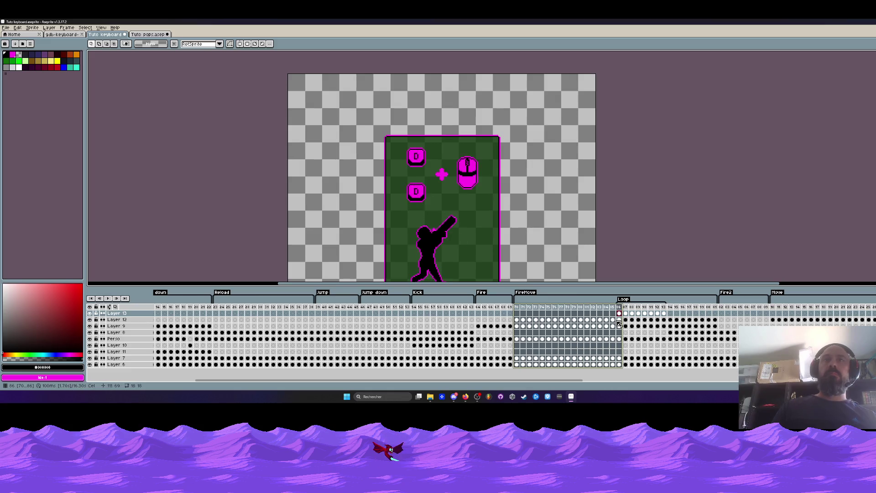
{"action": "left_click", "coordinate": [619, 320]}
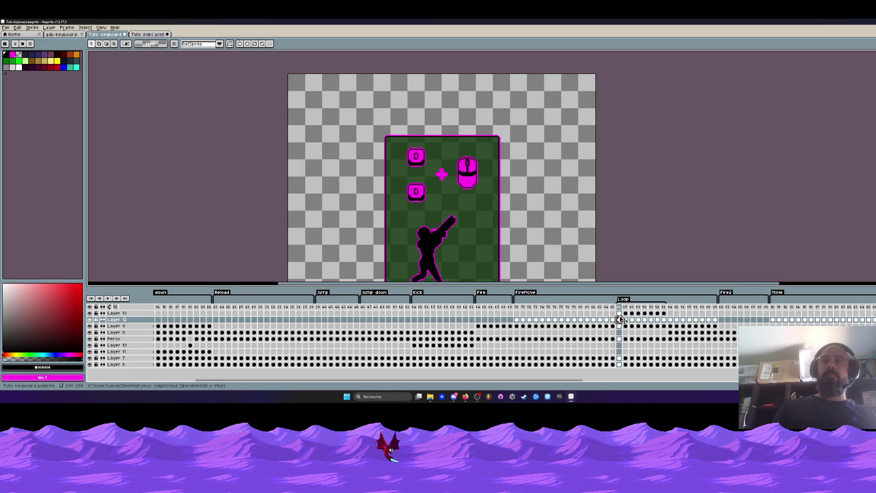
Check Layers 8, 9 and 13 at frames 86–87, ending on Layer 13 frame 87
{"action": "scroll", "coordinate": [470, 178], "scroll_direction": "up", "scroll_amount": 2}
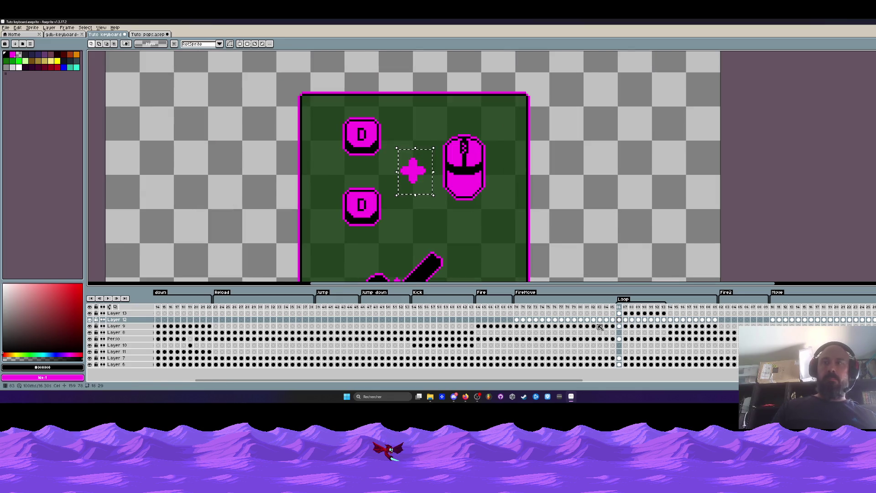
{"action": "left_click", "coordinate": [627, 320]}
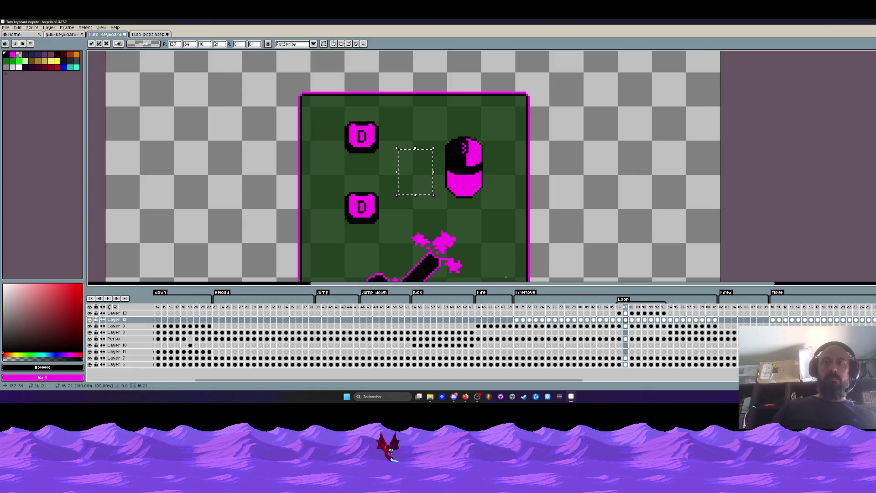
{"action": "left_click", "coordinate": [626, 327]}
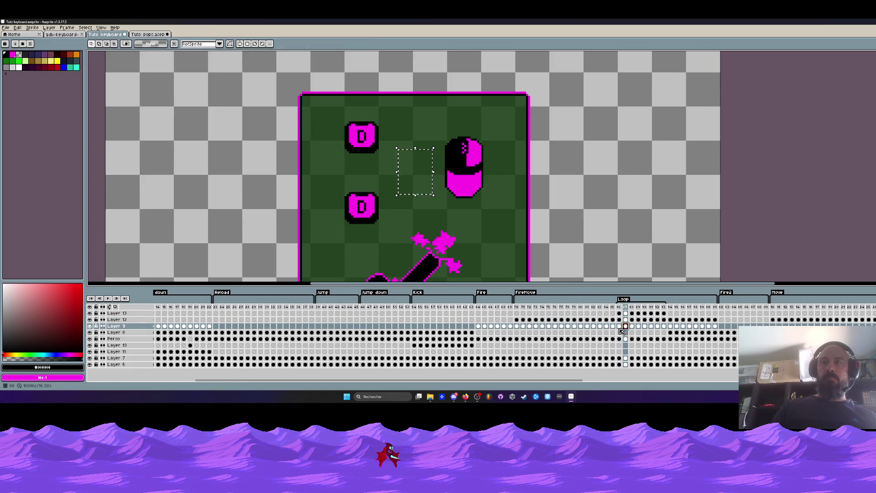
{"action": "left_click", "coordinate": [619, 333]}
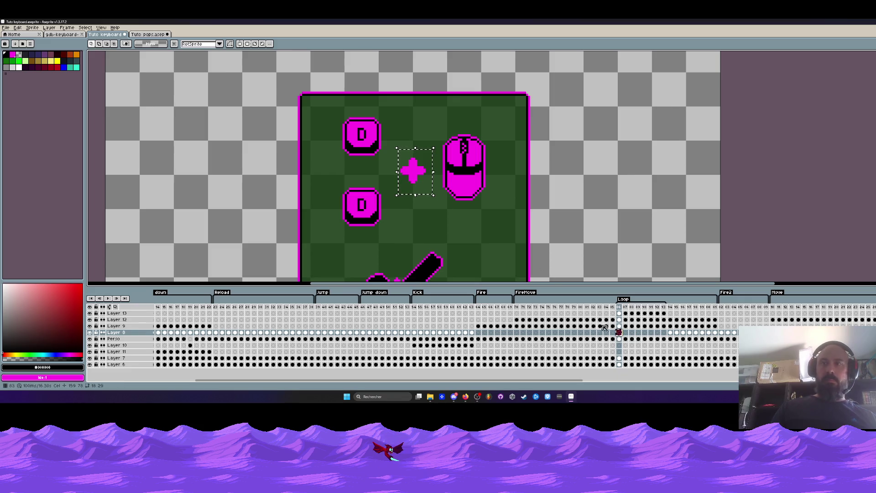
{"action": "left_click", "coordinate": [620, 326]}
{"action": "left_click", "coordinate": [620, 314]}
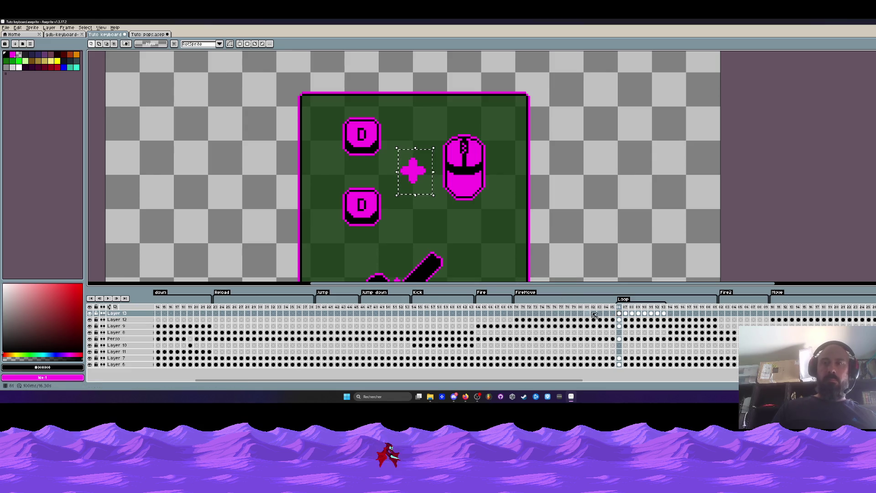
{"action": "left_click", "coordinate": [626, 314]}
Paste the magenta plus onto Loop frames 87 through 93, then play the animation
{"action": "key", "text": "ctrl+v"}
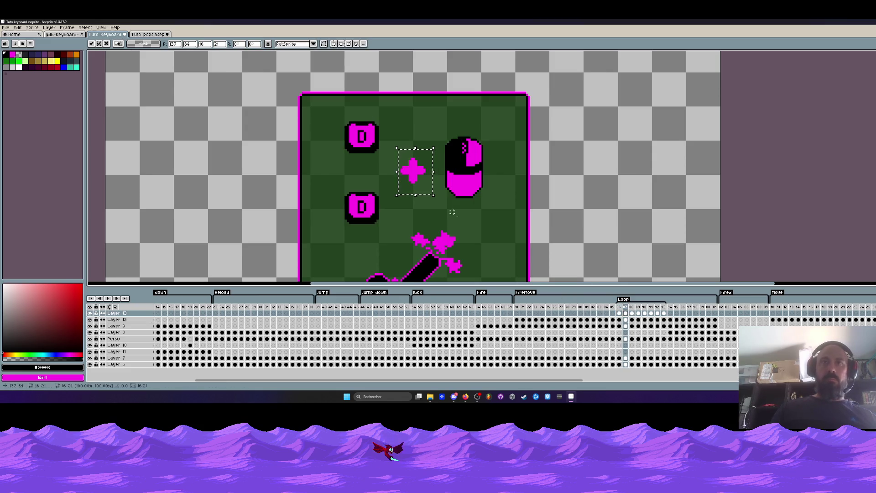
{"action": "left_click", "coordinate": [632, 320]}
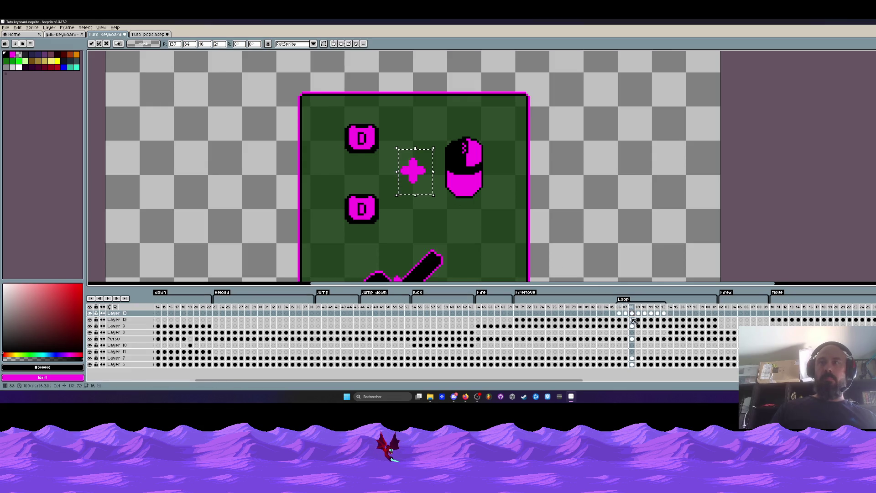
{"action": "key", "text": "period"}
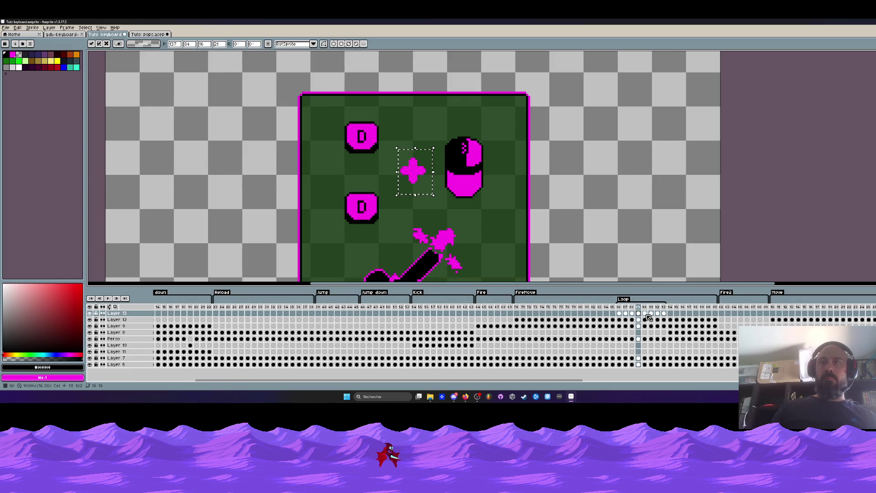
{"action": "key", "text": "period"}
{"action": "key", "text": "period"}
{"action": "key", "text": "ctrl+v"}
{"action": "left_click", "coordinate": [650, 315]}
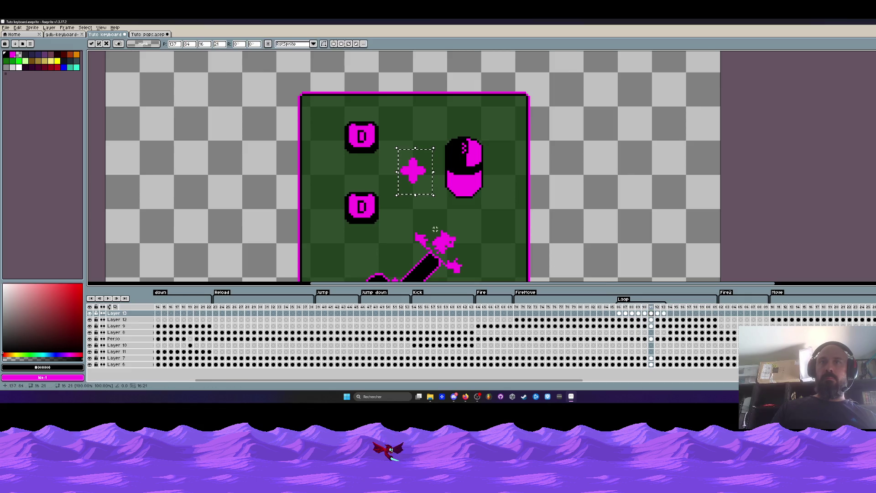
{"action": "key", "text": "Escape"}
{"action": "key", "text": "ctrl+v"}
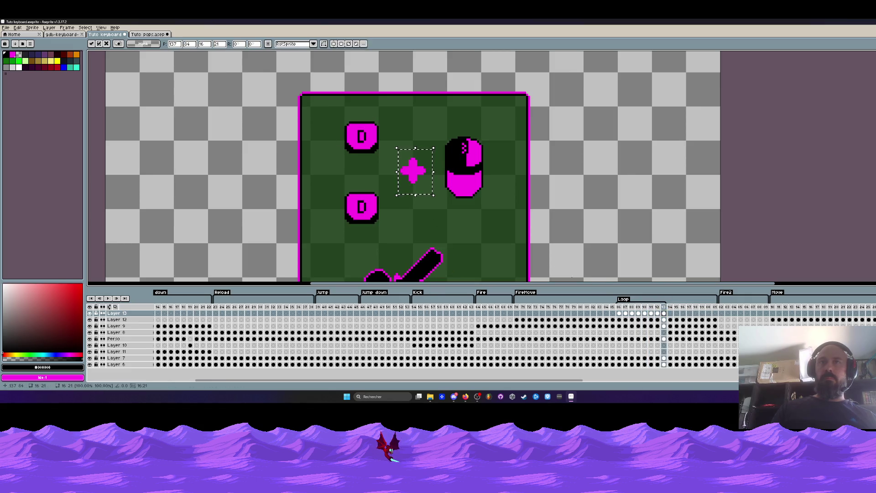
{"action": "key", "text": "period"}
{"action": "key", "text": "ctrl+v"}
{"action": "key", "text": "Return"}
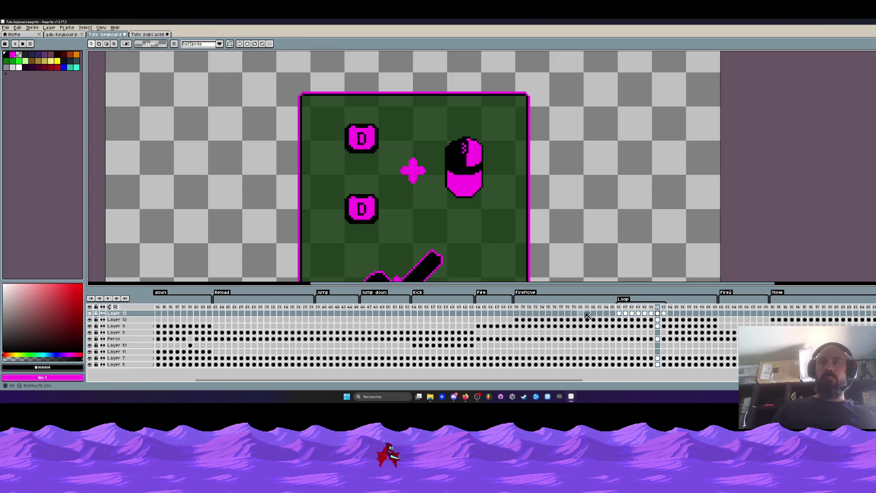
{"action": "key", "text": "period"}
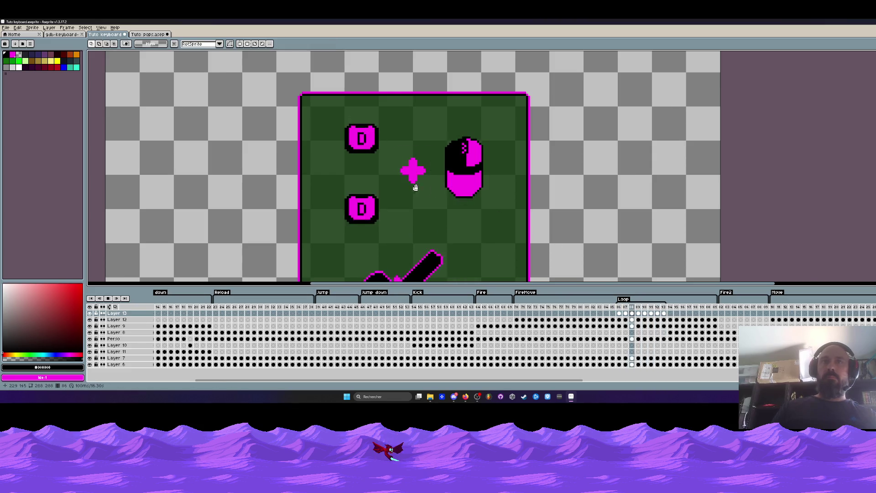
{"action": "scroll", "coordinate": [418, 188], "scroll_direction": "down", "scroll_amount": 2}
{"action": "left_click_drag", "start_coordinate": [418, 191], "coordinate": [415, 177]}
{"action": "scroll", "coordinate": [412, 177], "scroll_direction": "up", "scroll_amount": 1}
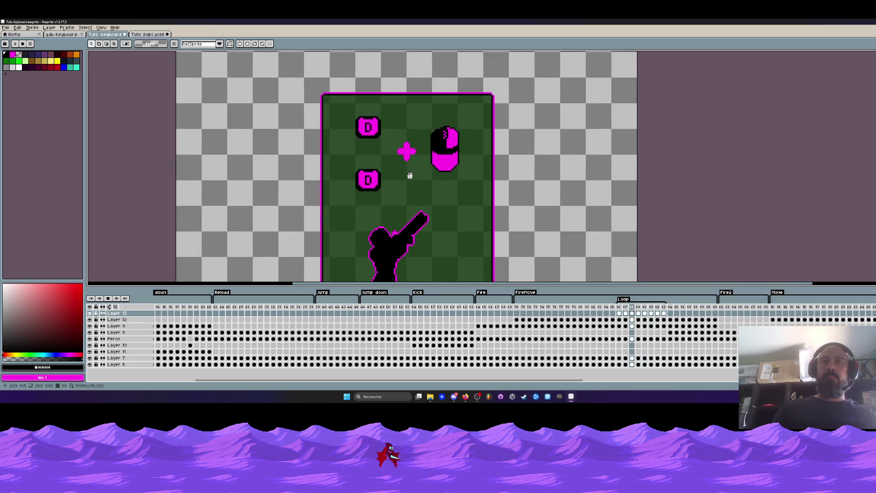
{"action": "scroll", "coordinate": [410, 176], "scroll_direction": "up", "scroll_amount": 1}
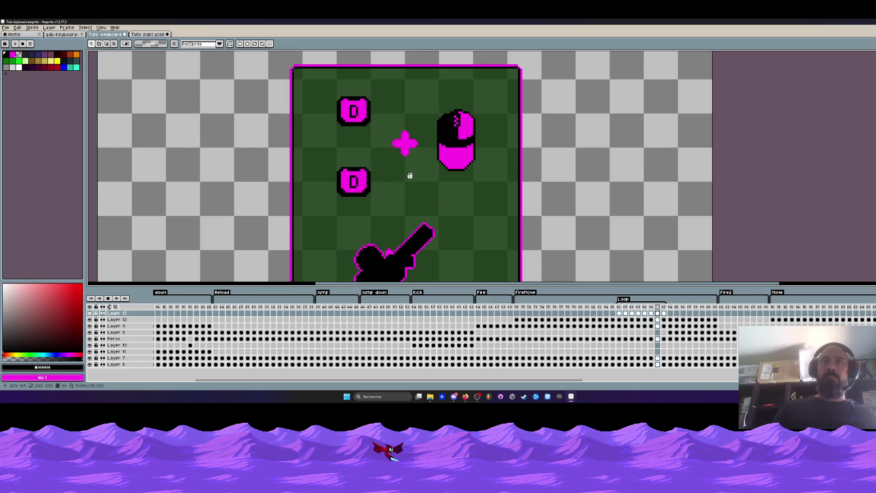
{"action": "scroll", "coordinate": [410, 175], "scroll_direction": "down", "scroll_amount": 1}
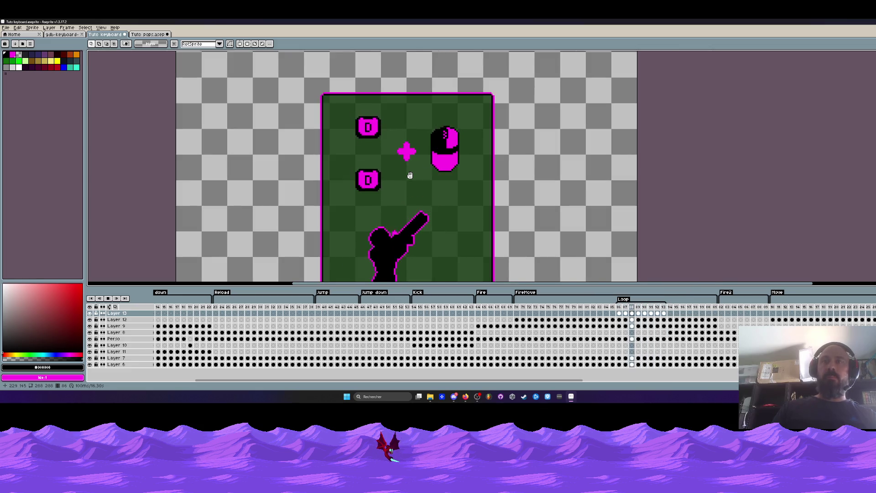
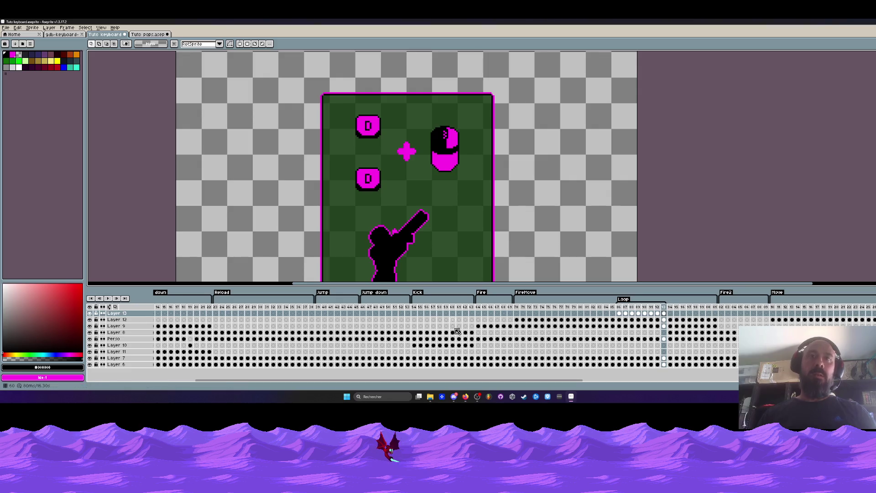
Step back, play and stop the animation, then select Layer 12's cel at frame 70
{"action": "key", "text": "Left"}
{"action": "key", "text": "Return"}
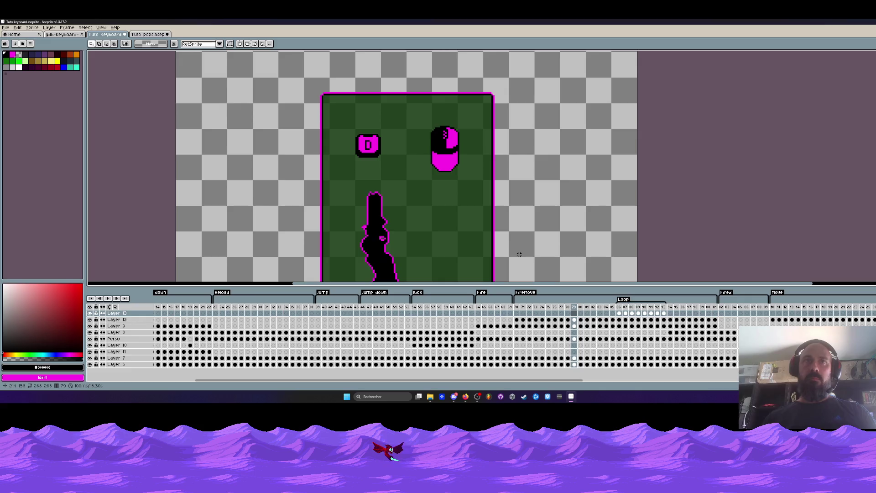
{"action": "key", "text": "Return"}
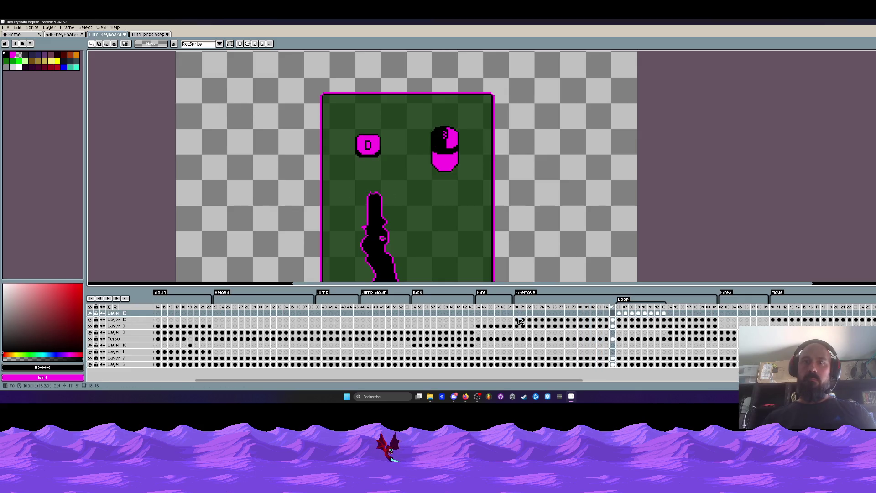
{"action": "left_click", "coordinate": [518, 320]}
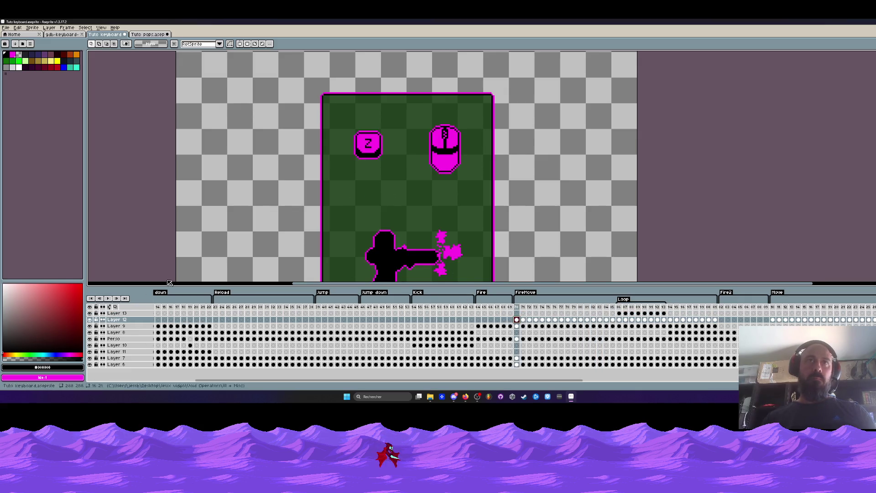
{"action": "scroll", "coordinate": [378, 149], "scroll_direction": "up", "scroll_amount": 2}
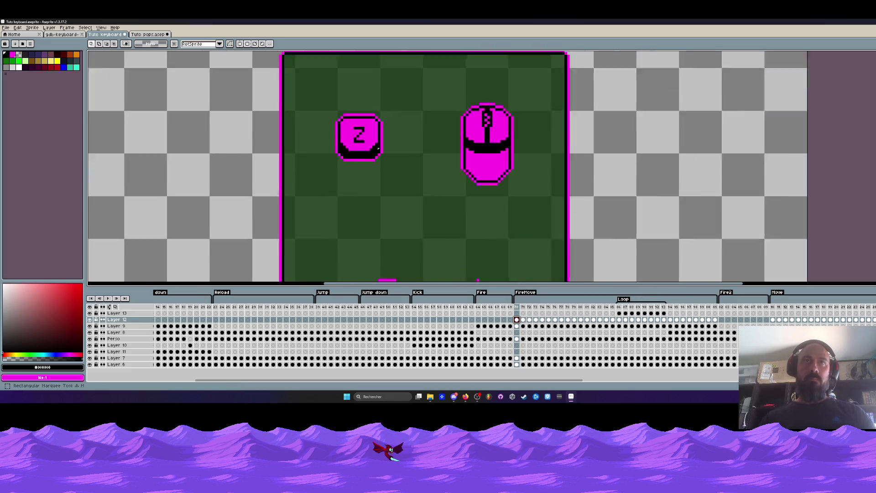
Select the Z from the top key and paste it over the D on frame 86
{"action": "scroll", "coordinate": [379, 149], "scroll_direction": "up", "scroll_amount": 2}
{"action": "mouse_move", "coordinate": [349, 121]}
{"action": "left_mouse_down"}
{"action": "mouse_move", "coordinate": [371, 136]}
{"action": "mouse_move", "coordinate": [377, 162]}
{"action": "left_mouse_up"}
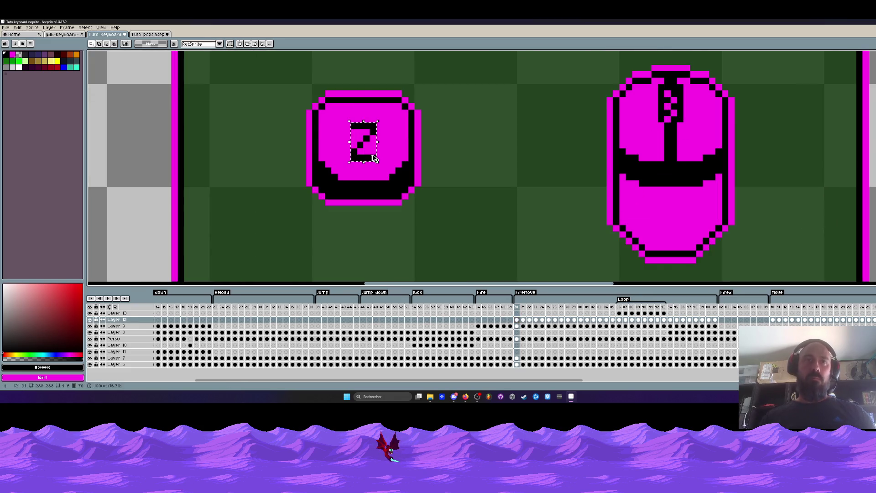
{"action": "left_click", "coordinate": [620, 320]}
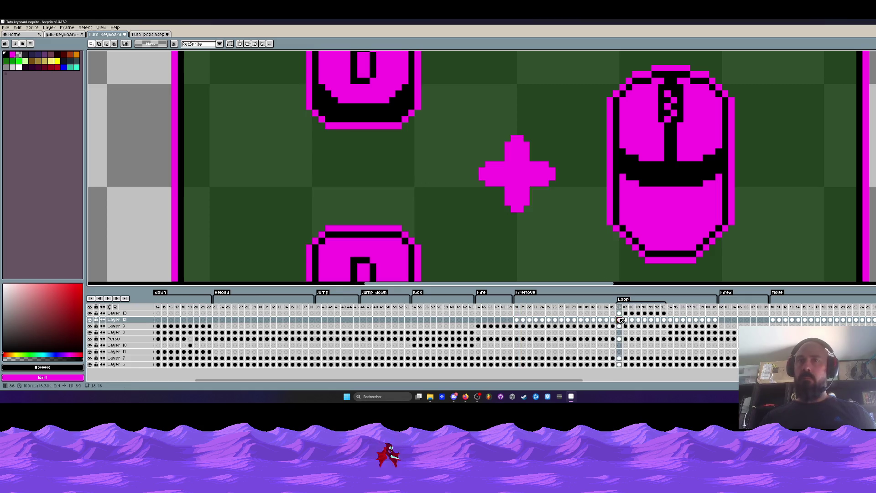
{"action": "scroll", "coordinate": [415, 185], "scroll_direction": "down", "scroll_amount": 3}
{"action": "scroll", "coordinate": [396, 222], "scroll_direction": "up", "scroll_amount": 1}
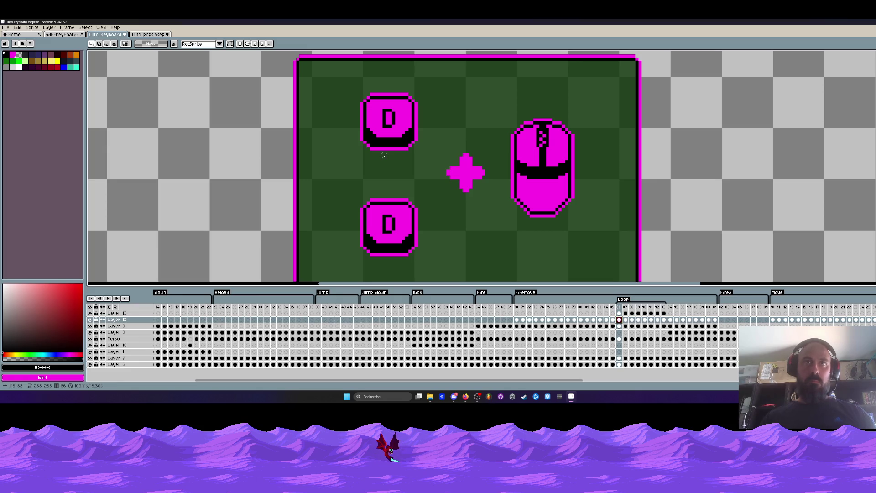
{"action": "key", "text": "ctrl+v"}
{"action": "scroll", "coordinate": [392, 155], "scroll_direction": "up", "scroll_amount": 1}
{"action": "left_click_drag", "start_coordinate": [391, 156], "coordinate": [397, 109]}
{"action": "key", "text": "Return"}
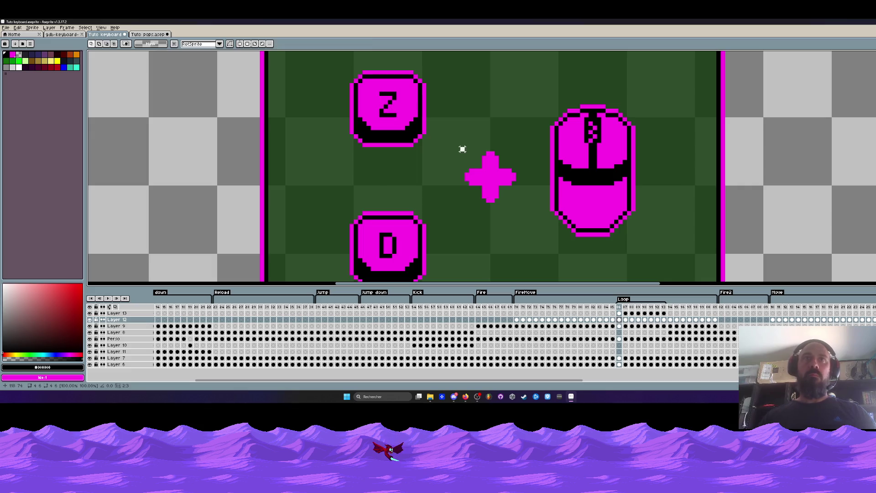
{"action": "key", "text": "Right"}
Paste the Z over the D on the next four Loop frames
{"action": "scroll", "coordinate": [395, 94], "scroll_direction": "up", "scroll_amount": 2}
{"action": "key", "text": "ctrl+v"}
{"action": "left_click_drag", "start_coordinate": [383, 215], "coordinate": [384, 124]}
{"action": "key", "text": "Return"}
{"action": "key", "text": "Right"}
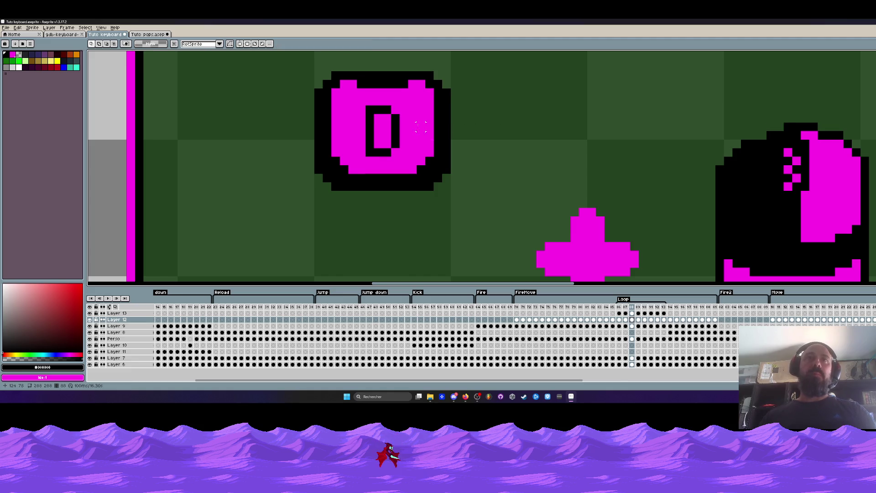
{"action": "key", "text": "ctrl+v"}
{"action": "left_click_drag", "start_coordinate": [384, 214], "coordinate": [384, 136]}
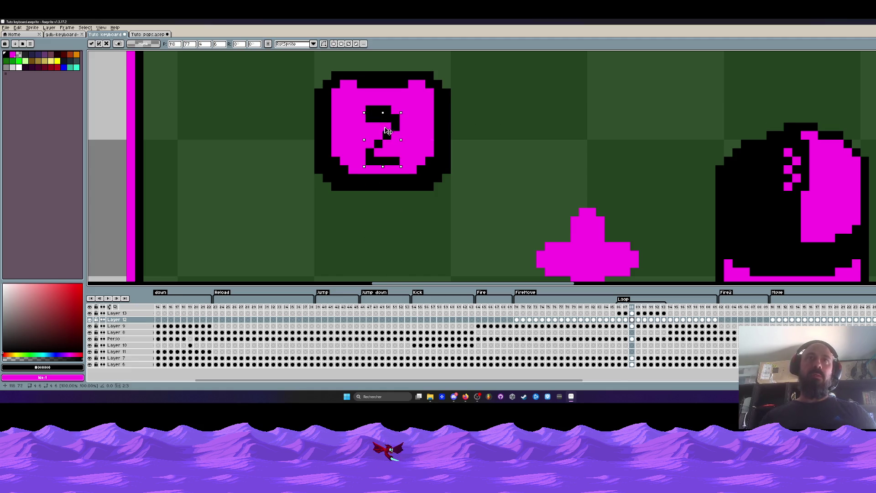
{"action": "key", "text": "Return"}
{"action": "key", "text": "Right"}
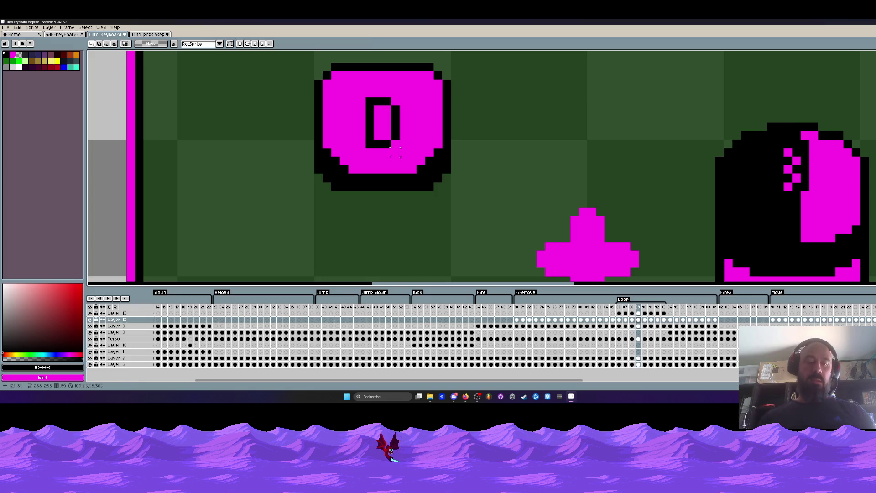
{"action": "key", "text": "ctrl+v"}
{"action": "left_click_drag", "start_coordinate": [384, 215], "coordinate": [383, 124]}
{"action": "key", "text": "Return"}
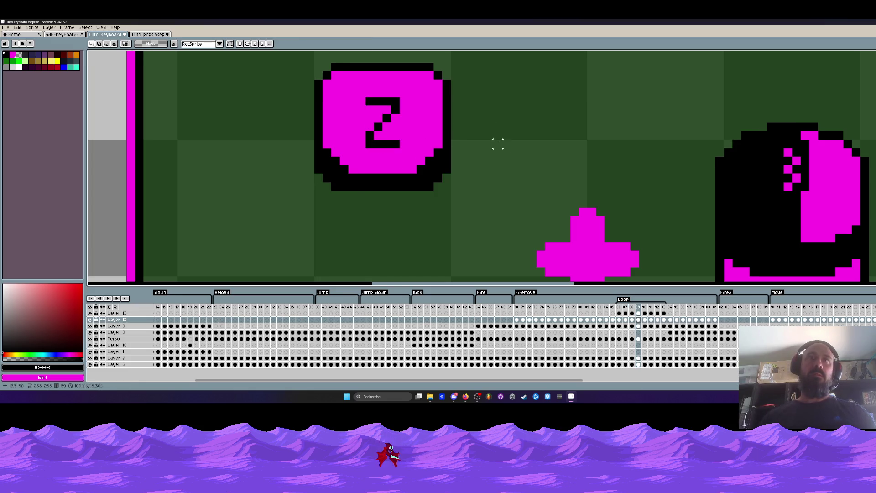
{"action": "key", "text": "Right"}
{"action": "key", "text": "ctrl+v"}
{"action": "left_click_drag", "start_coordinate": [383, 215], "coordinate": [385, 109]}
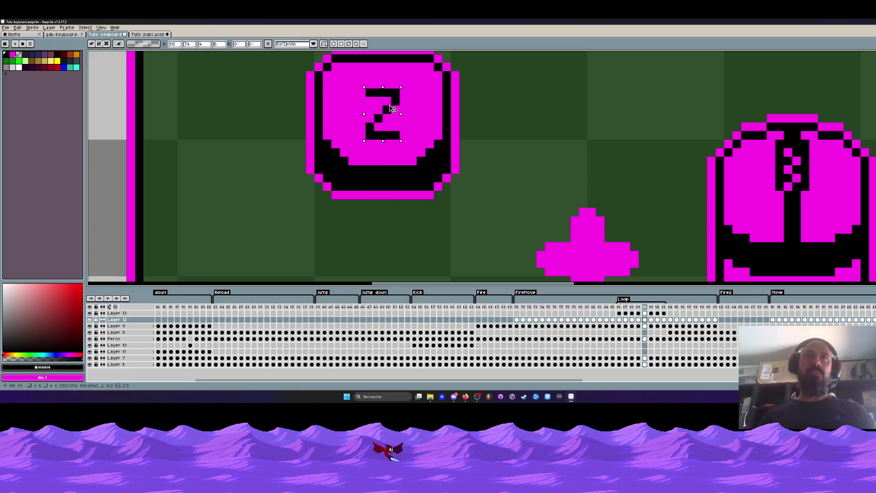
{"action": "scroll", "coordinate": [387, 105], "scroll_direction": "down", "scroll_amount": 2}
{"action": "key", "text": "Return"}
{"action": "key", "text": "Right"}
Paste the Z over the D on the remaining three Loop frames
{"action": "scroll", "coordinate": [377, 136], "scroll_direction": "up", "scroll_amount": 2}
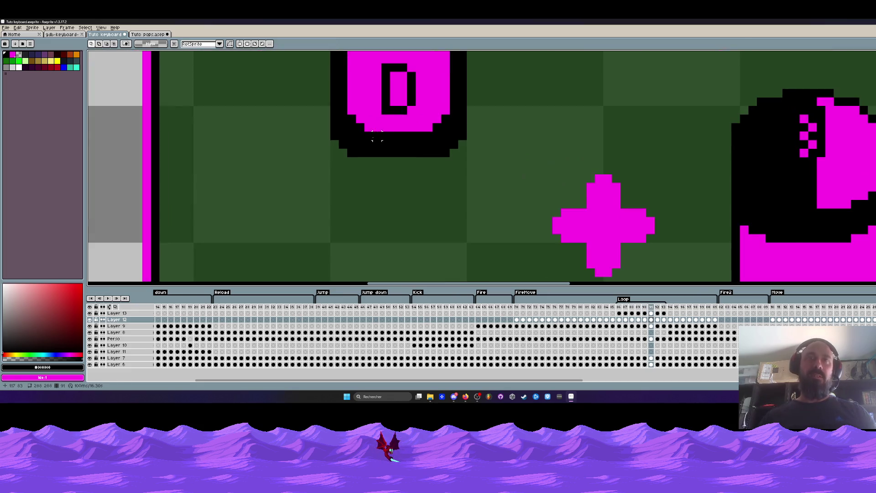
{"action": "key", "text": "ctrl+v"}
{"action": "left_click_drag", "start_coordinate": [398, 183], "coordinate": [398, 90]}
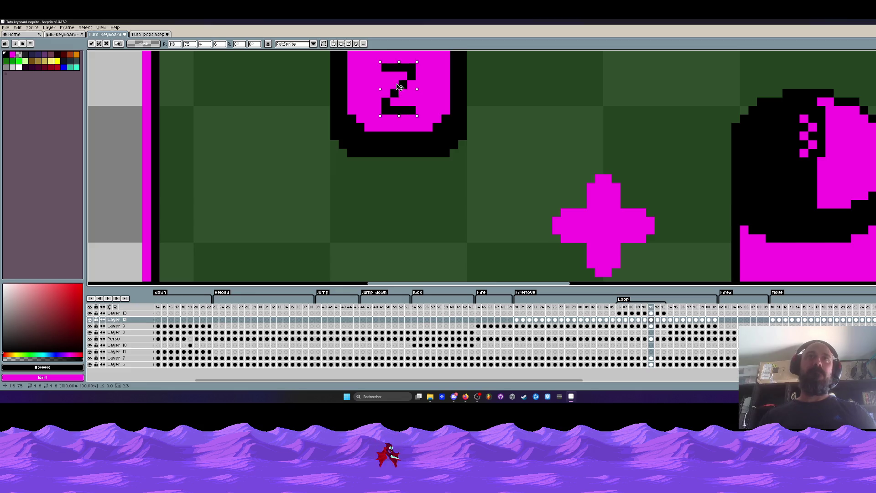
{"action": "key", "text": "Return"}
{"action": "key", "text": "Right"}
{"action": "key", "text": "ctrl+v"}
{"action": "left_click_drag", "start_coordinate": [399, 183], "coordinate": [399, 96]}
{"action": "key", "text": "Return"}
{"action": "key", "text": "Right"}
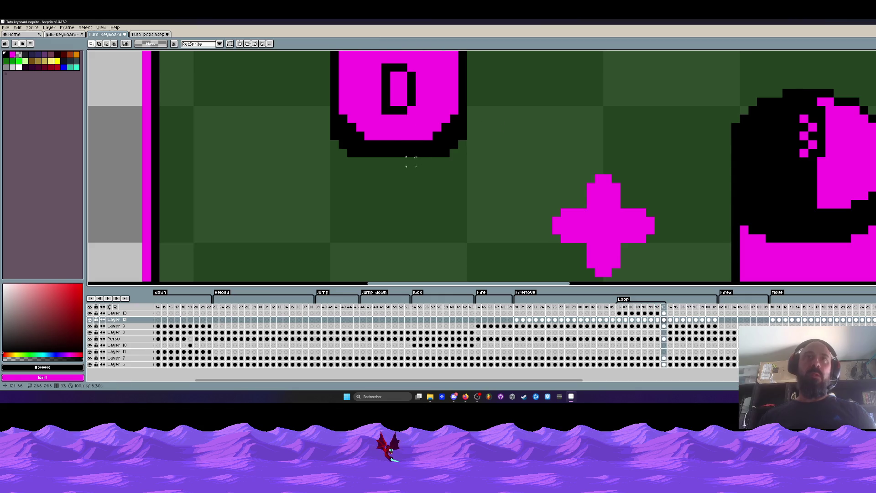
{"action": "key", "text": "ctrl+v"}
{"action": "left_click_drag", "start_coordinate": [399, 184], "coordinate": [399, 91]}
{"action": "scroll", "coordinate": [447, 144], "scroll_direction": "down", "scroll_amount": 2}
{"action": "key", "text": "Return"}
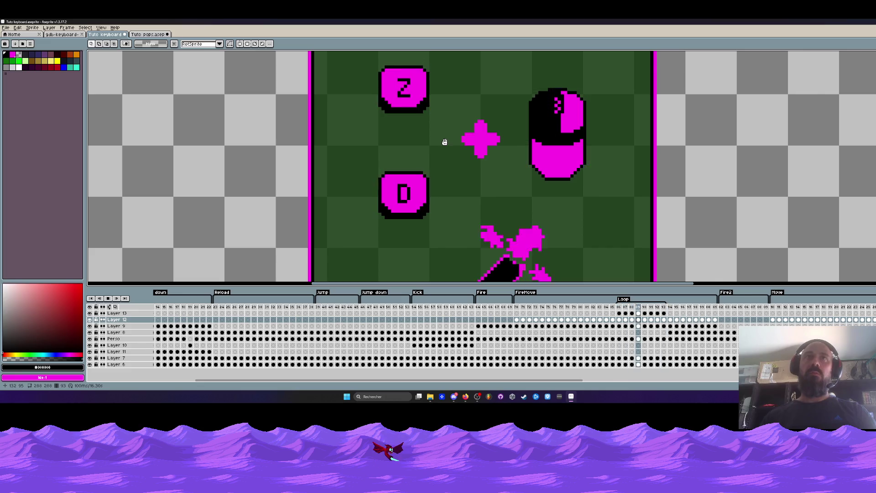
{"action": "scroll", "coordinate": [444, 143], "scroll_direction": "down", "scroll_amount": 1}
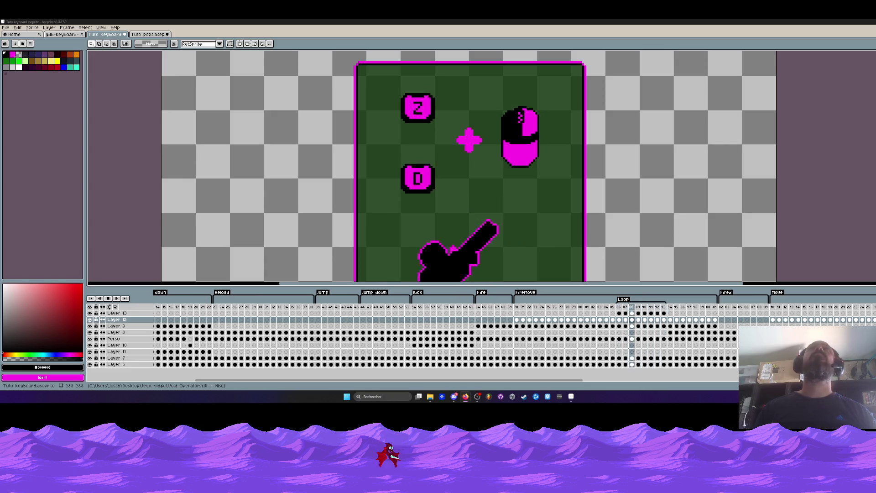
{"action": "scroll", "coordinate": [486, 102], "scroll_direction": "down", "scroll_amount": 2}
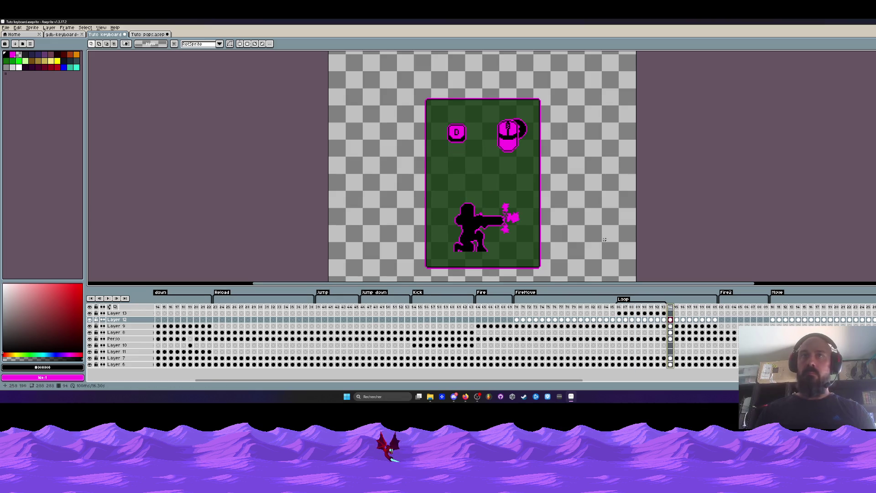
Take the plus sign from frame 93 and paste it onto Layer 13 frames 94–96
{"action": "left_click", "coordinate": [665, 313]}
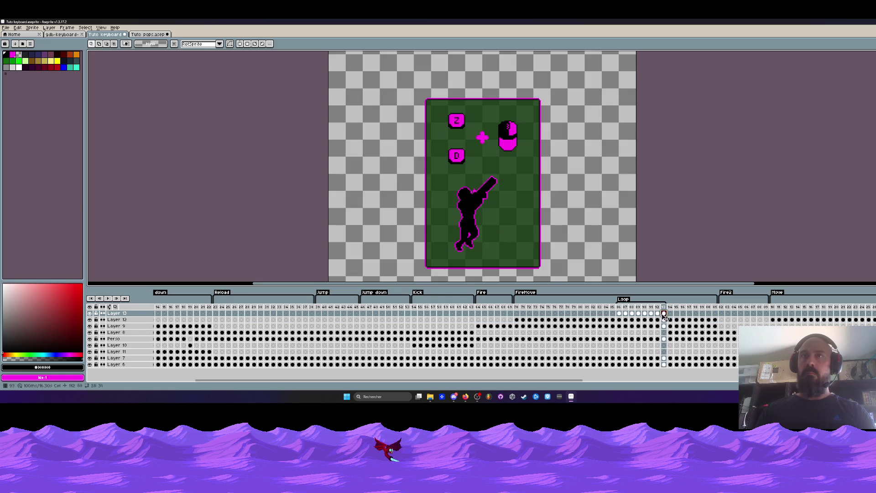
{"action": "left_click", "coordinate": [488, 142]}
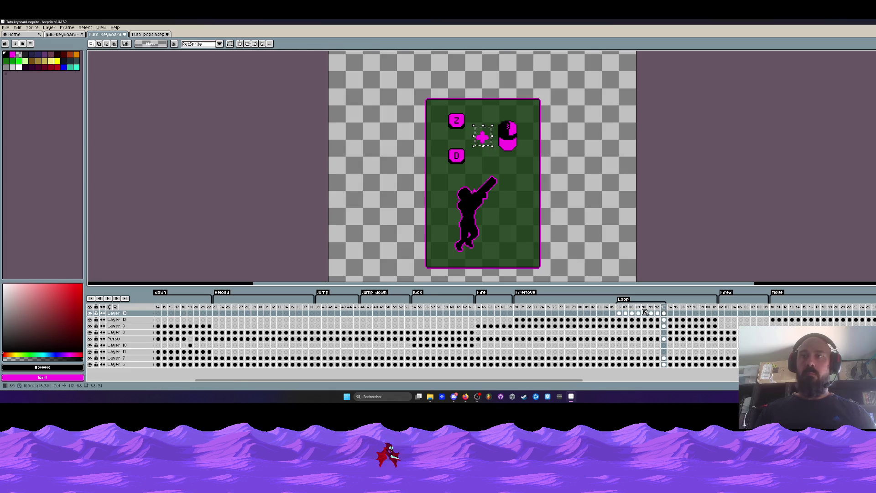
{"action": "left_click", "coordinate": [671, 314]}
{"action": "key", "text": "ctrl+v"}
{"action": "left_click", "coordinate": [676, 308]}
{"action": "key", "text": "ctrl+v"}
{"action": "left_click", "coordinate": [683, 314]}
{"action": "key", "text": "ctrl+v"}
{"action": "key", "text": "Right"}
Paste the plus onto frames 97–101, then select the cels of frames 94–101
{"action": "key", "text": "ctrl+v"}
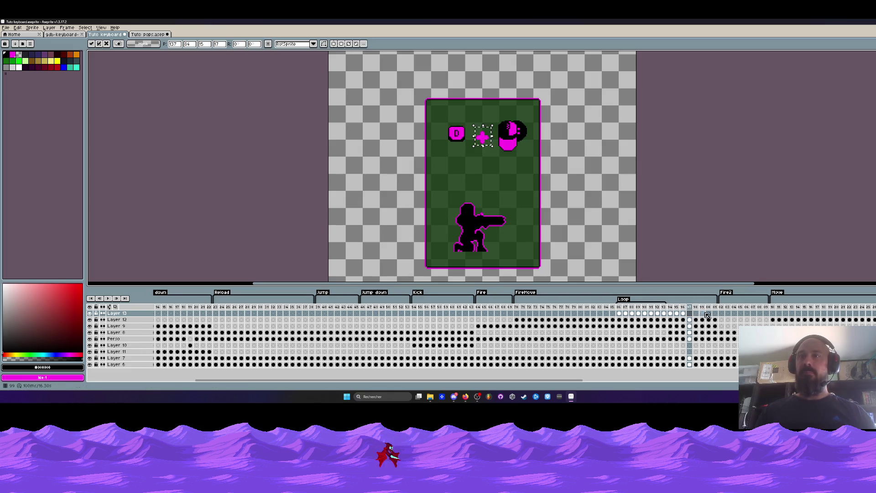
{"action": "left_click", "coordinate": [696, 313]}
{"action": "key", "text": "ctrl+v"}
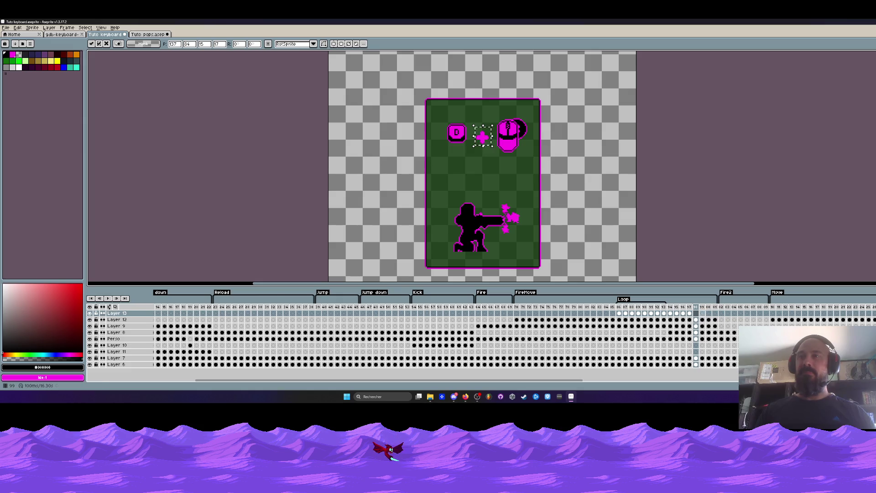
{"action": "left_click", "coordinate": [703, 313]}
{"action": "key", "text": "ctrl+v"}
{"action": "left_click", "coordinate": [709, 314]}
{"action": "key", "text": "ctrl+v"}
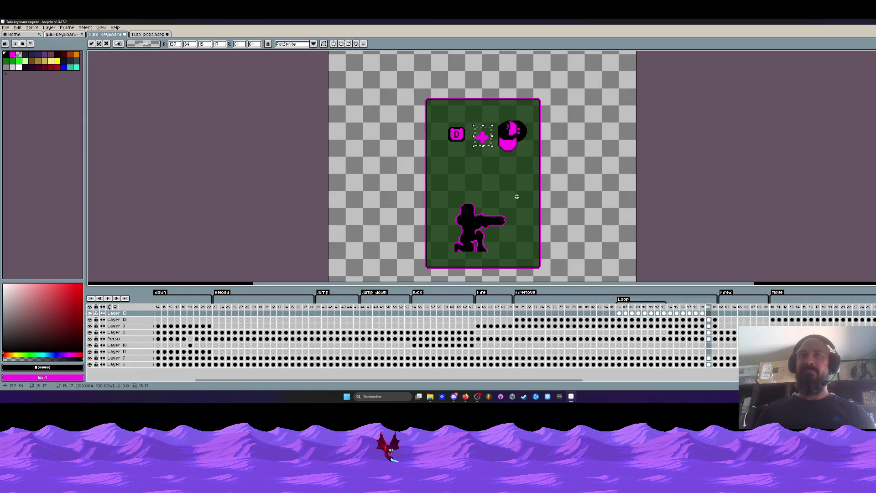
{"action": "left_click", "coordinate": [716, 313]}
{"action": "key", "text": "ctrl+v"}
{"action": "key", "text": "Return"}
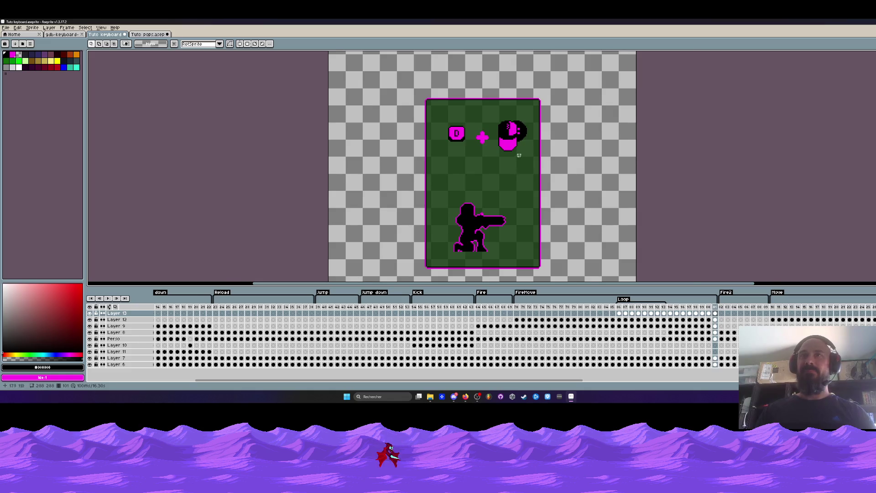
{"action": "scroll", "coordinate": [522, 188], "scroll_direction": "up", "scroll_amount": 1}
{"action": "left_click_drag", "start_coordinate": [673, 336], "coordinate": [716, 335]}
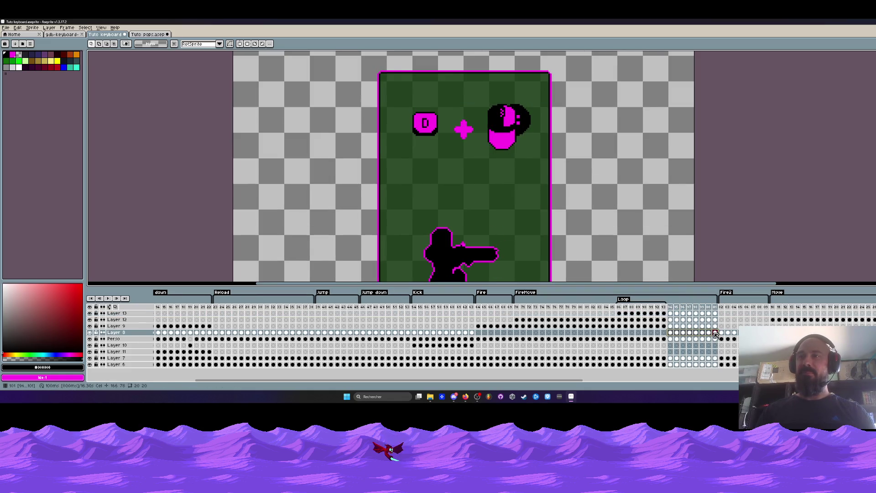
{"action": "key", "text": "Return"}
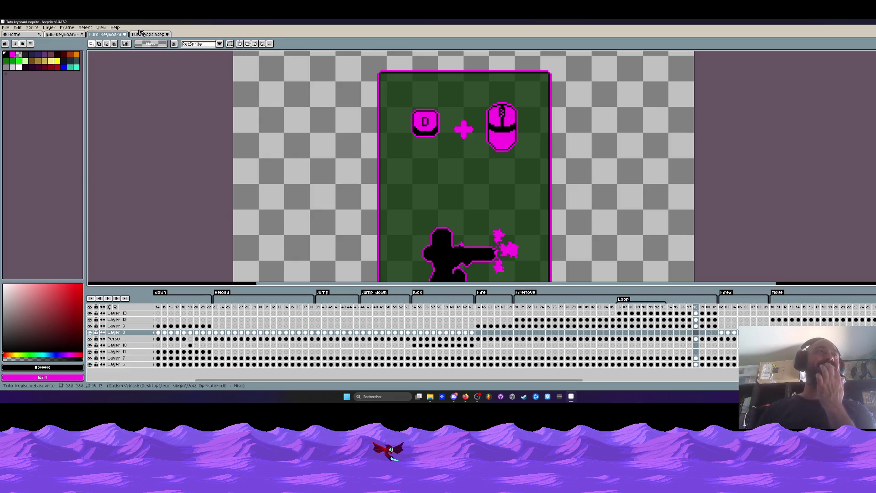
{"action": "left_click", "coordinate": [623, 314]}
{"action": "left_click", "coordinate": [671, 314]}
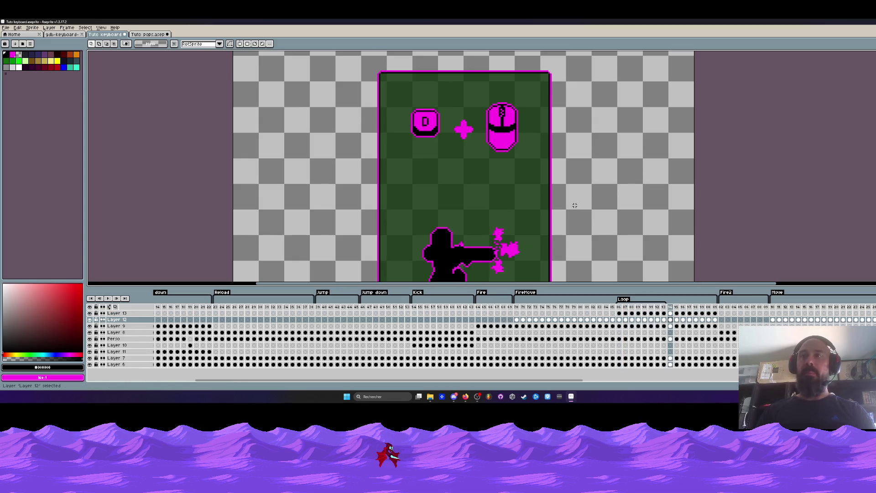
{"action": "left_click", "coordinate": [679, 320]}
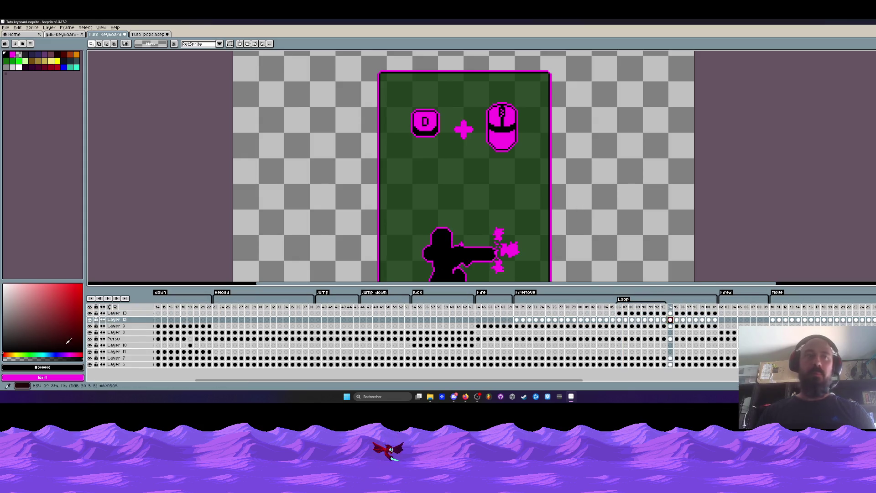
{"action": "left_click", "coordinate": [90, 320]}
{"action": "left_click", "coordinate": [90, 320]}
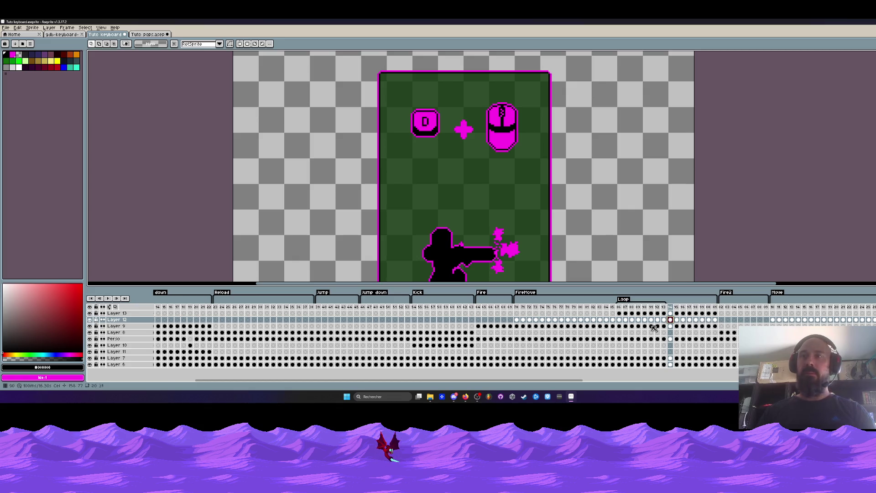
{"action": "scroll", "coordinate": [448, 135], "scroll_direction": "up", "scroll_amount": 1}
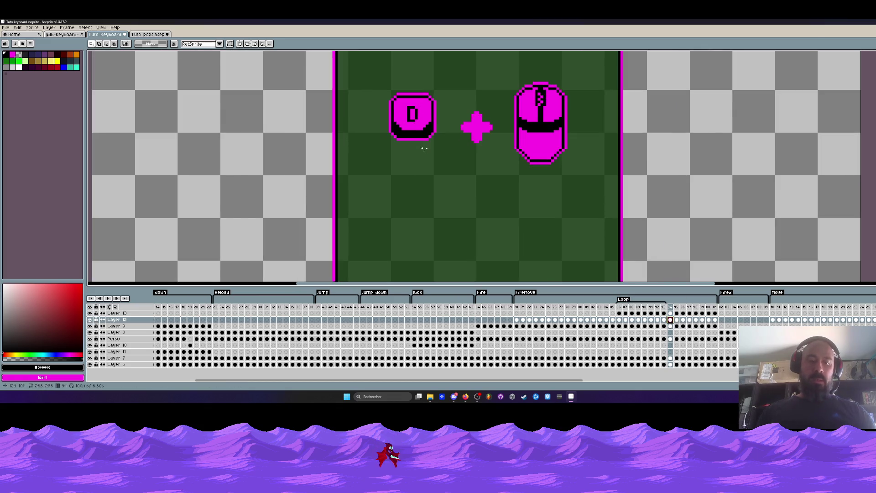
Create a new letter S with the Text tool beside the card
{"action": "key", "text": "t"}
{"action": "left_click_drag", "start_coordinate": [208, 118], "coordinate": [316, 186]}
{"action": "type", "text": "S"}
{"action": "key", "text": "Return"}
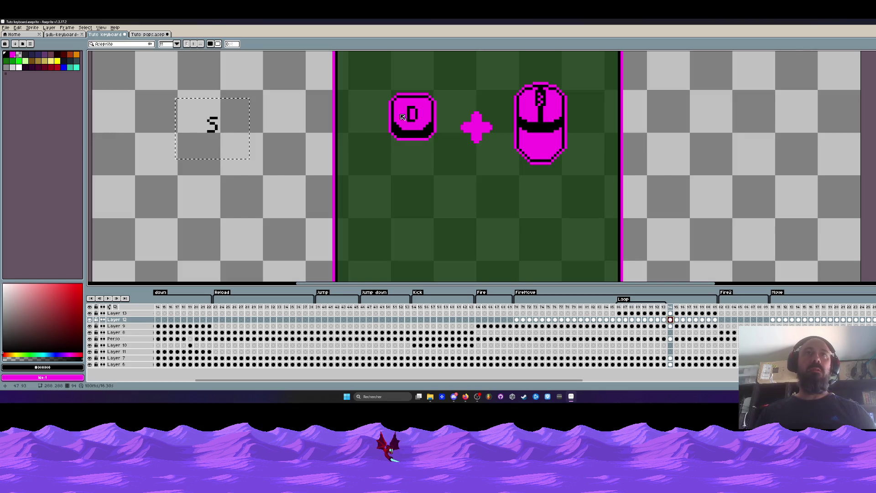
Delete the D from the key and move the S into its place
{"action": "scroll", "coordinate": [408, 116], "scroll_direction": "up", "scroll_amount": 1}
{"action": "key", "text": "m"}
{"action": "left_click_drag", "start_coordinate": [409, 96], "coordinate": [429, 129]}
{"action": "key", "text": "Delete"}
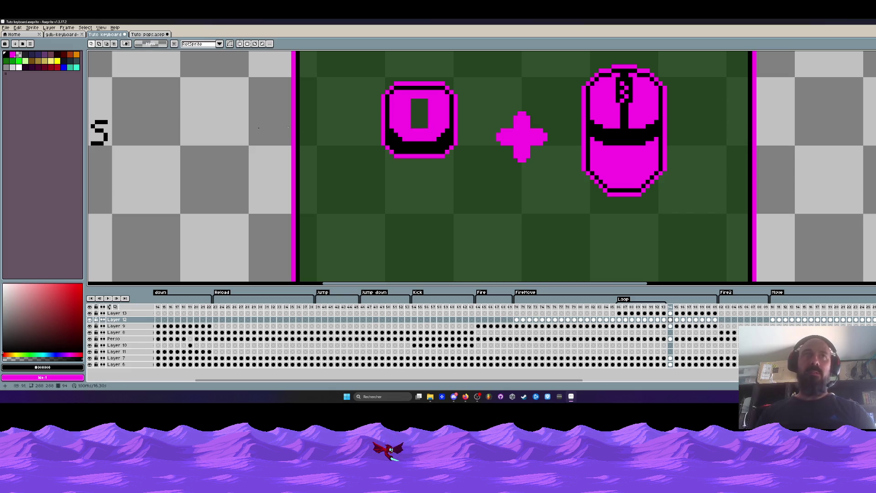
{"action": "scroll", "coordinate": [134, 118], "scroll_direction": "left", "scroll_amount": 2}
{"action": "left_click_drag", "start_coordinate": [145, 146], "coordinate": [466, 126]}
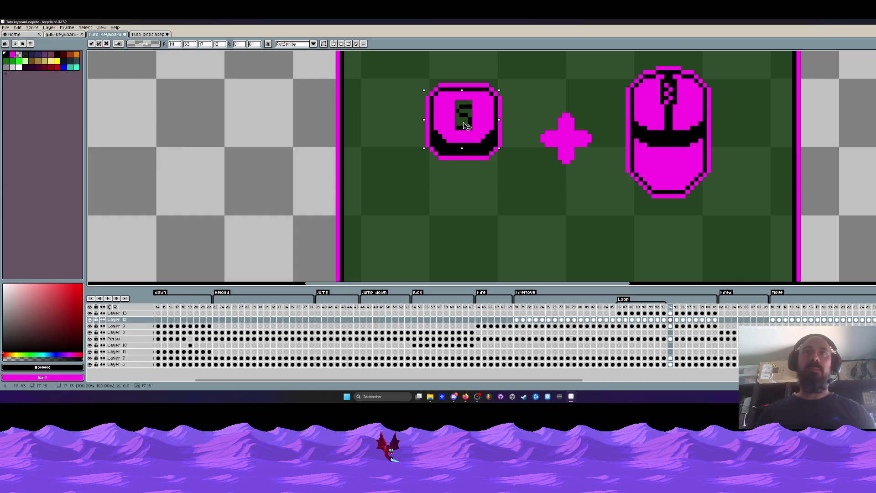
{"action": "key", "text": "Return"}
Fill the leftover gaps around the S in the key with magenta
{"action": "scroll", "coordinate": [467, 126], "scroll_direction": "up", "scroll_amount": 1}
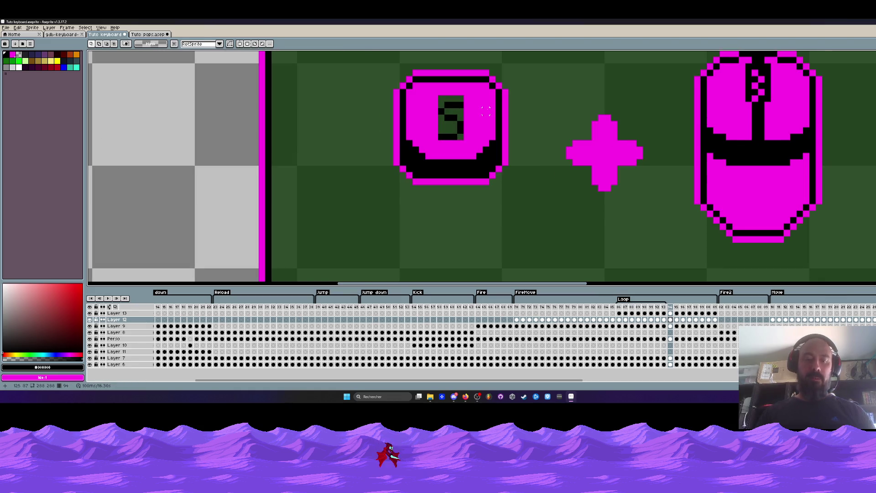
{"action": "key", "text": "g"}
{"action": "left_click", "coordinate": [486, 110], "text": "alt"}
{"action": "left_click", "coordinate": [448, 132]}
{"action": "left_click", "coordinate": [452, 106]}
{"action": "left_click", "coordinate": [451, 105]}
{"action": "left_click", "coordinate": [459, 137]}
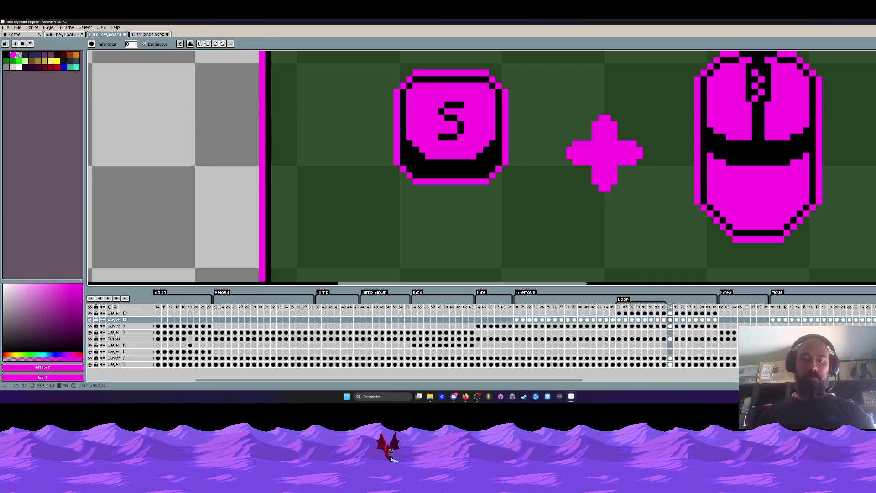
Select the S and nudge it into place on frames 96 through 98
{"action": "key", "text": "m"}
{"action": "key", "text": "ctrl+shift+d"}
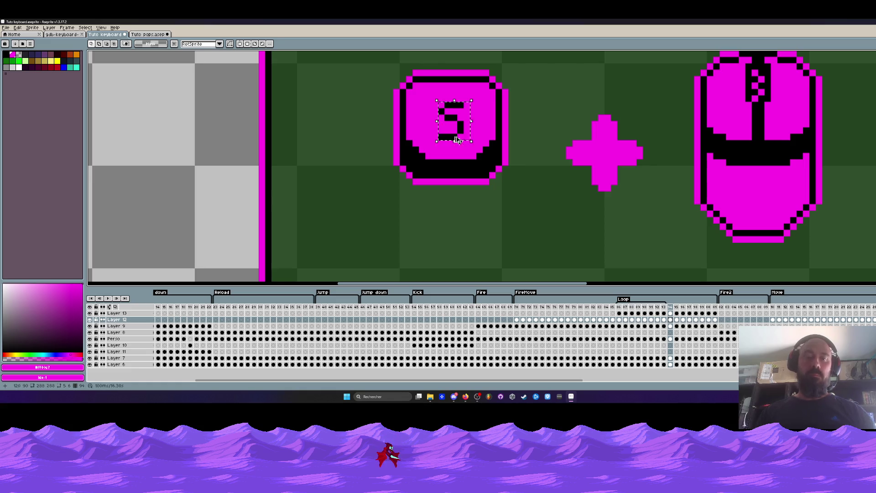
{"action": "left_click", "coordinate": [678, 320]}
{"action": "left_click", "coordinate": [437, 100]}
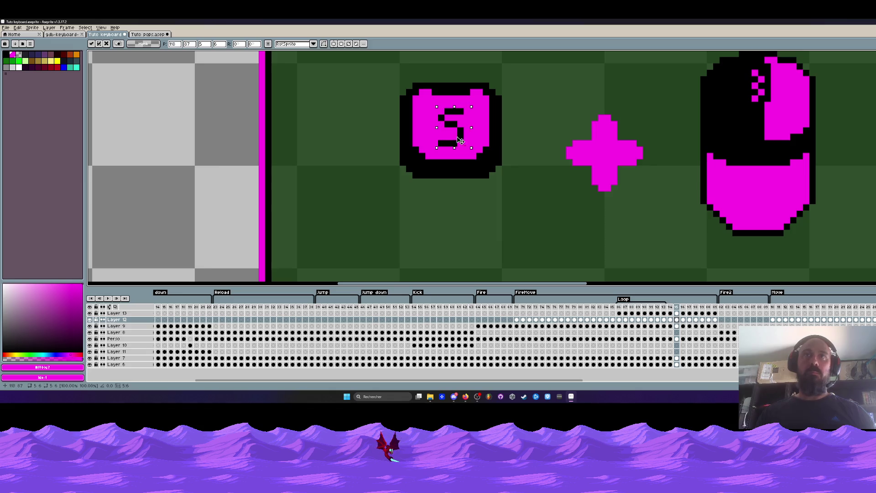
{"action": "left_click", "coordinate": [683, 320]}
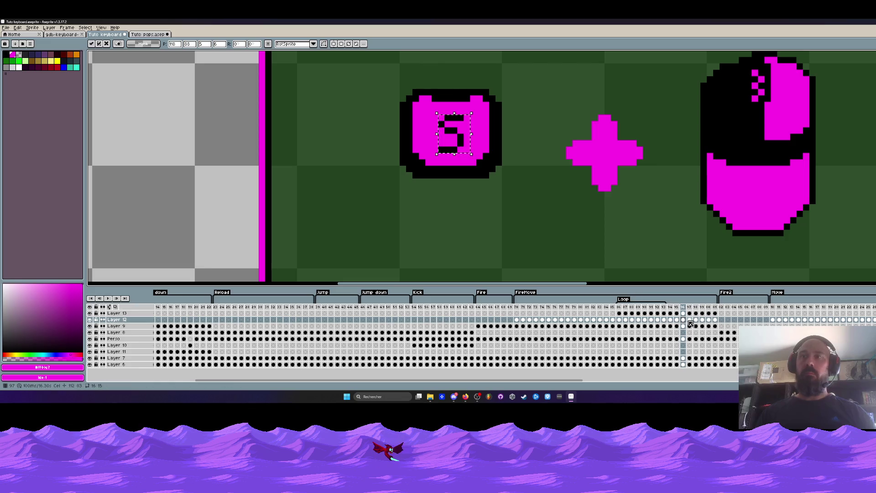
{"action": "key", "text": "period"}
{"action": "key", "text": "Up"}
{"action": "key", "text": "Up"}
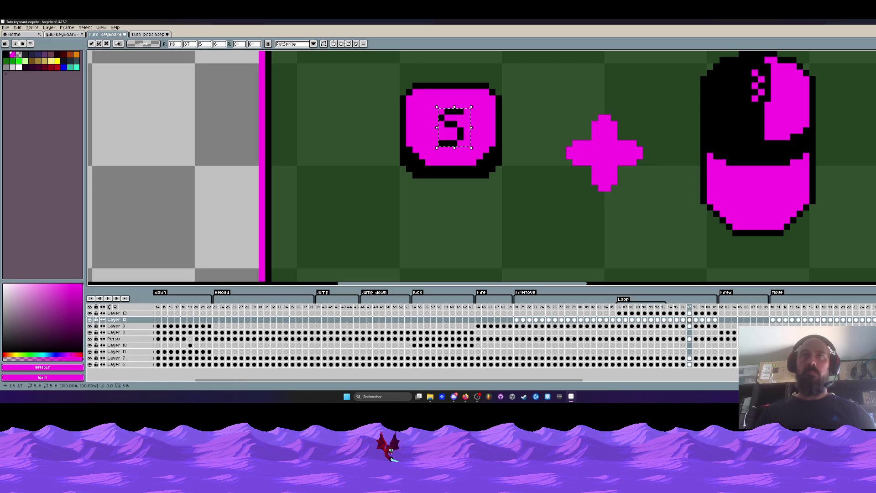